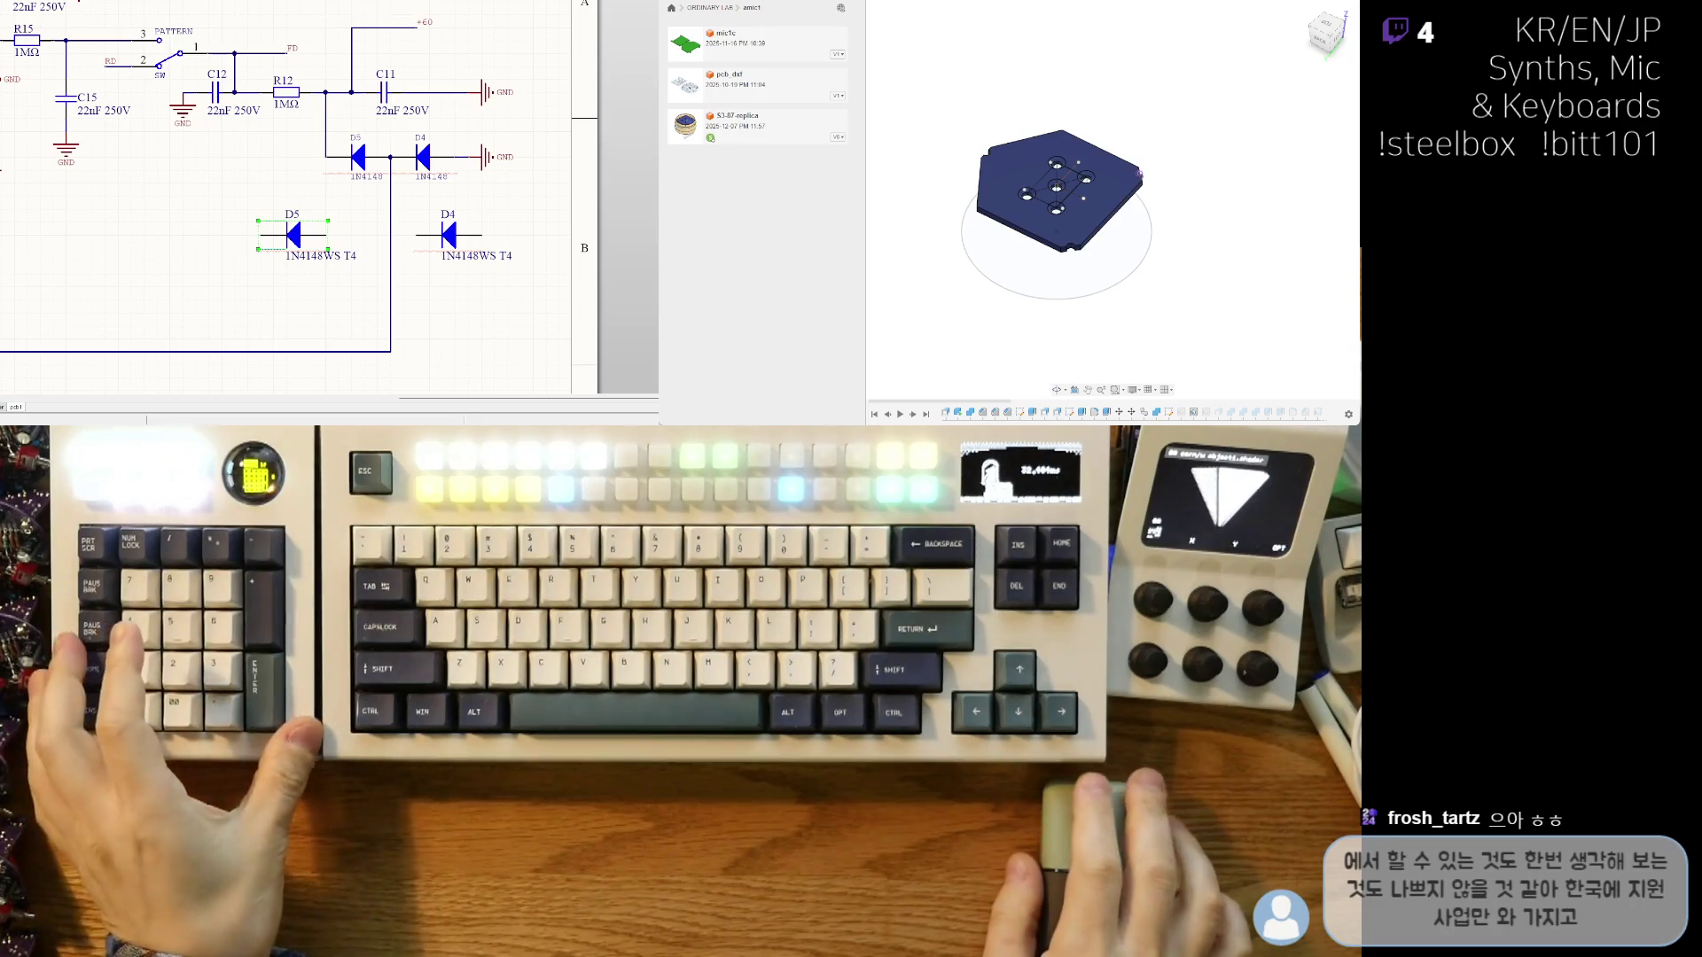
- Drop the new B5819W diode onto the schematic just below D5
right_click_drag(213, 259, 172, 244)
scroll(162, 244, "down", 3, "ctrl")
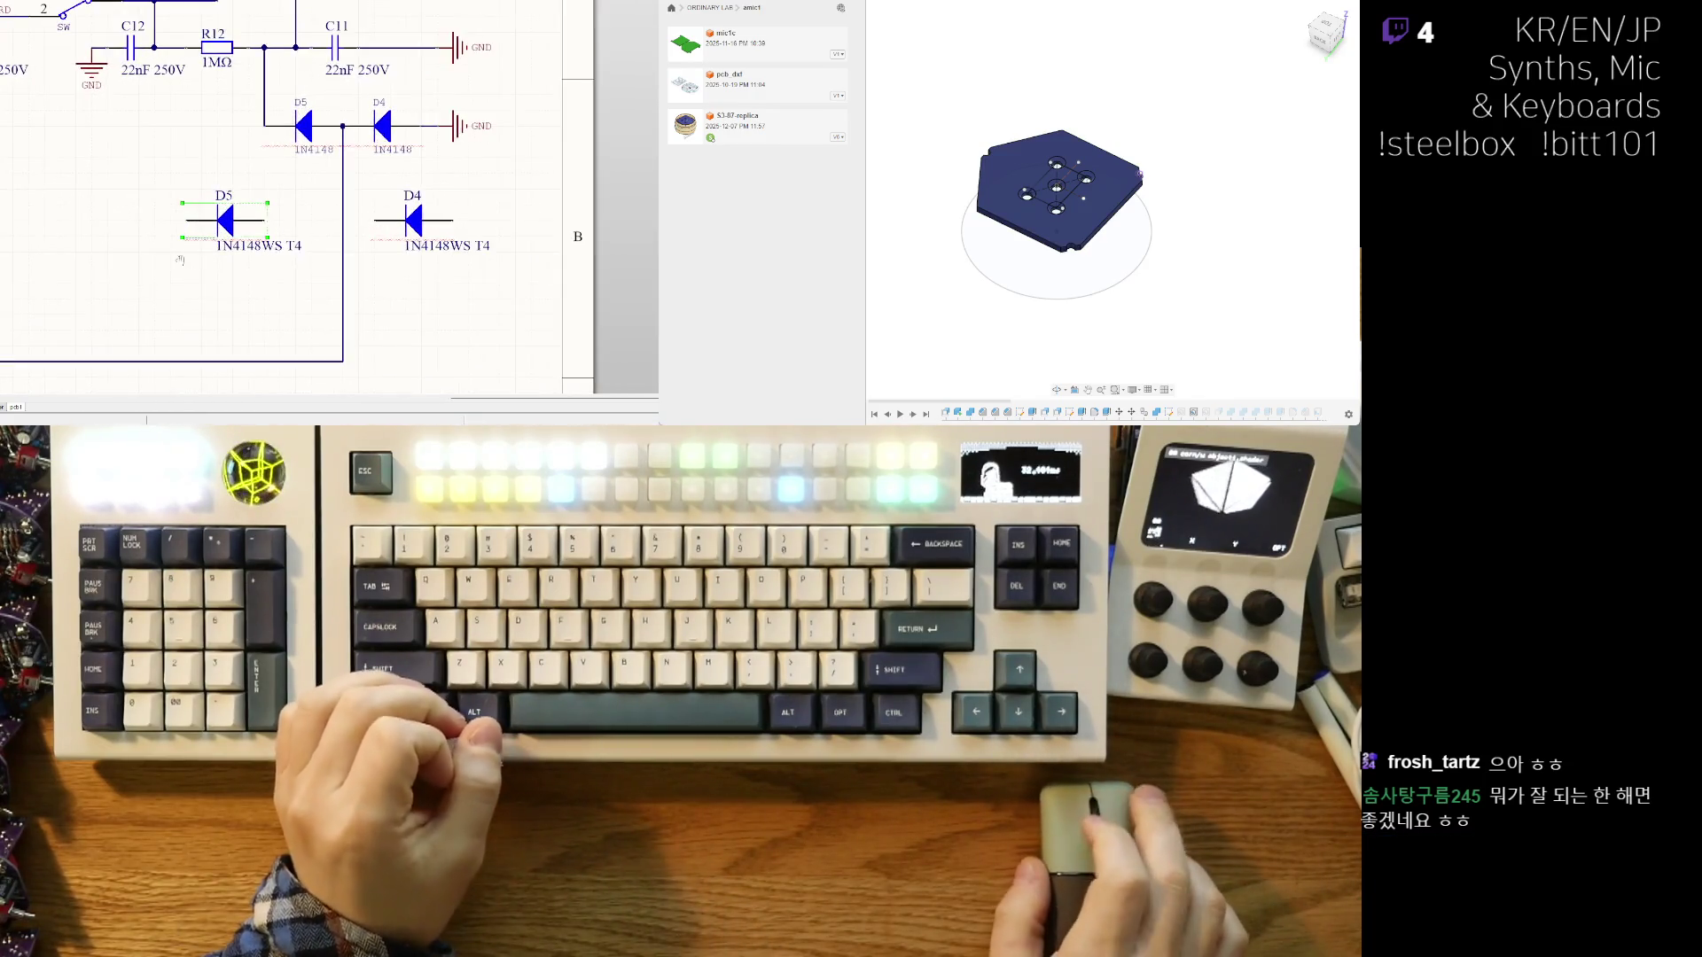
right_click_drag(236, 222, 211, 256)
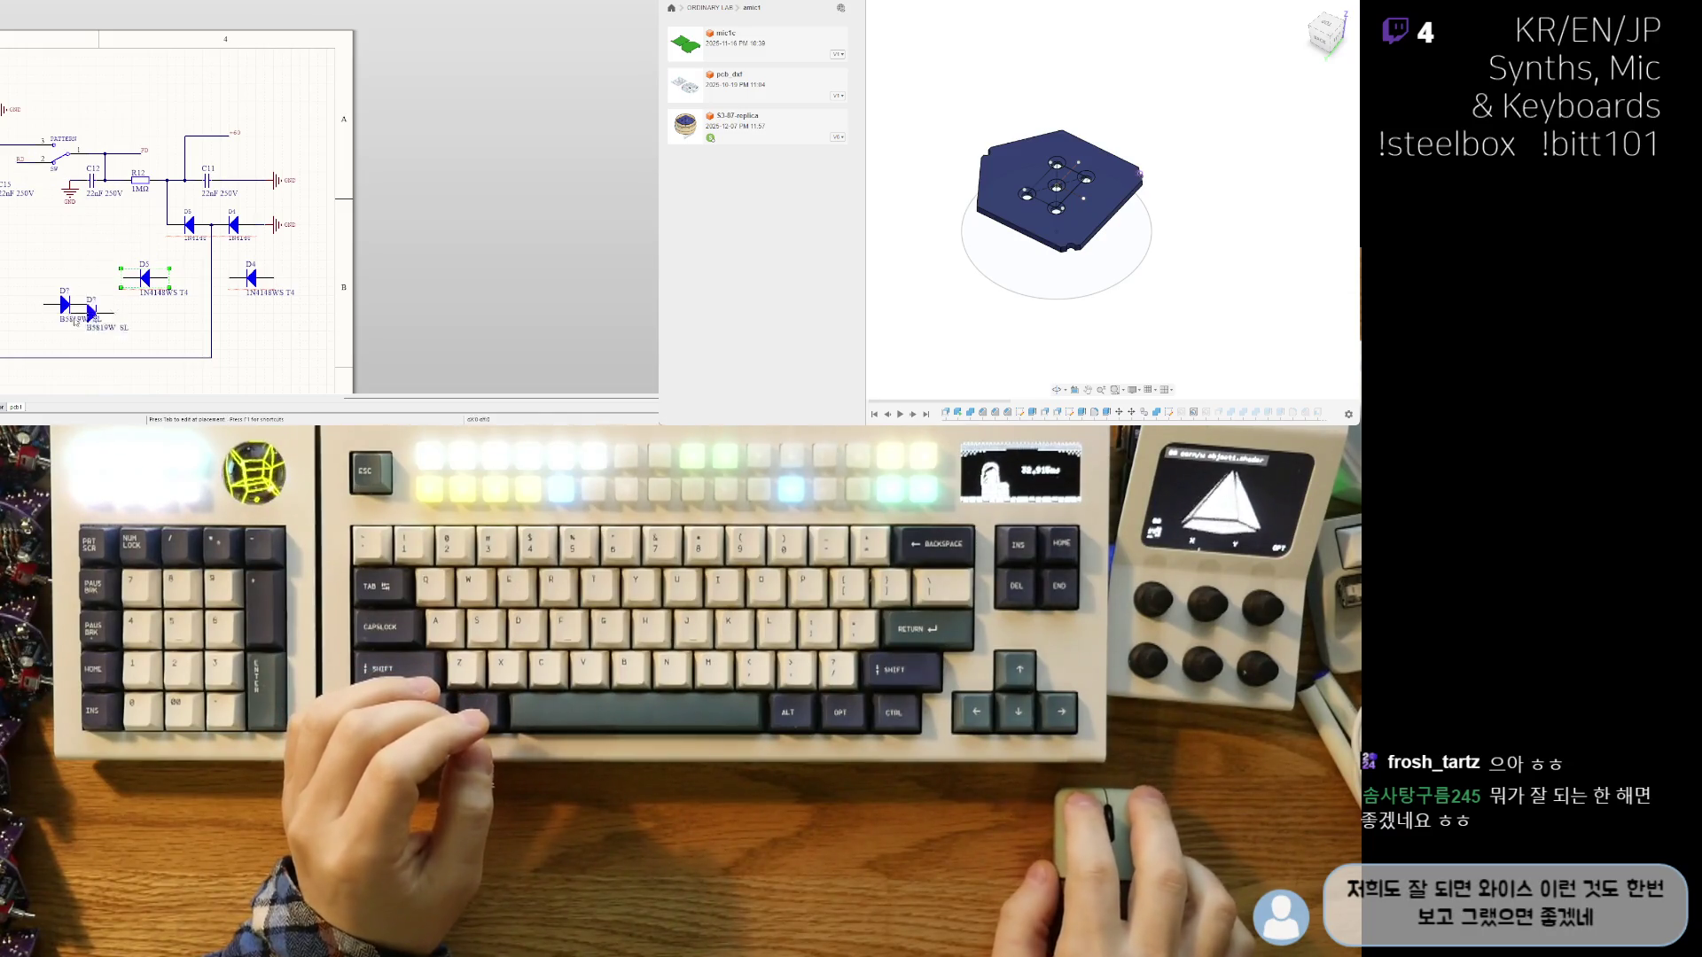
scroll(75, 324, "up", 1, "ctrl")
scroll(133, 318, "up", 1, "ctrl")
left_click_drag(162, 284, 248, 312)
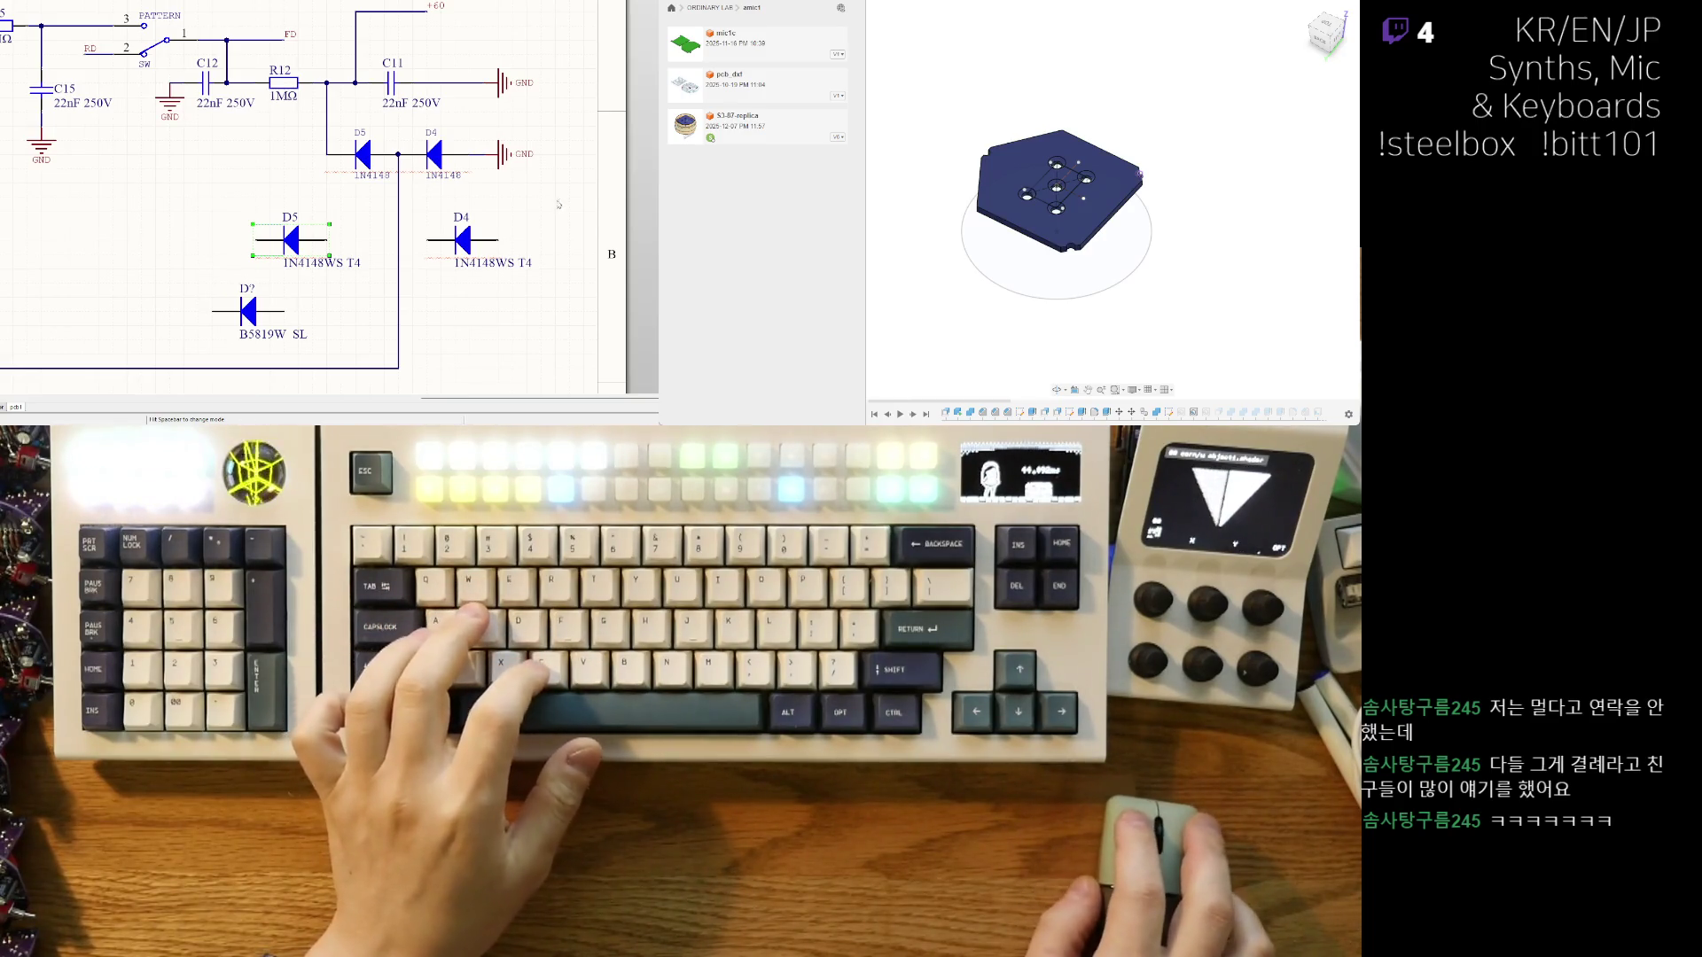
- Delete the old 1N4148WS diodes D5 and D4
right_click_drag(558, 205, 568, 201)
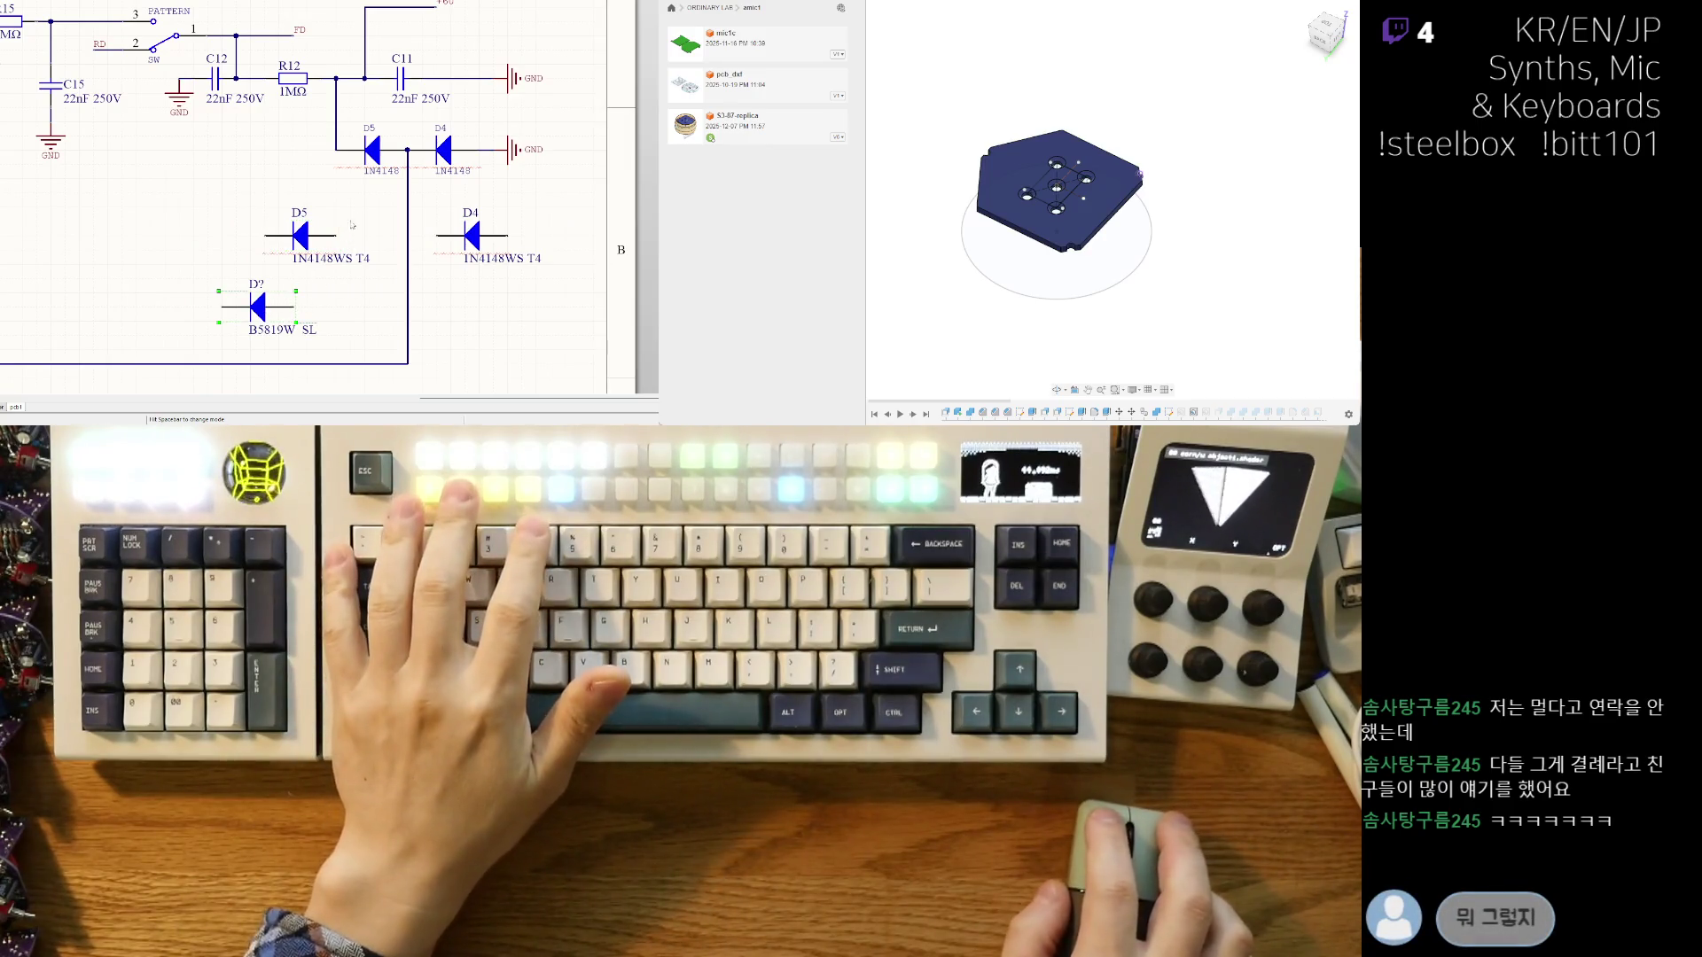
left_click(301, 235)
key("Delete")
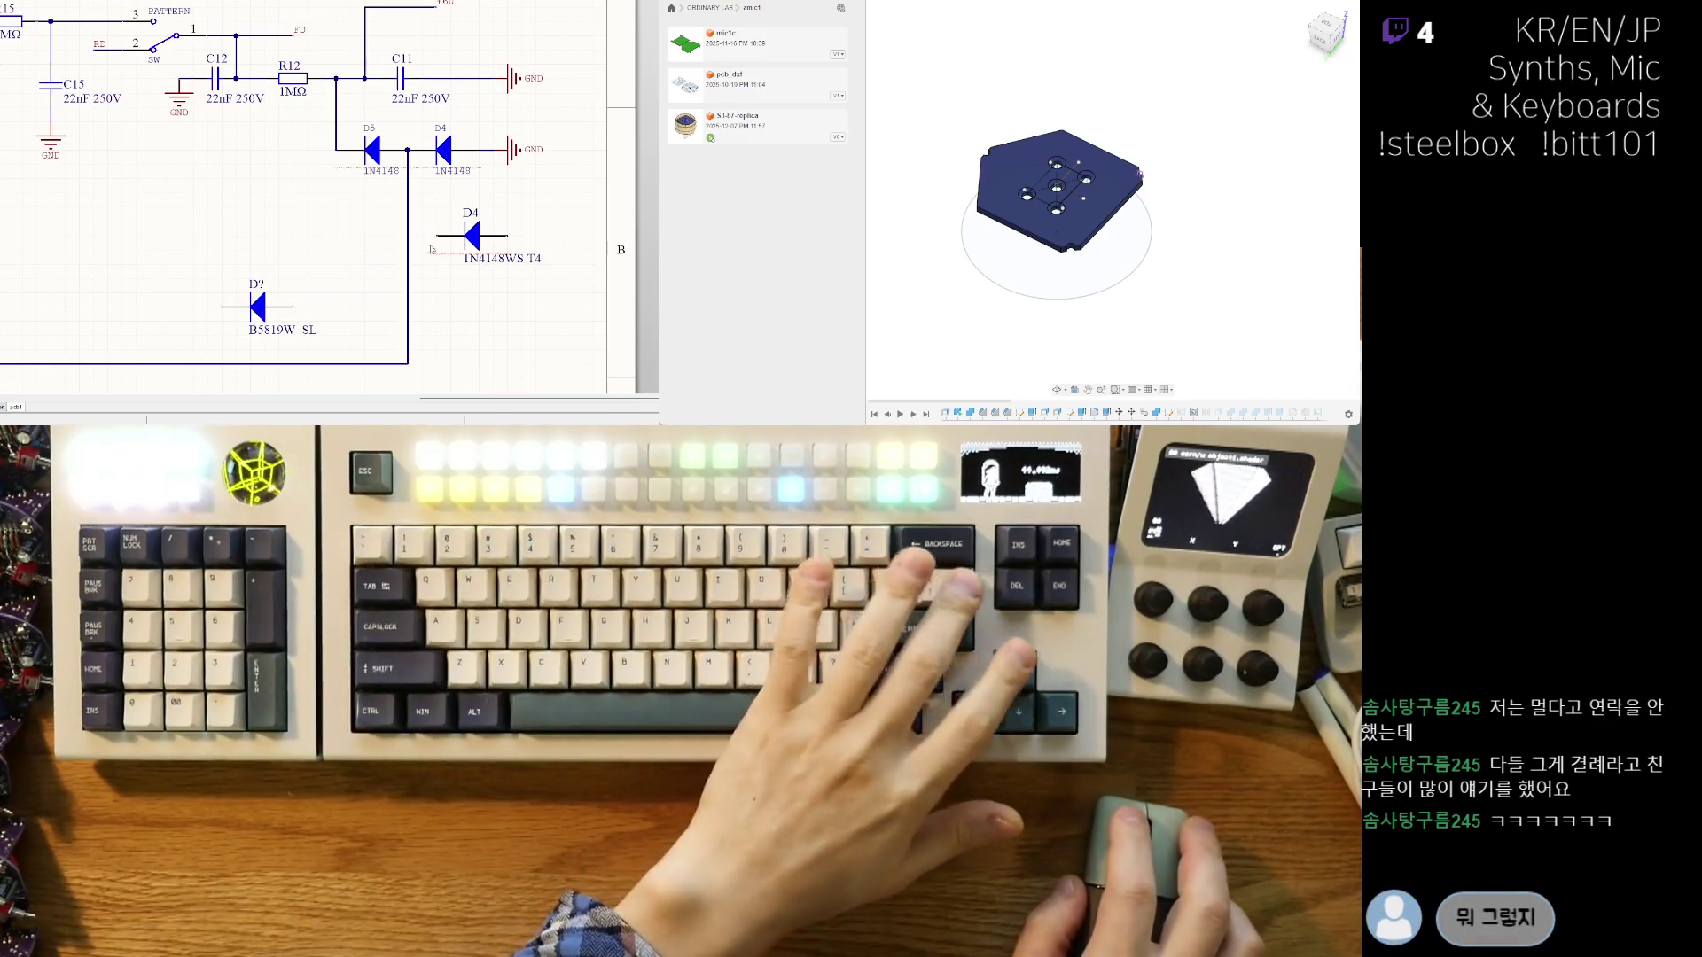
left_click(471, 235)
key("Delete")
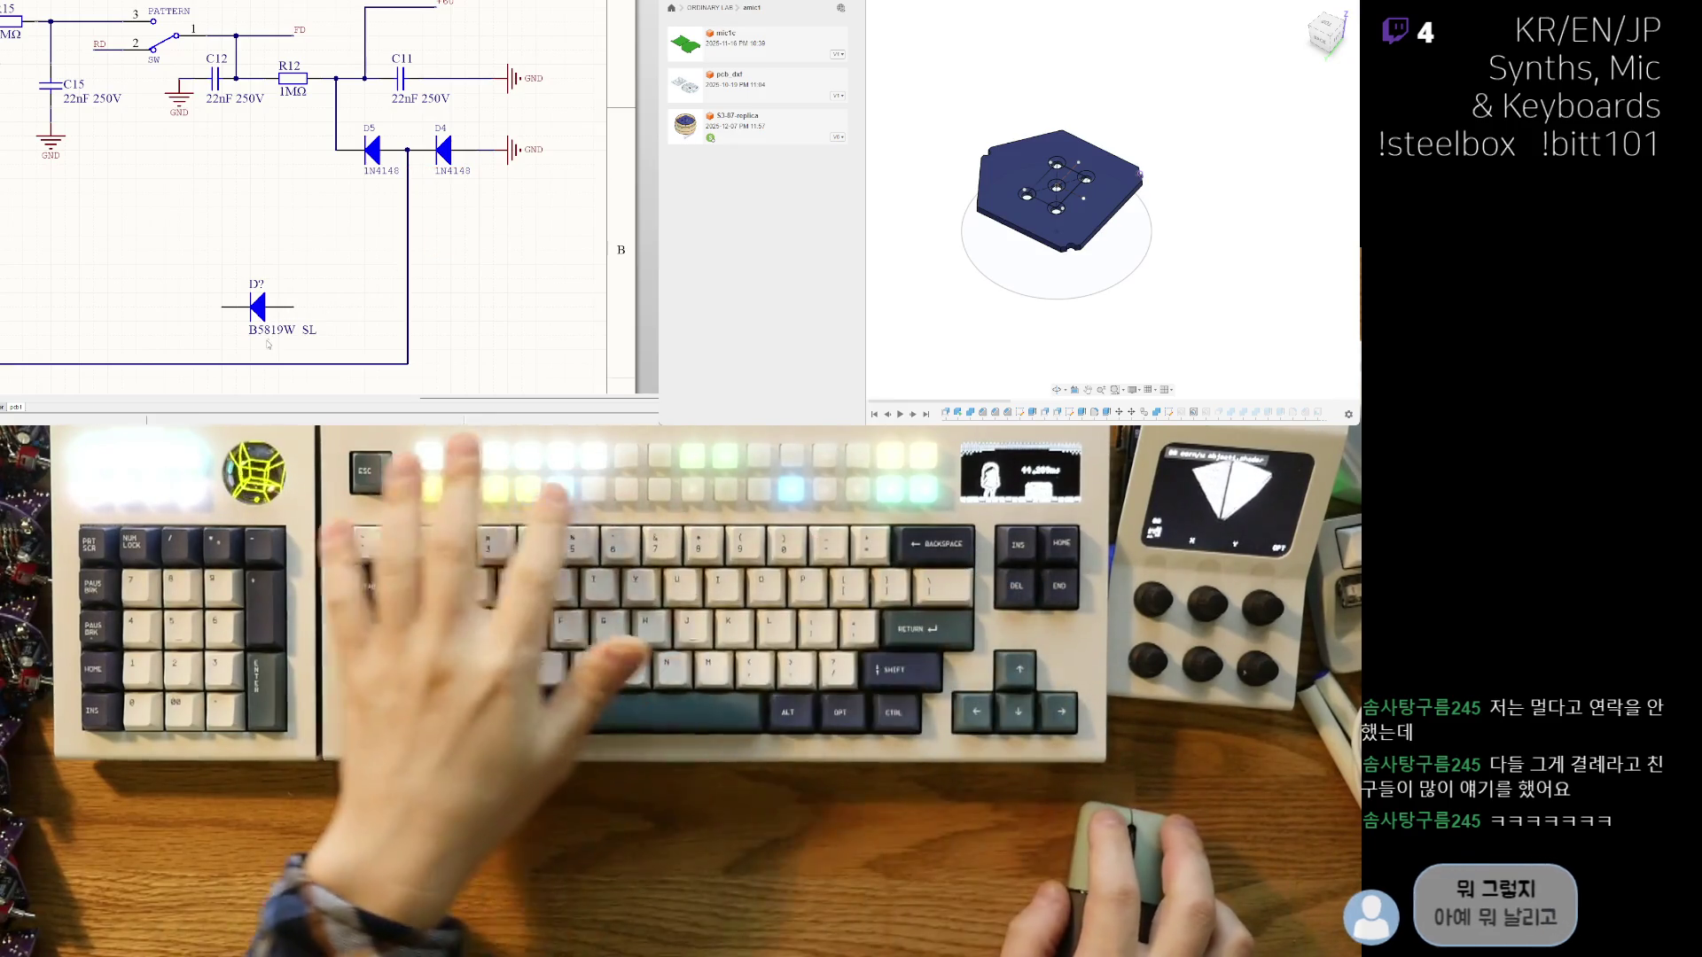
- Relabel the new diode with comment 1N4148W and designator D4, then cut it
left_click(277, 331)
left_click(277, 331)
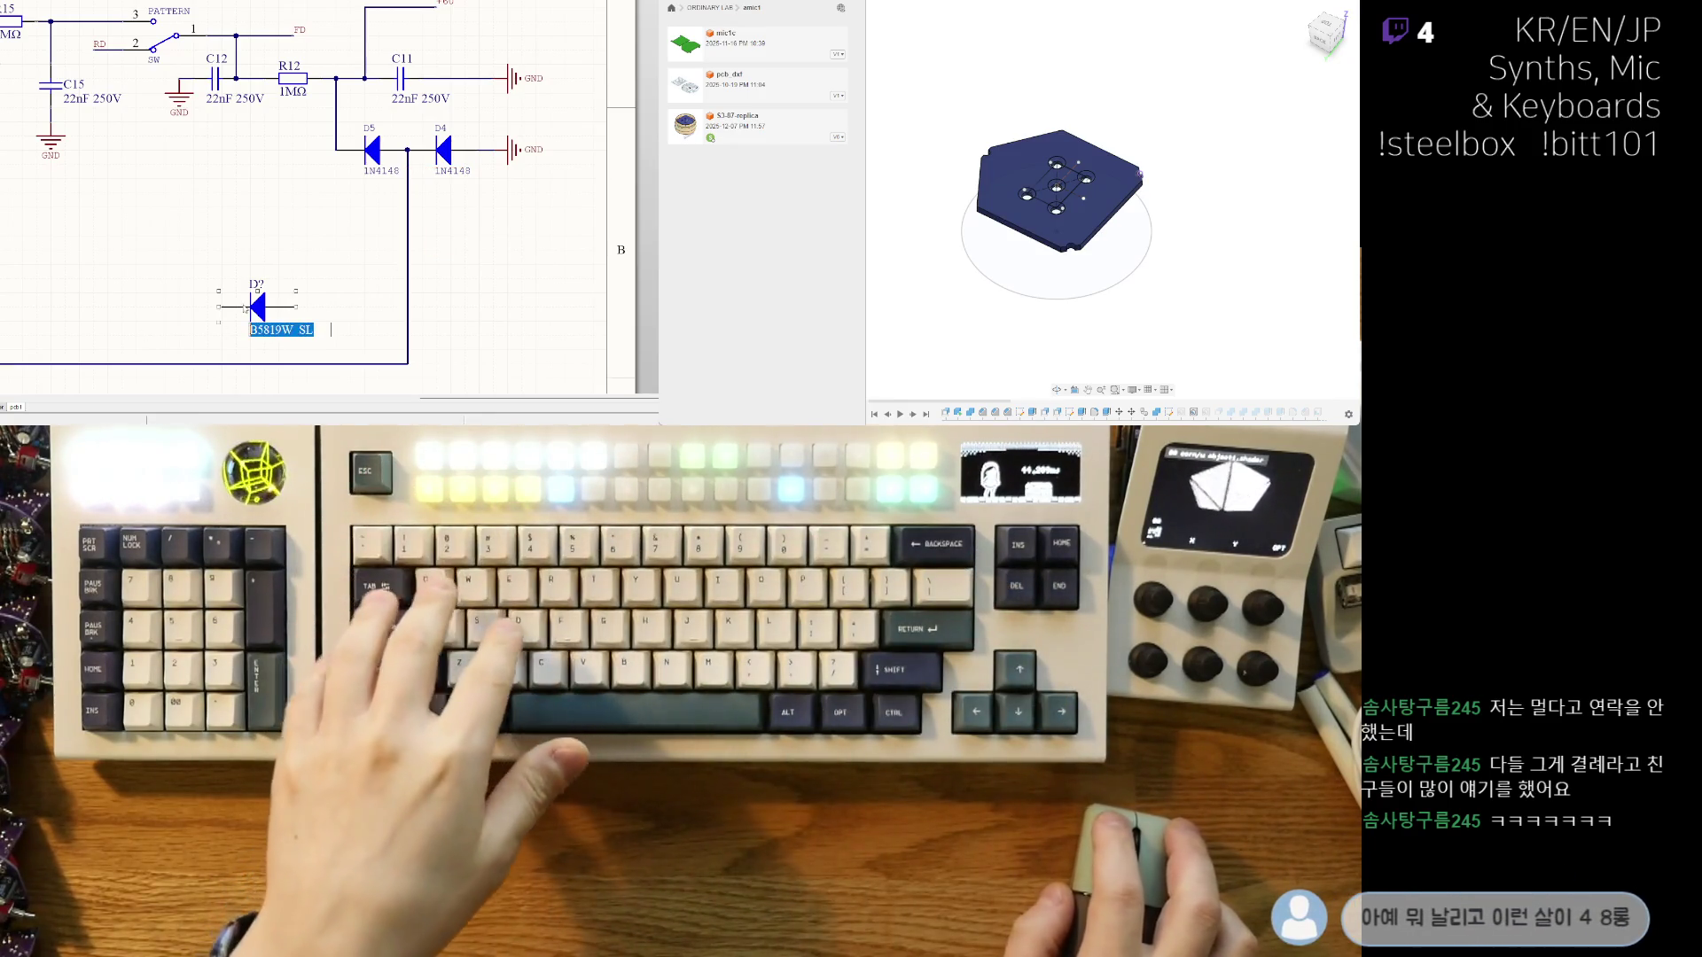
type("1N")
key("BackSpace")
key("Return")
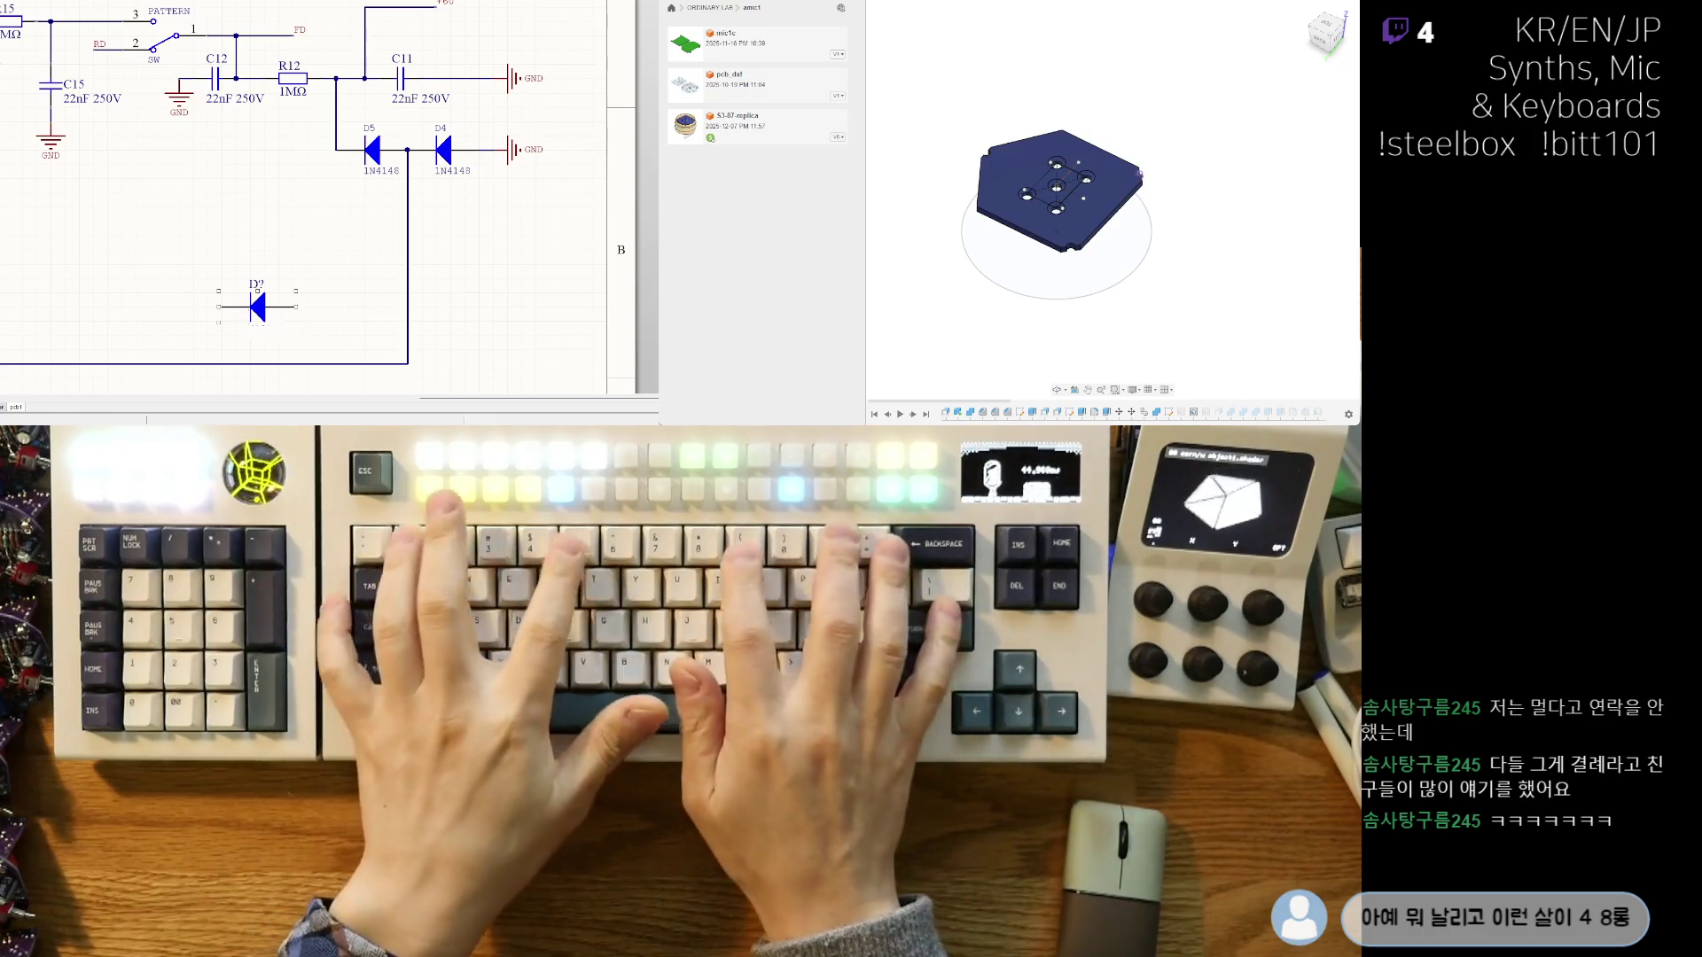
type("1N4148W")
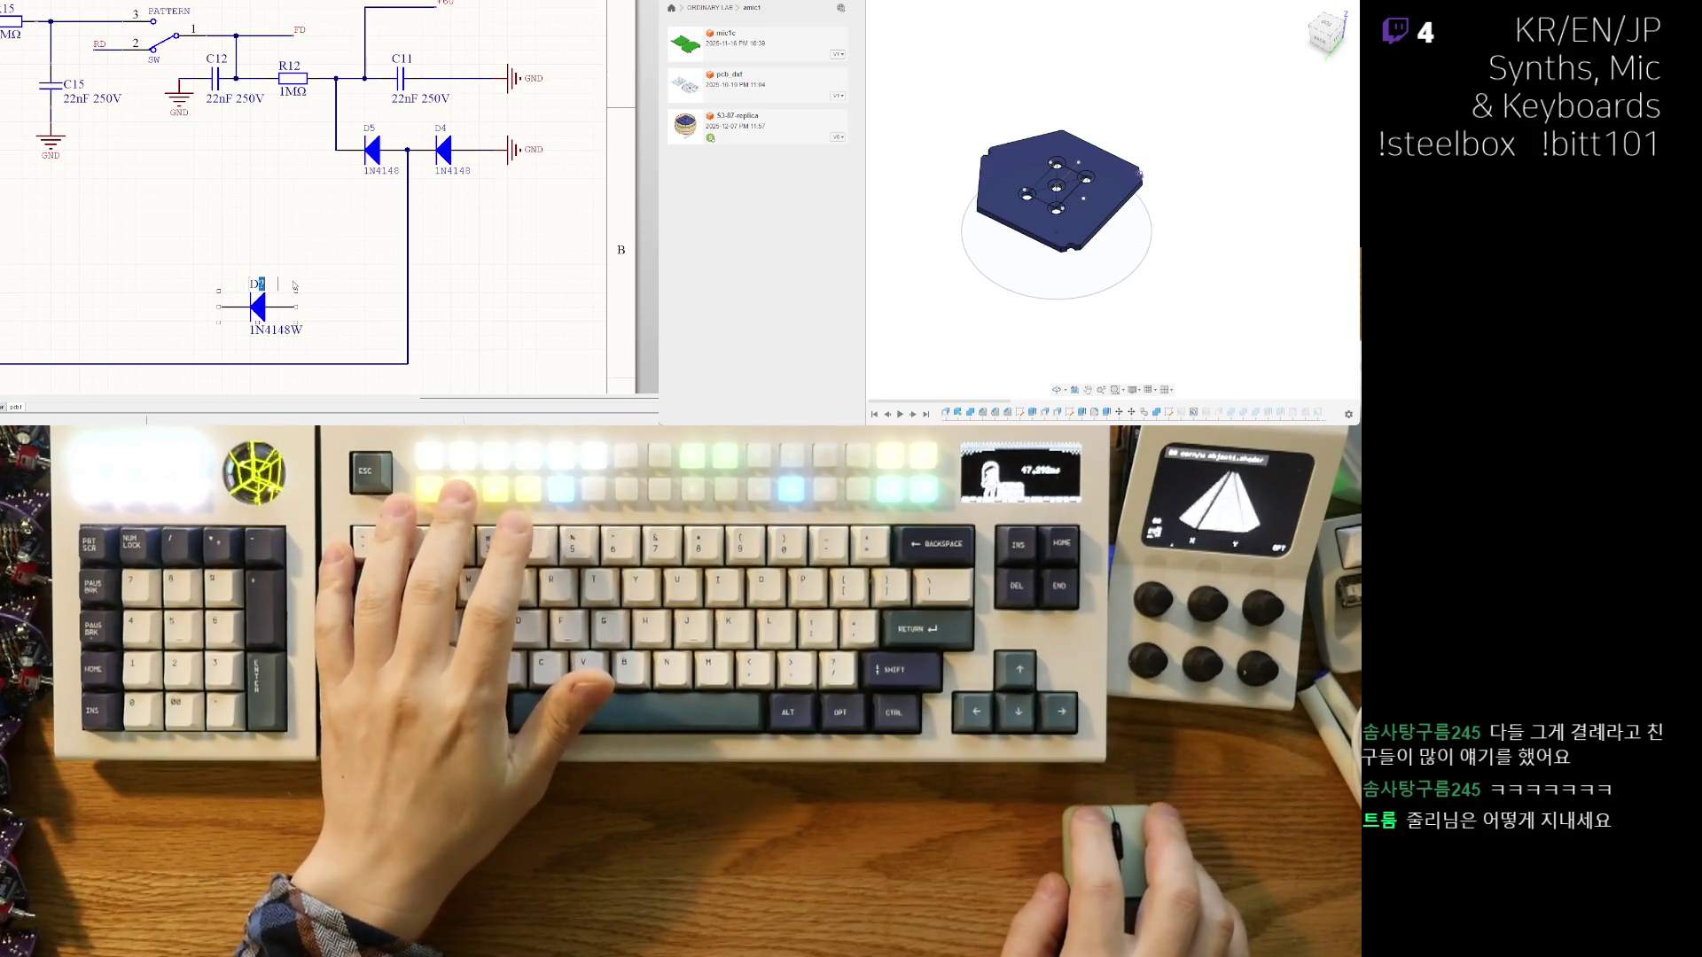
type("4")
key("Return")
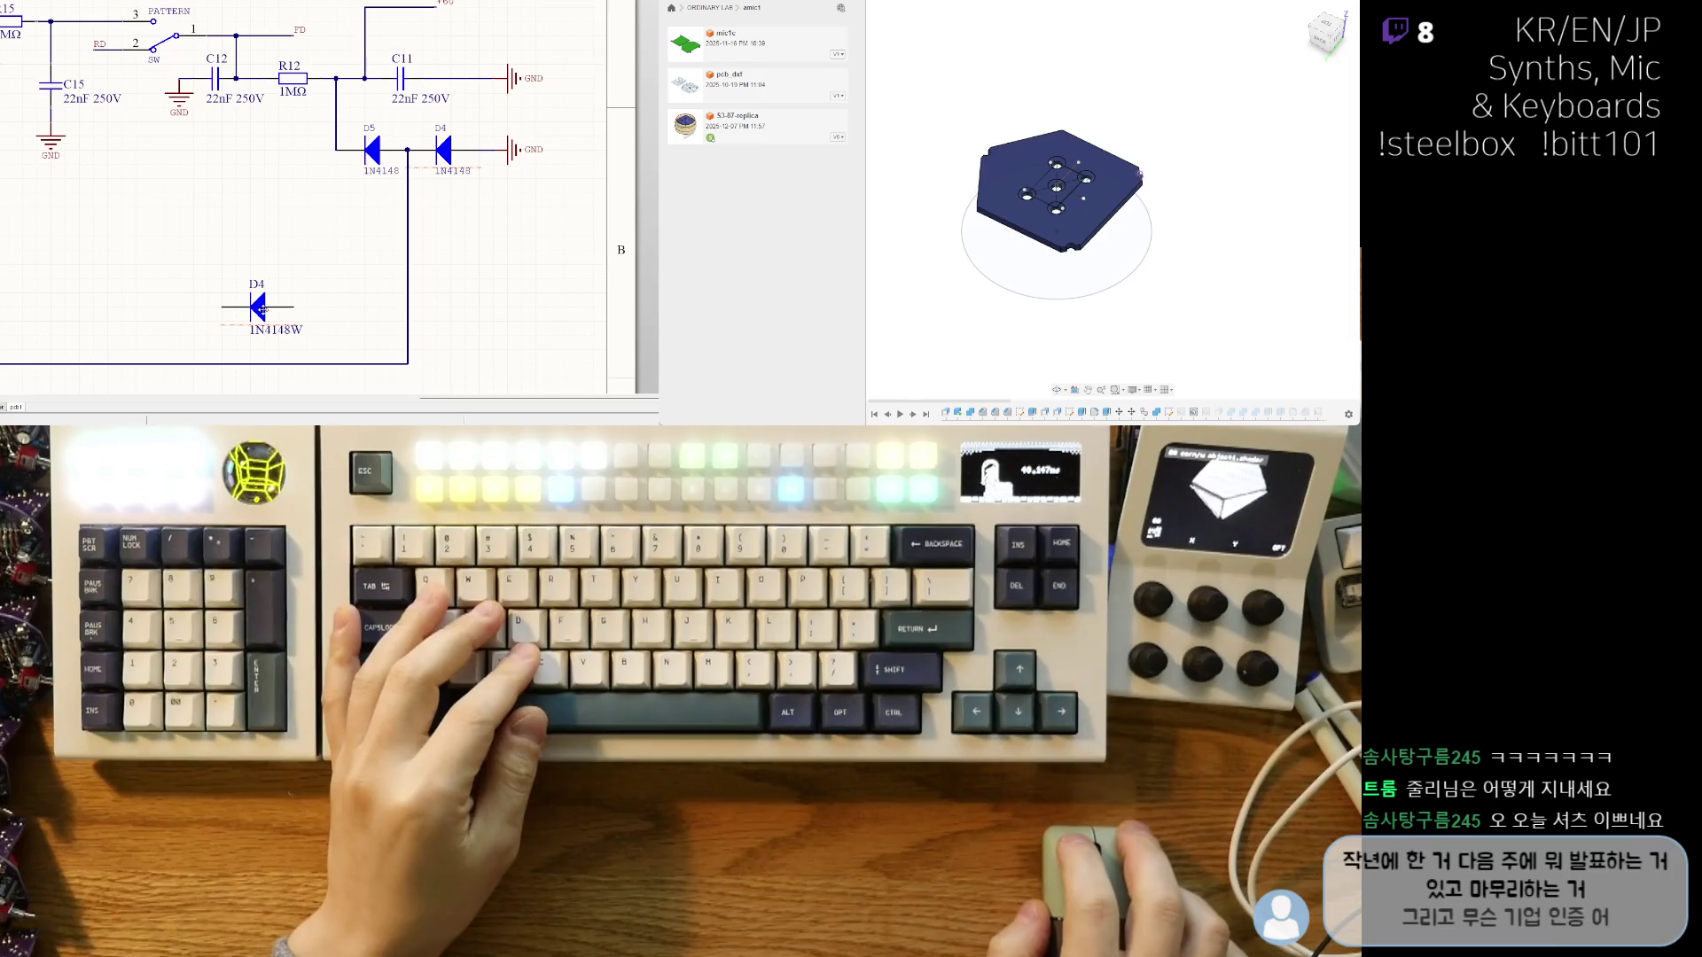
key("ctrl+x")
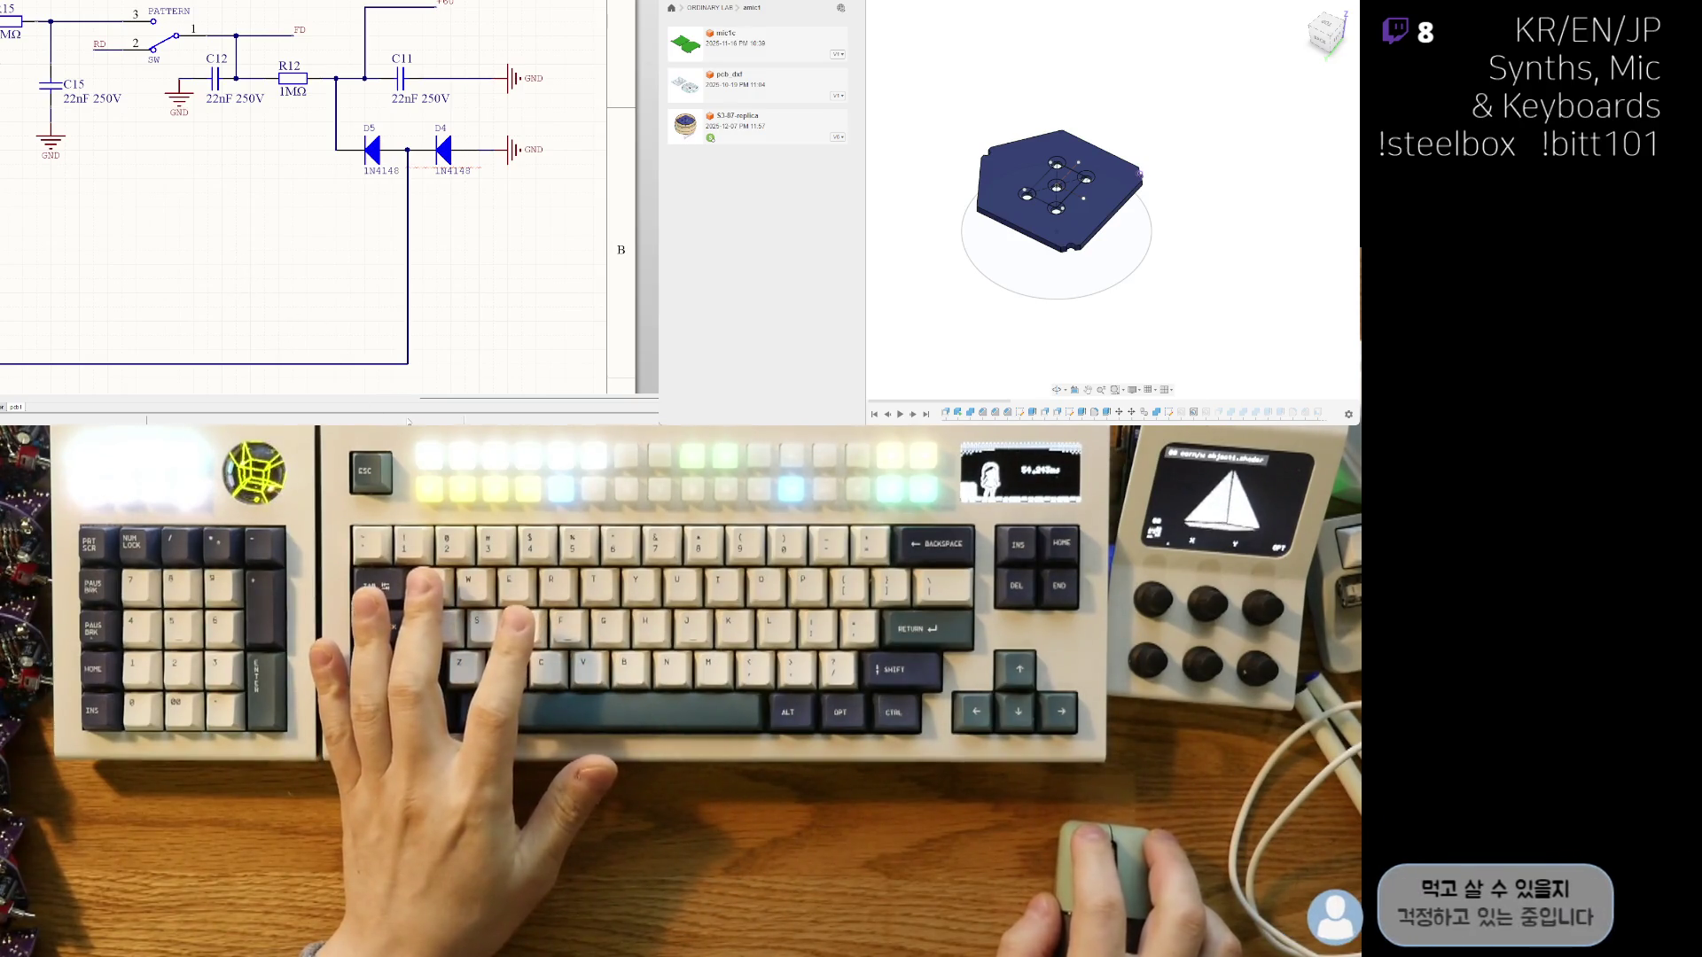
- Paste D4 back, copy it as D5, and delete the in-line diodes
key("ctrl+v")
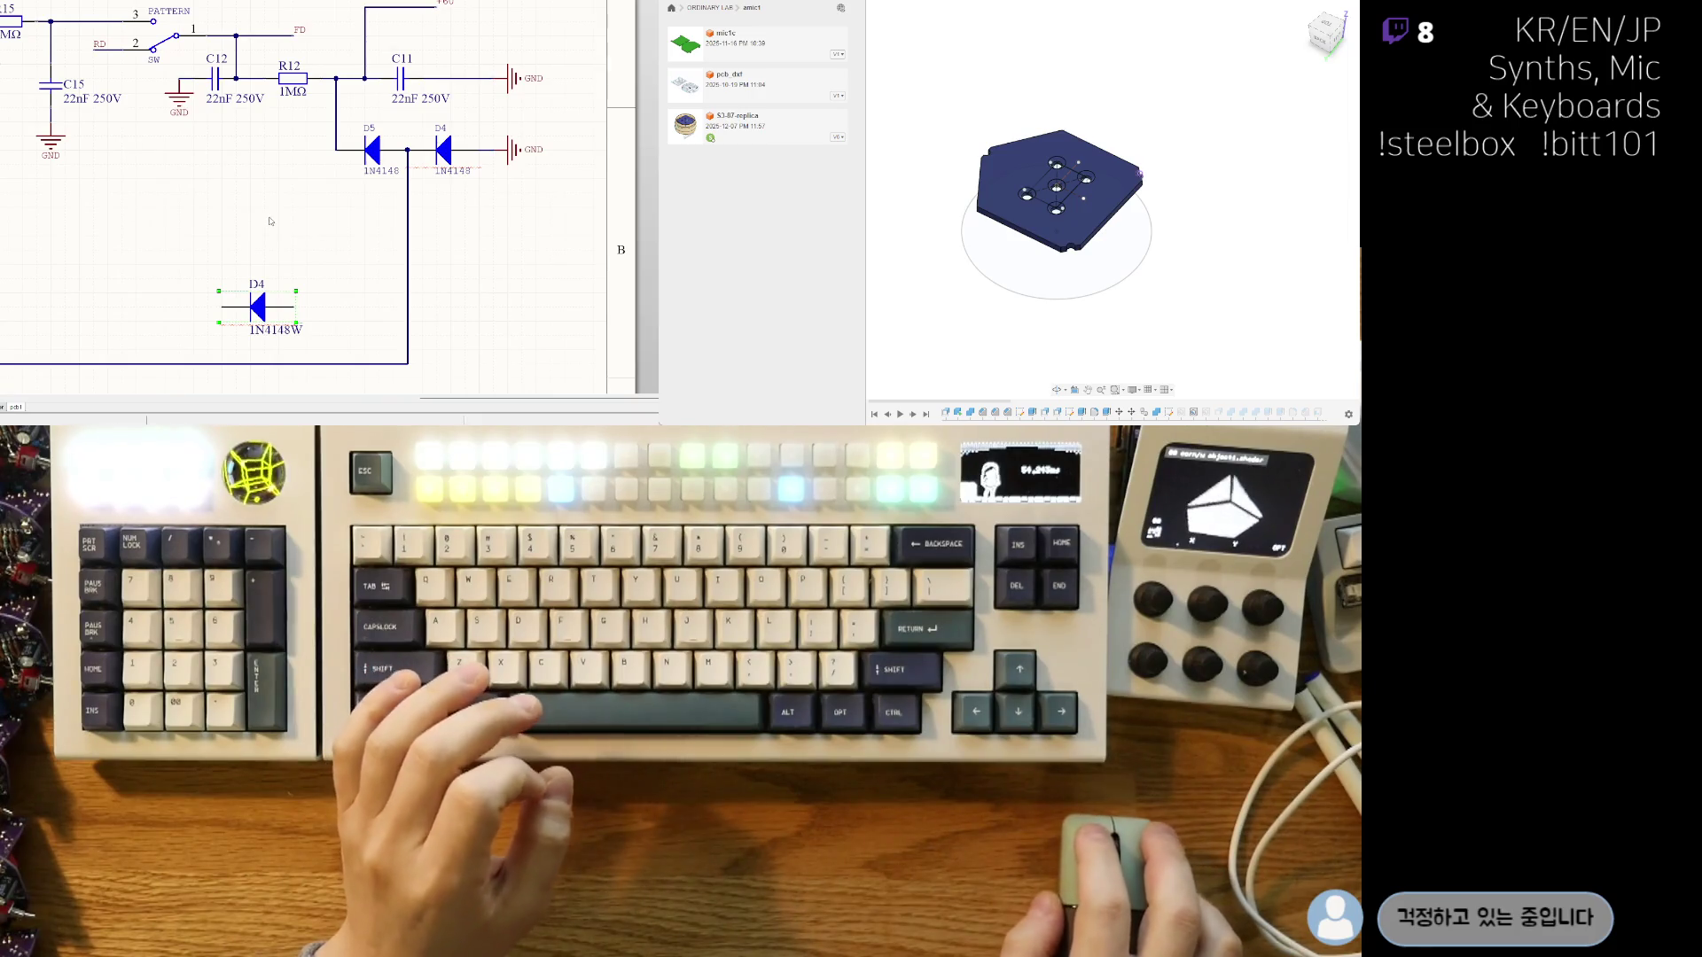
scroll(293, 204, "right", 1, "shift")
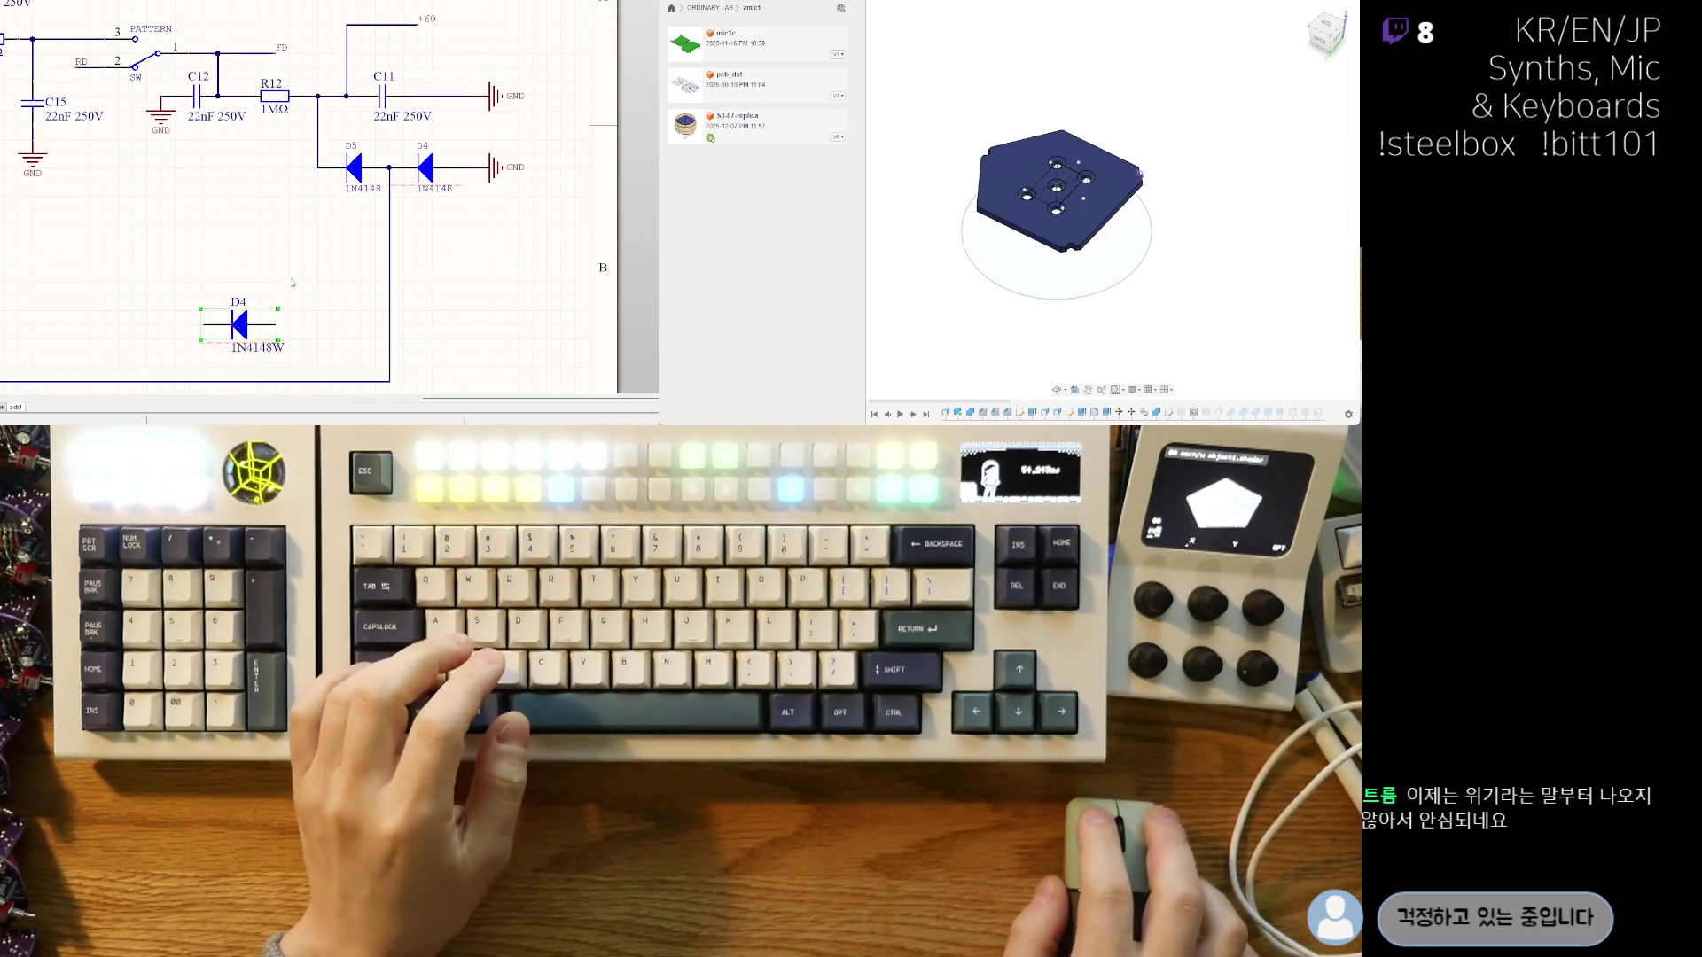
scroll(328, 182, "right", 1, "shift")
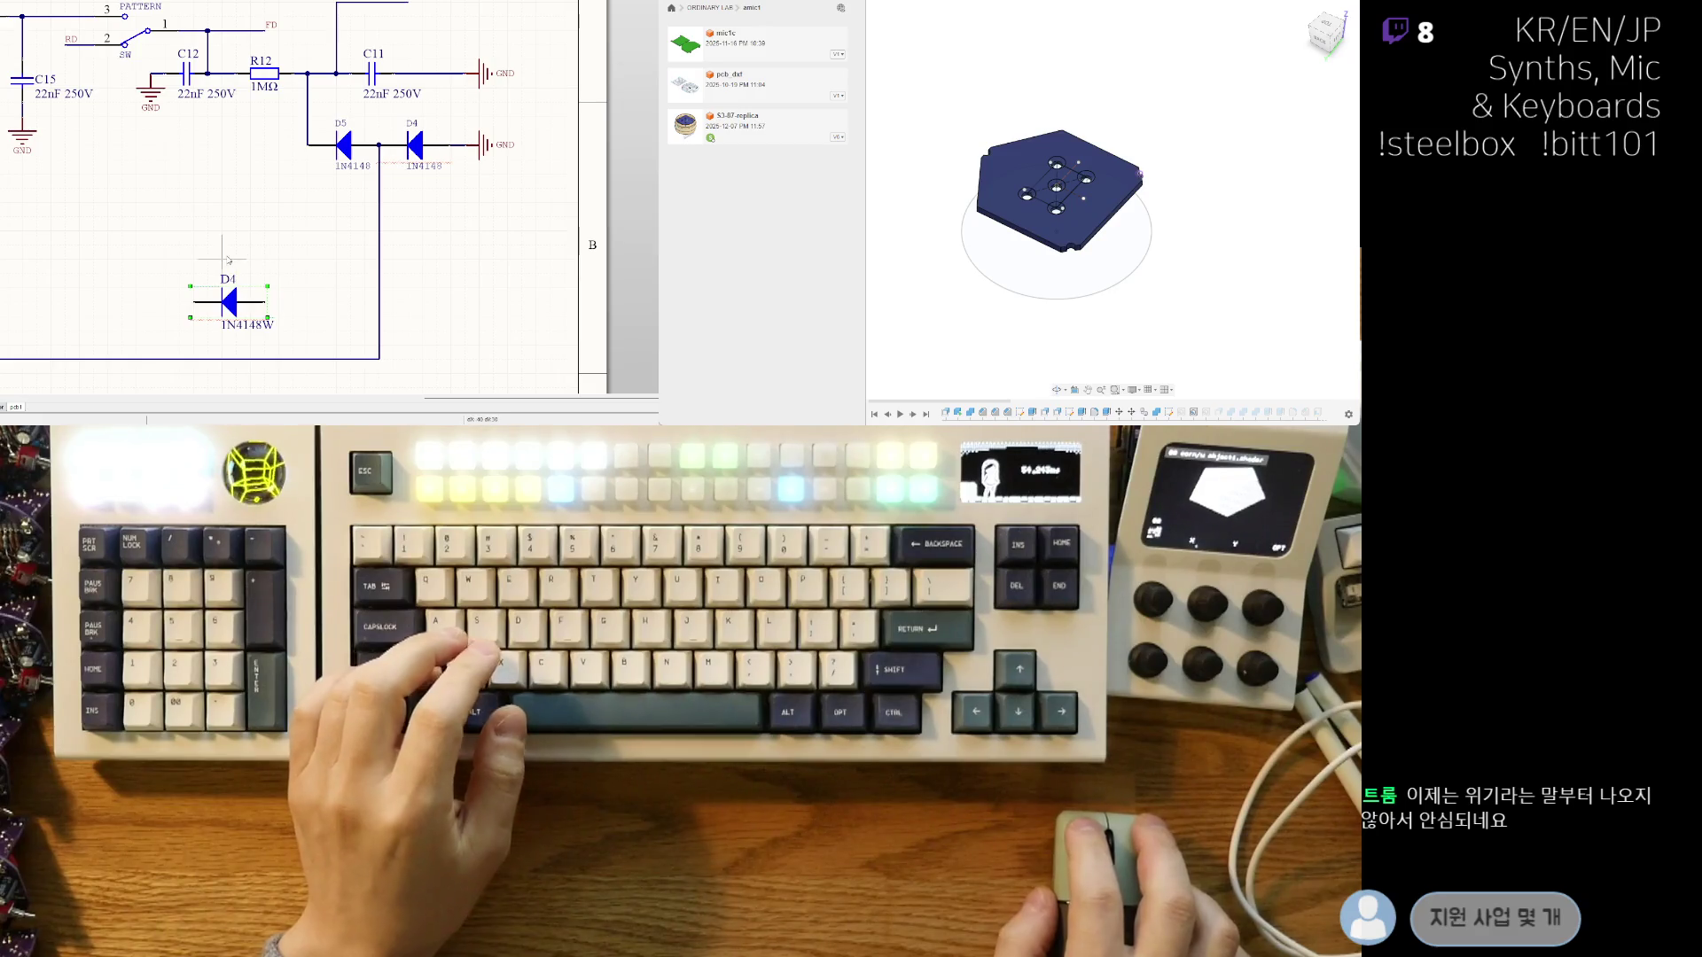
left_click_drag(230, 304, 215, 205, "shift")
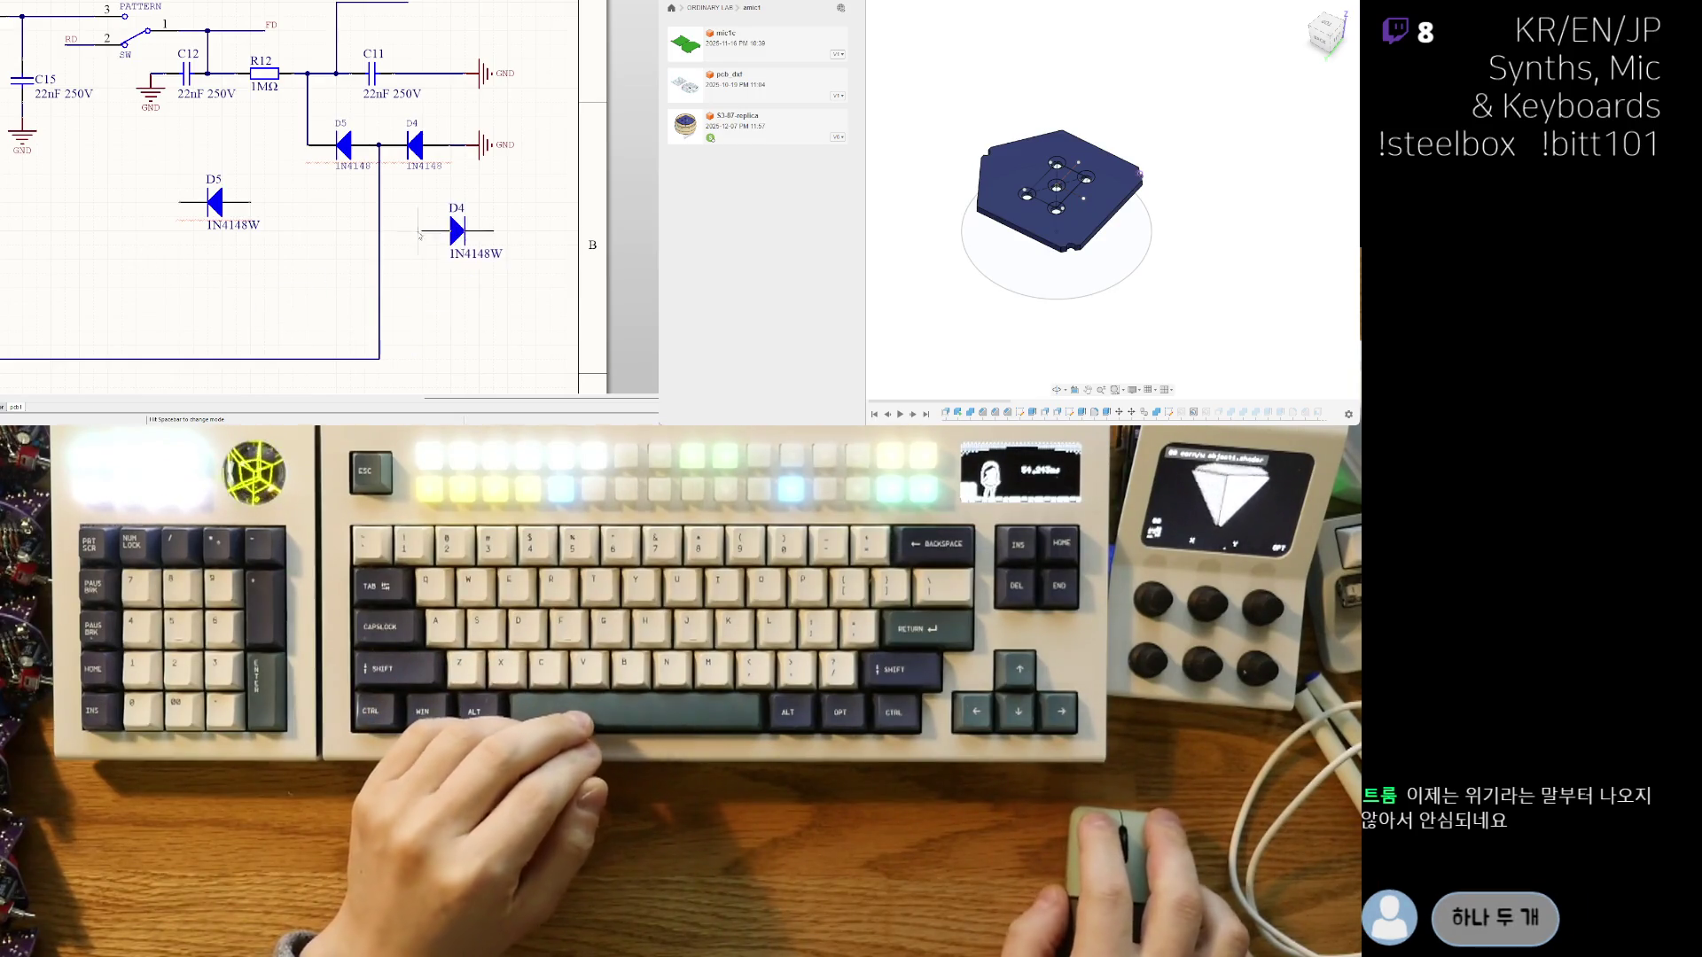
right_click_drag(421, 235, 381, 264)
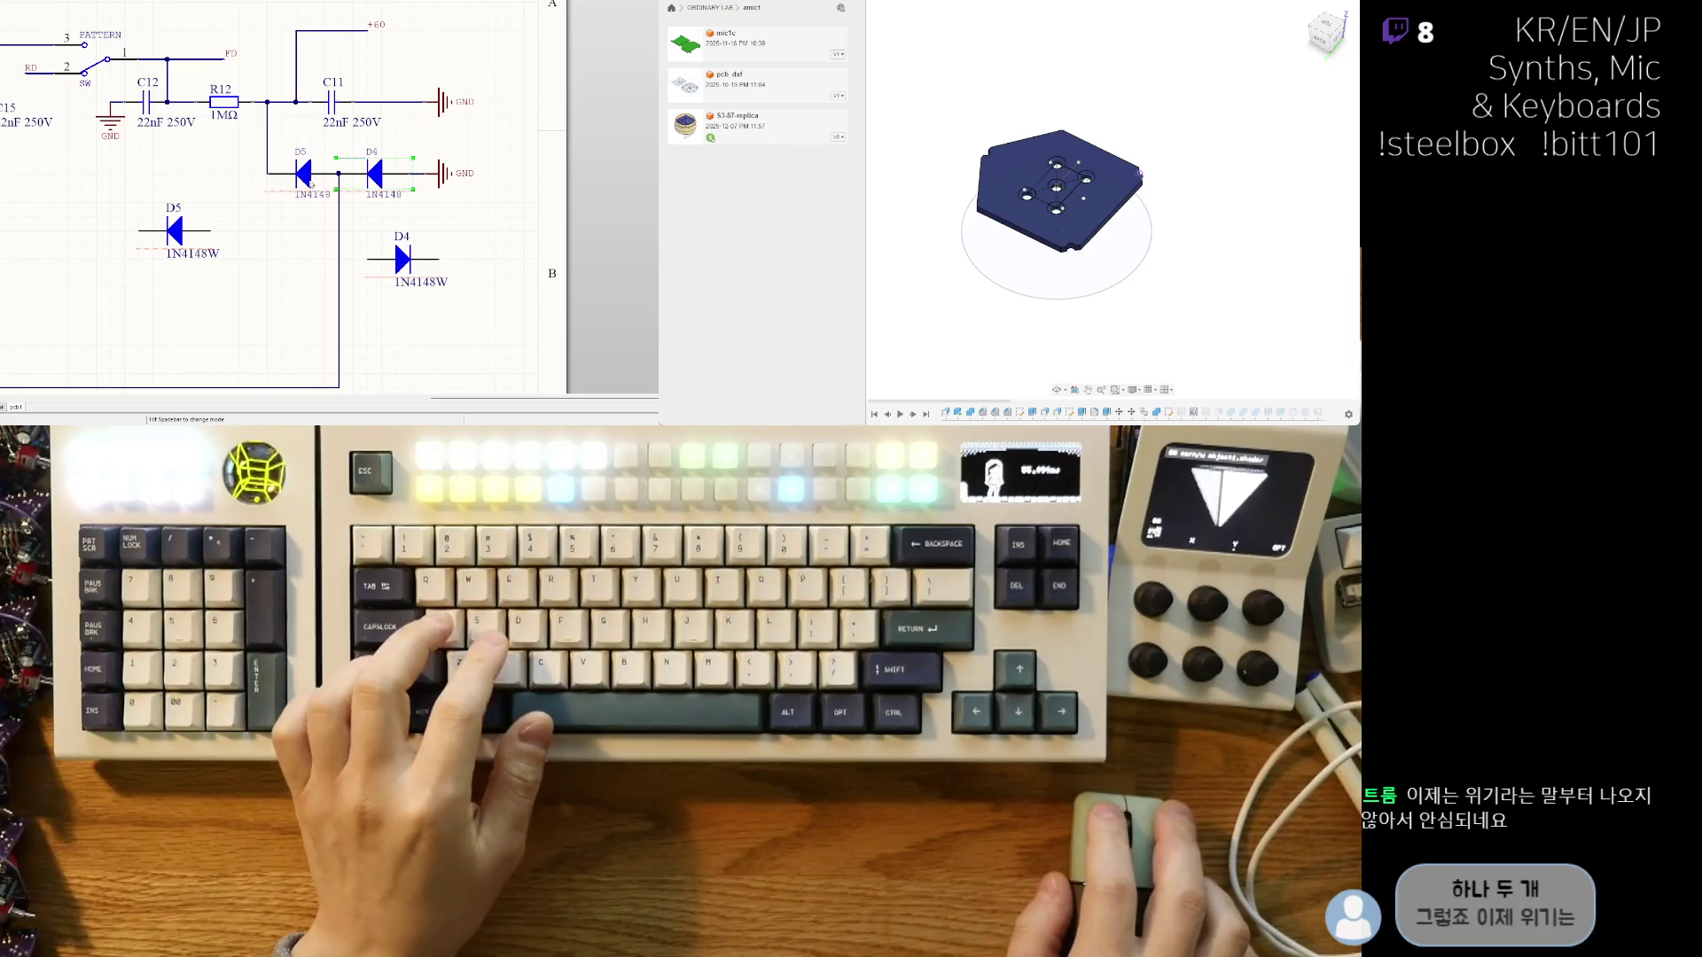
key("Delete")
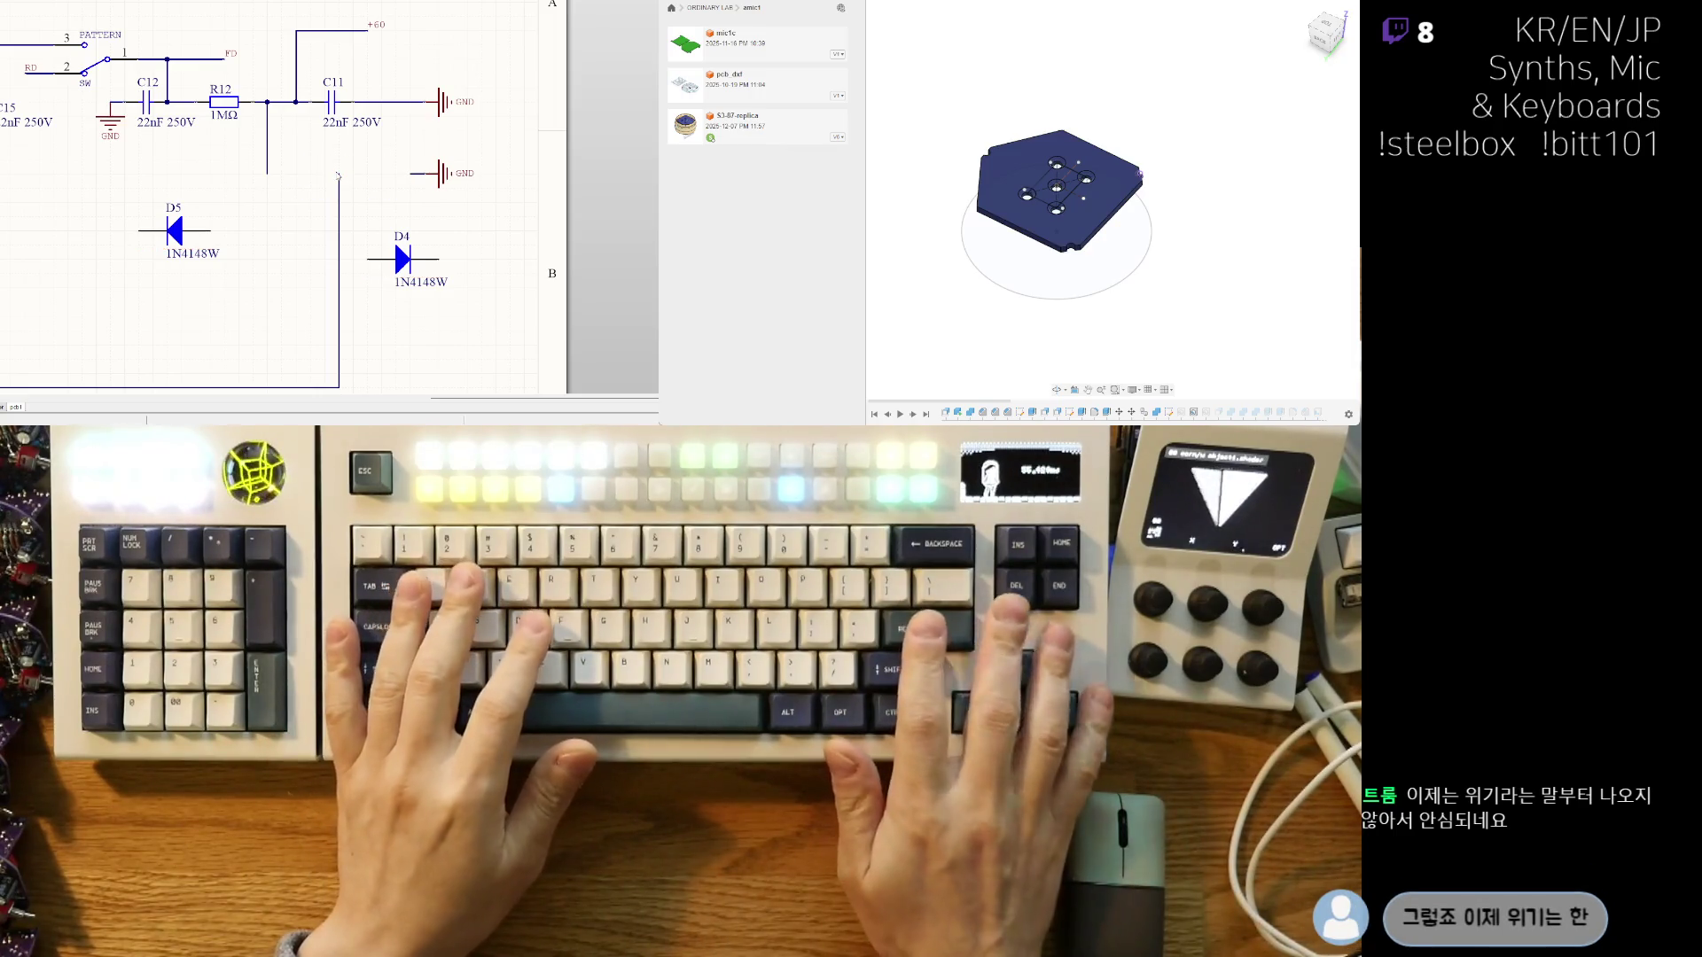
- Try moving D5 onto the wire, undo it, and switch to the PCB layout
left_click_drag(212, 235, 329, 182)
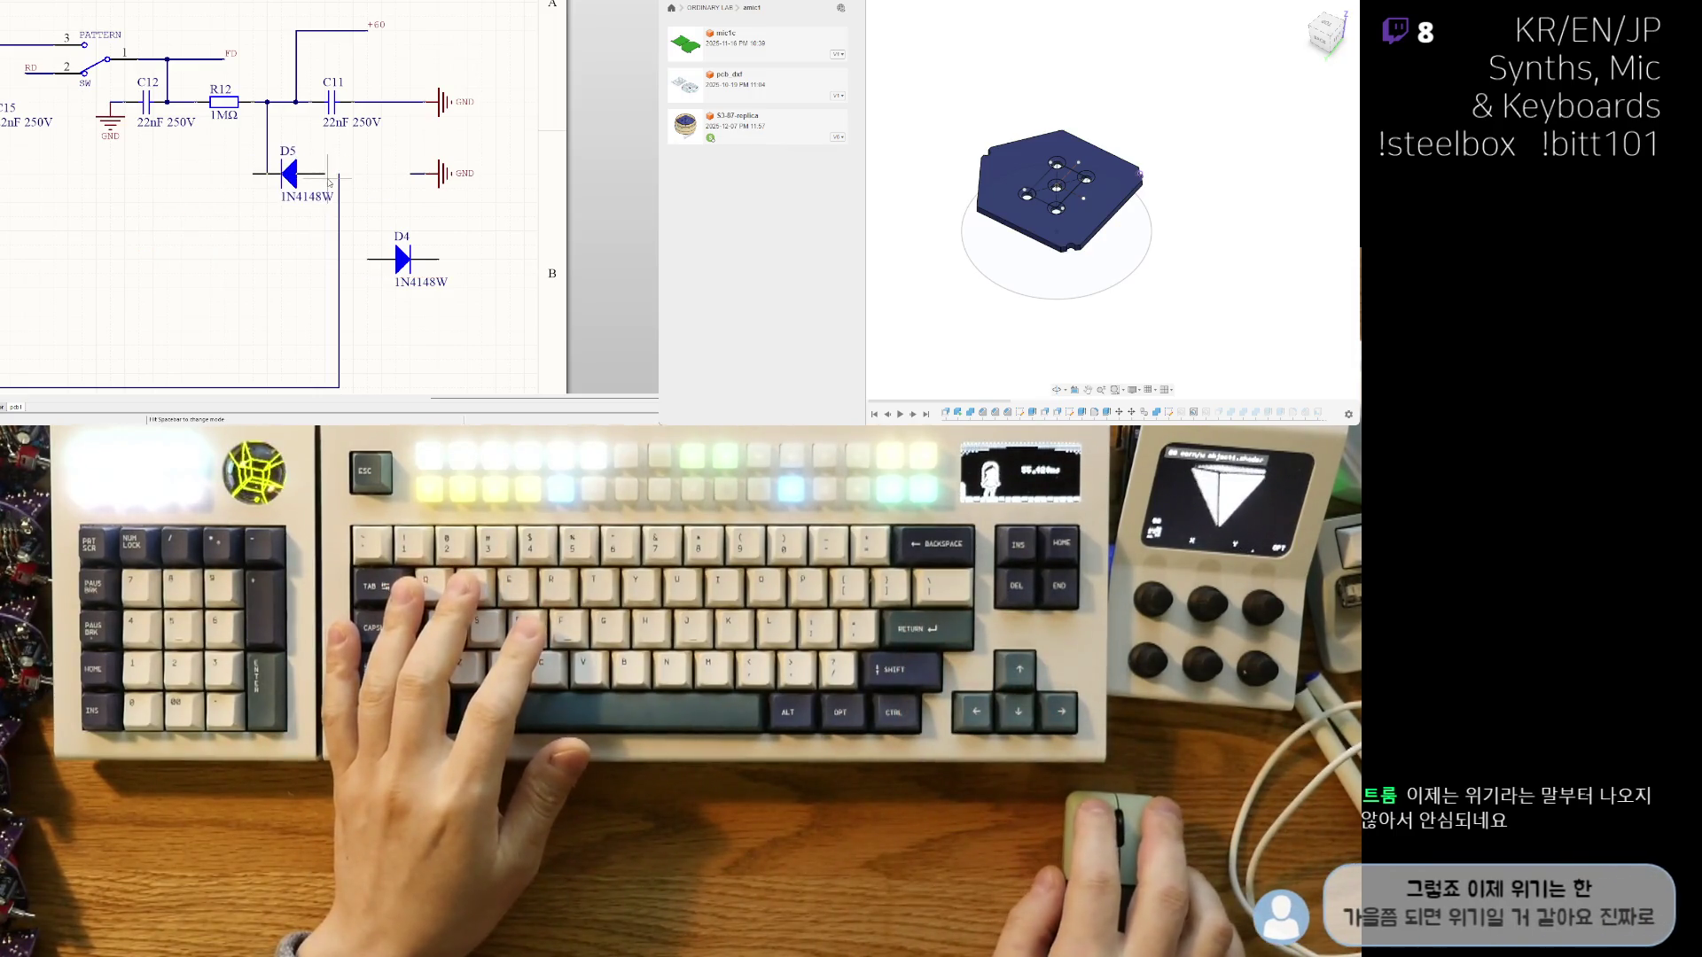
key("ctrl+z")
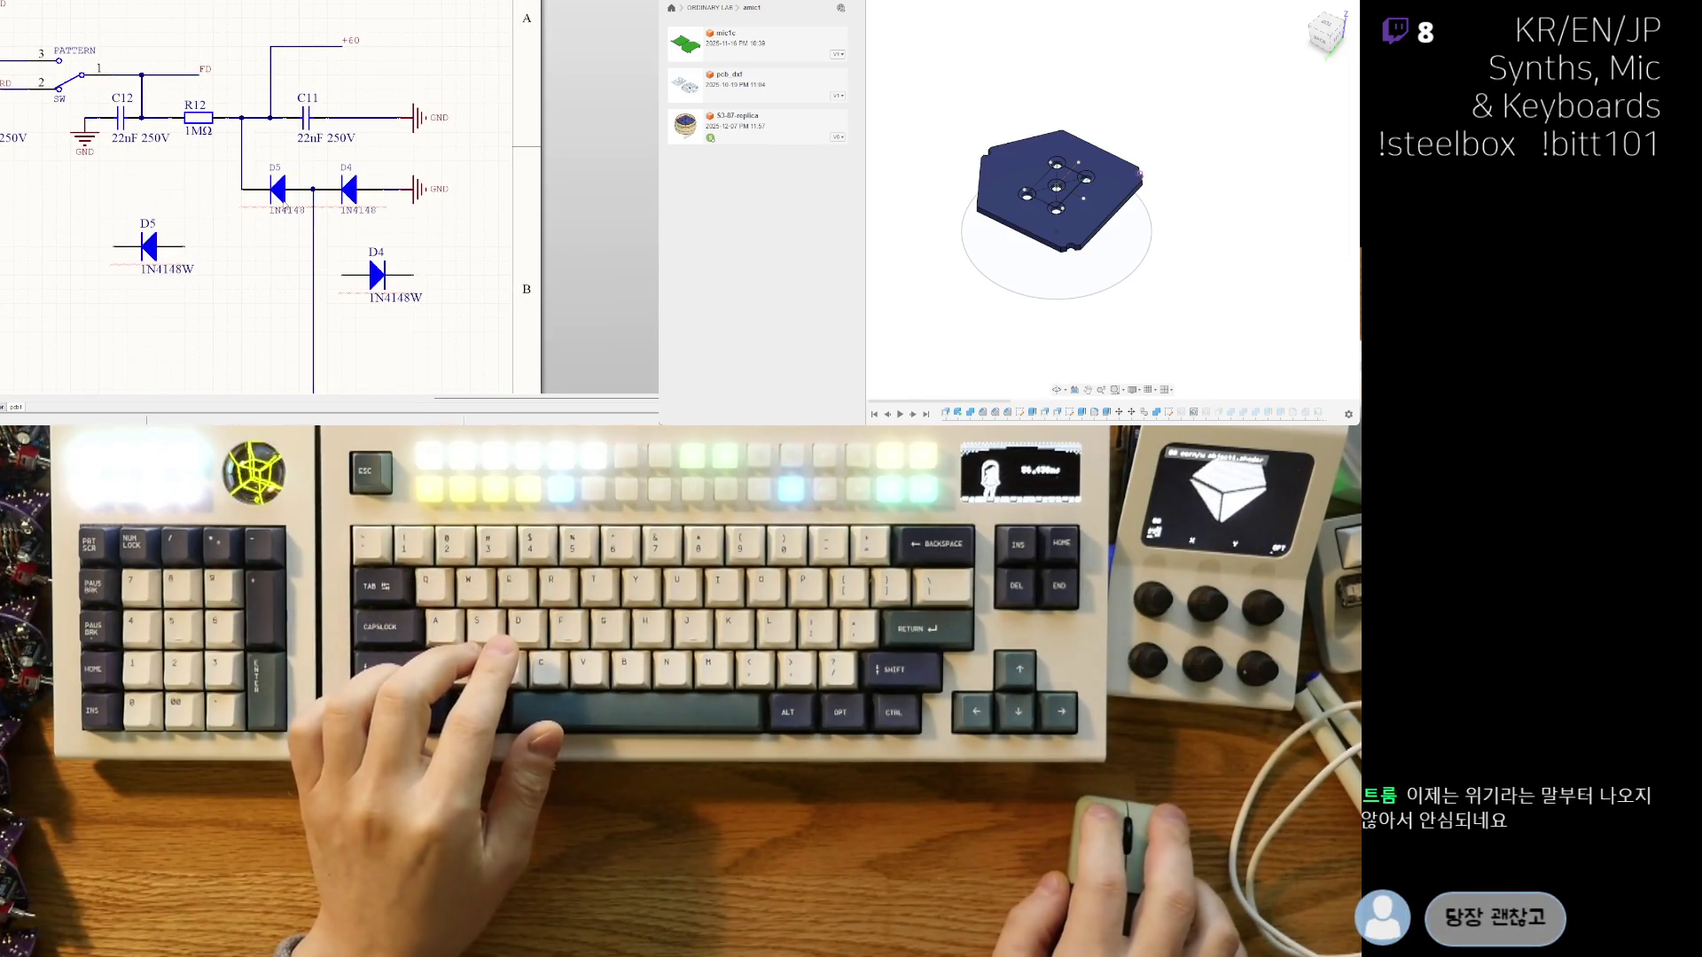
key("Delete")
mouse_move(185, 249)
left_mouse_down()
mouse_move(286, 219)
mouse_move(305, 195)
left_mouse_up()
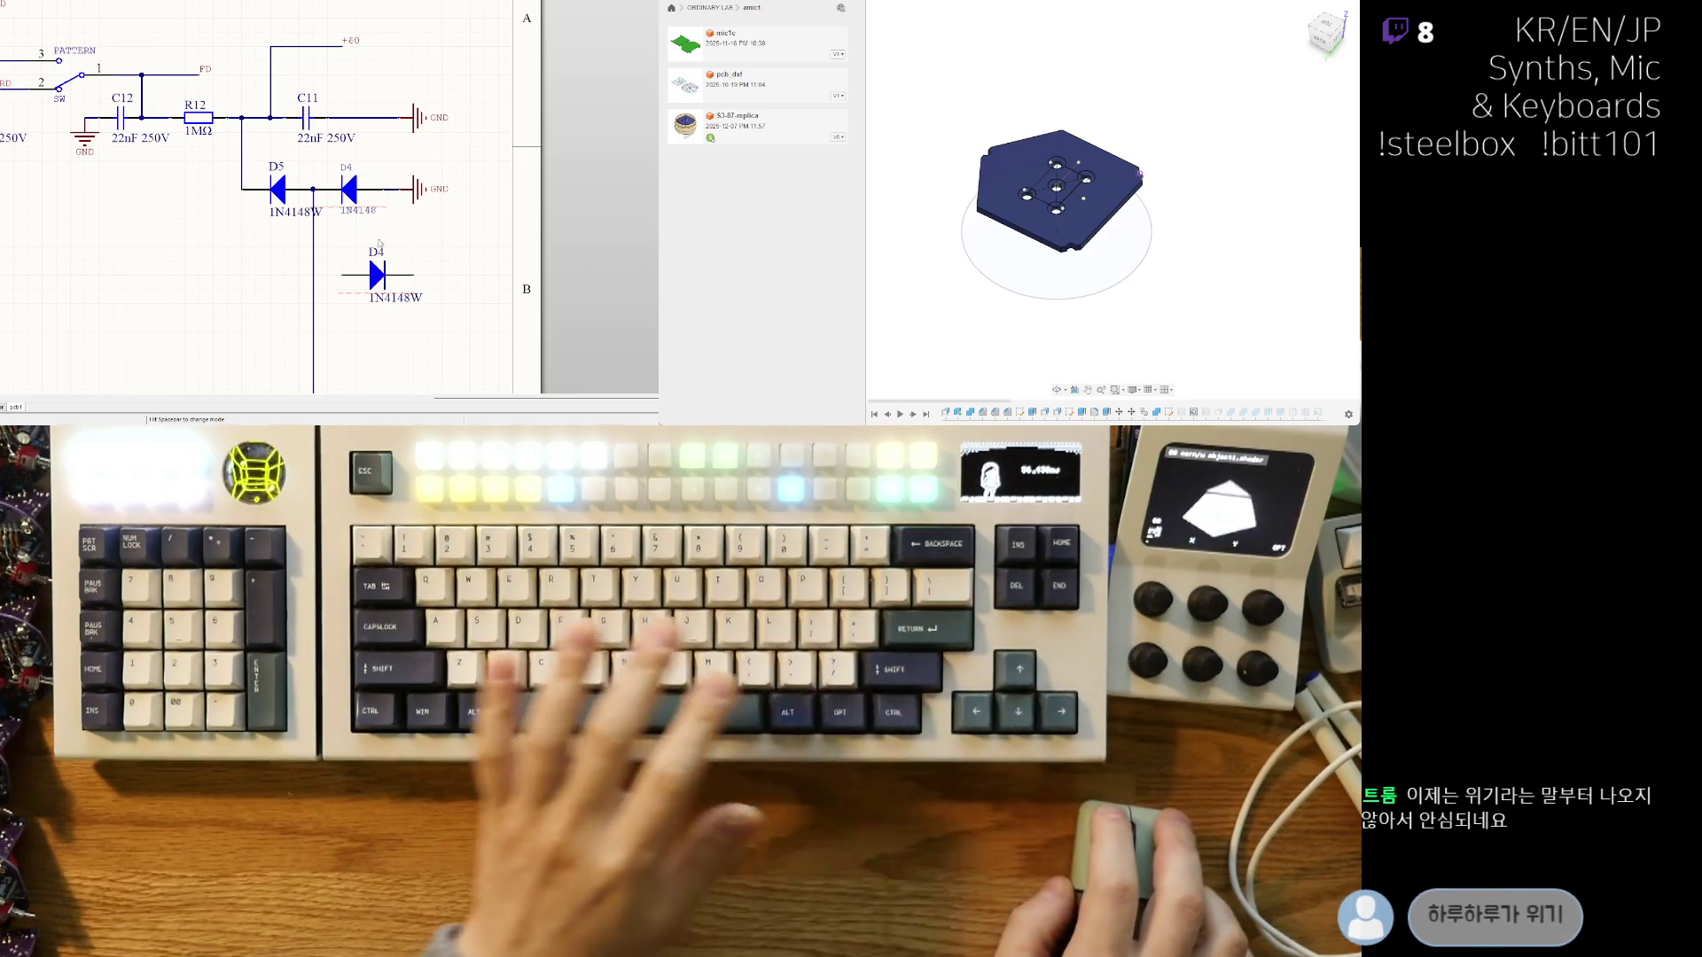
key("ctrl+z")
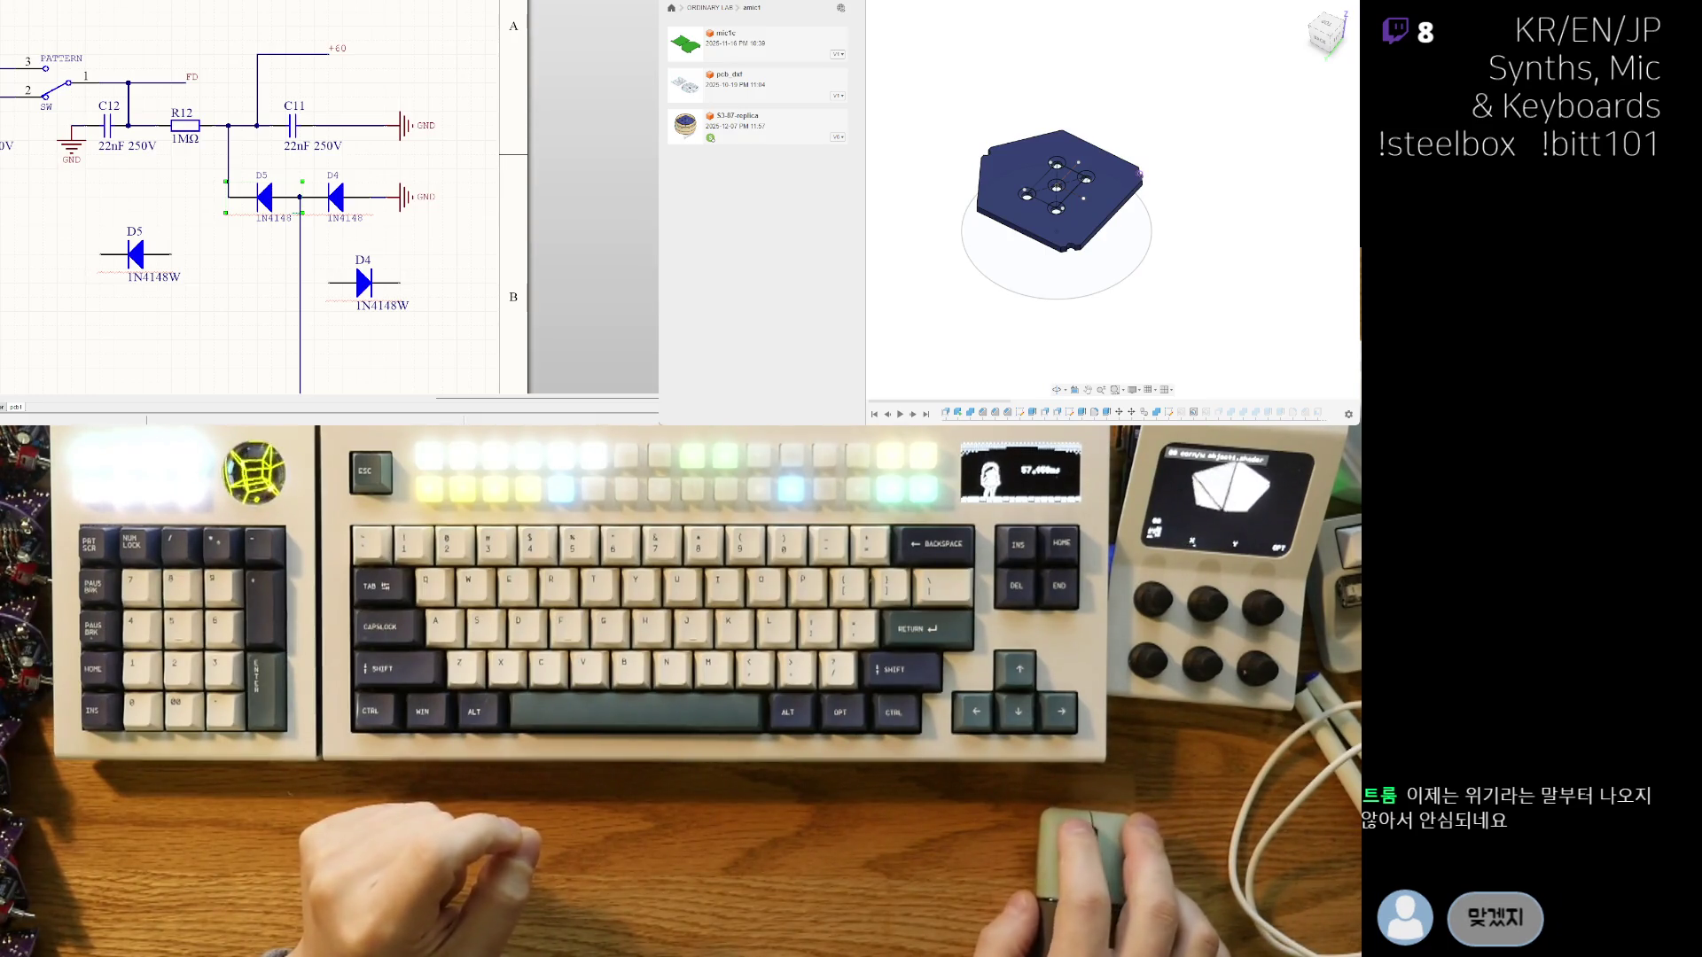
key("ctrl+Tab")
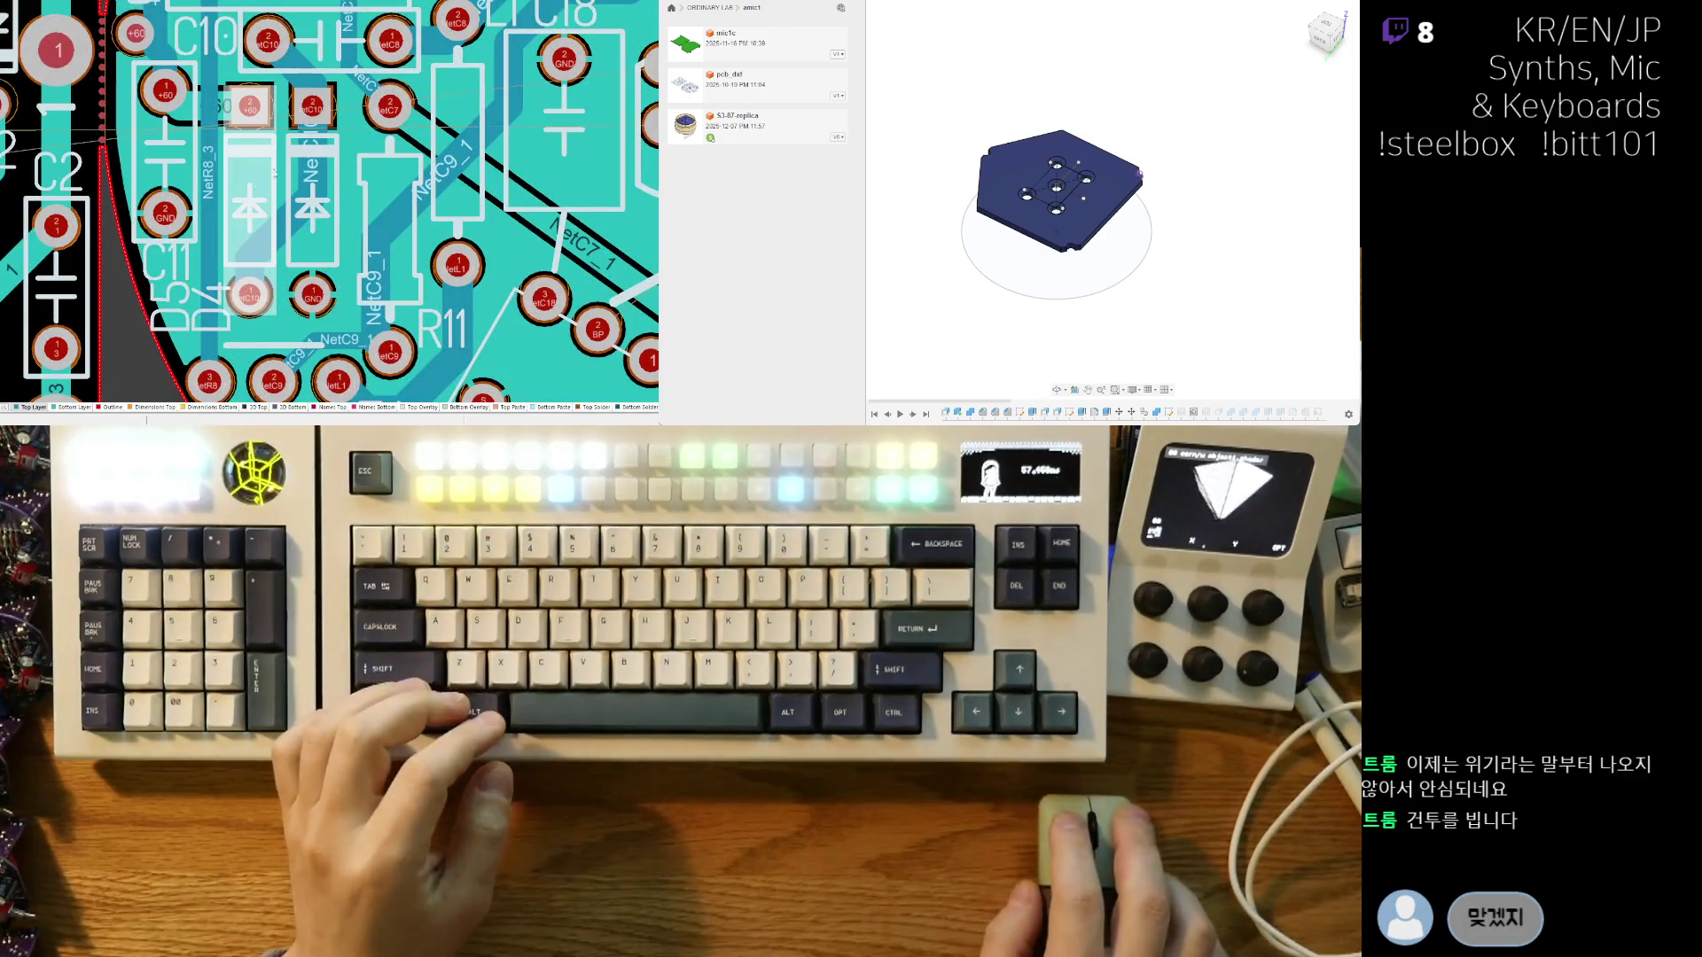
- Remove the diagonal track near D5, check the board around D4, and return to the schematic
scroll(294, 205, "up", 2, "ctrl")
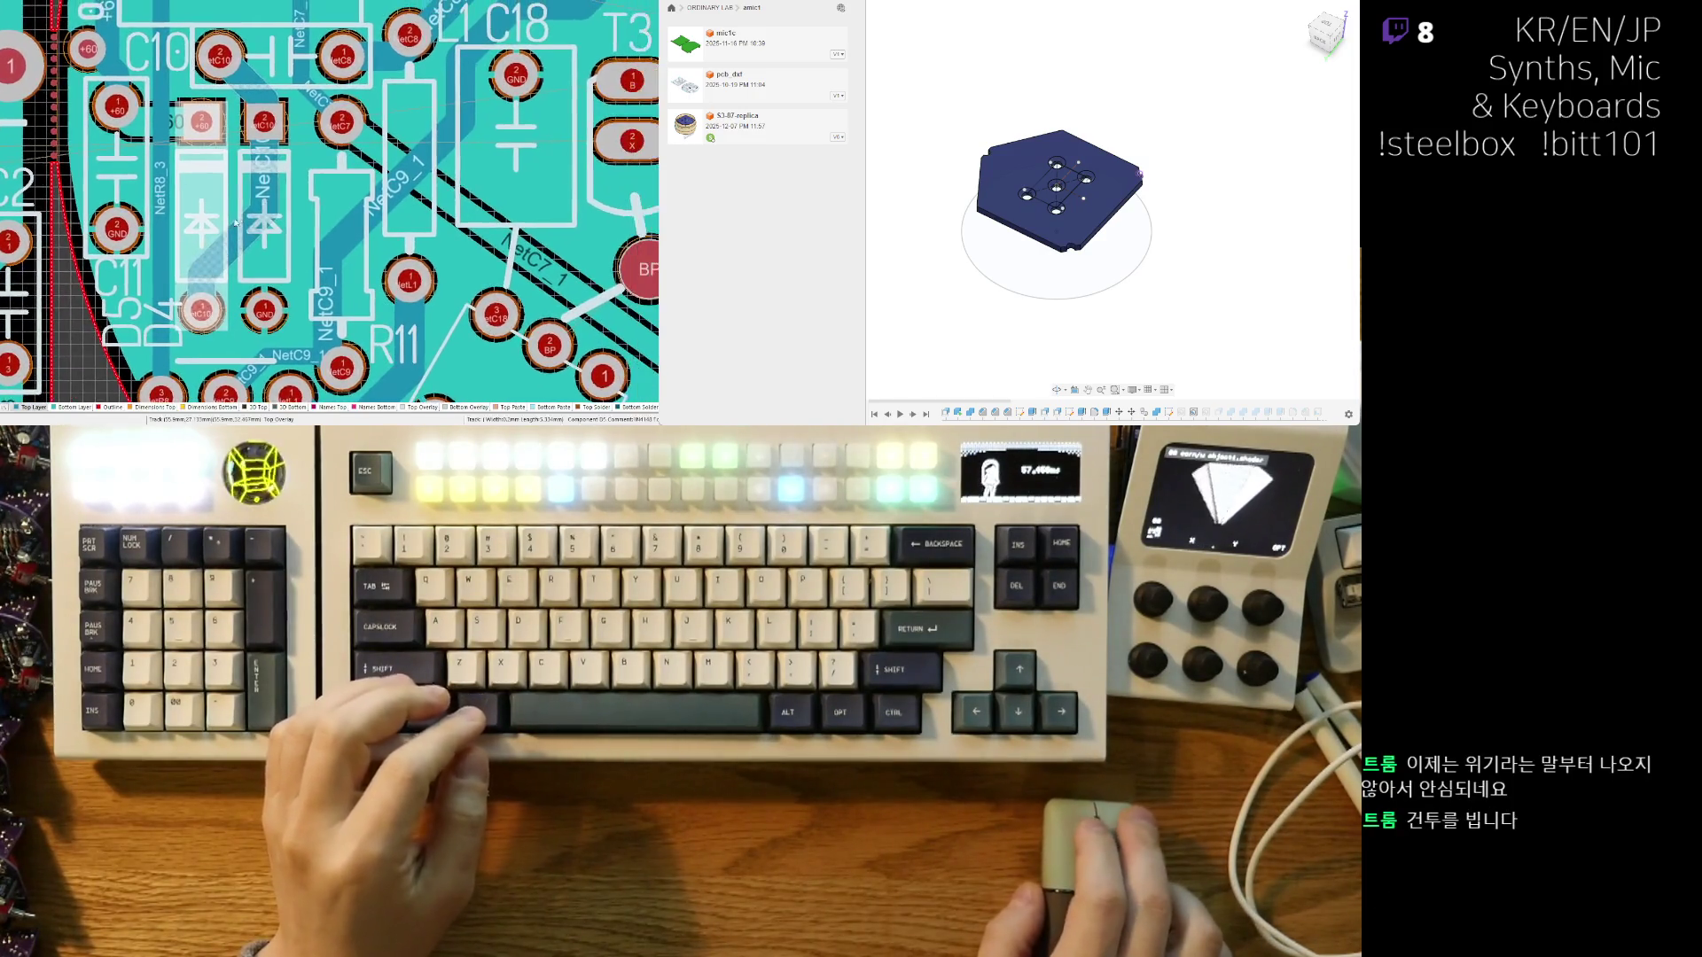
scroll(222, 160, "up", 2, "ctrl")
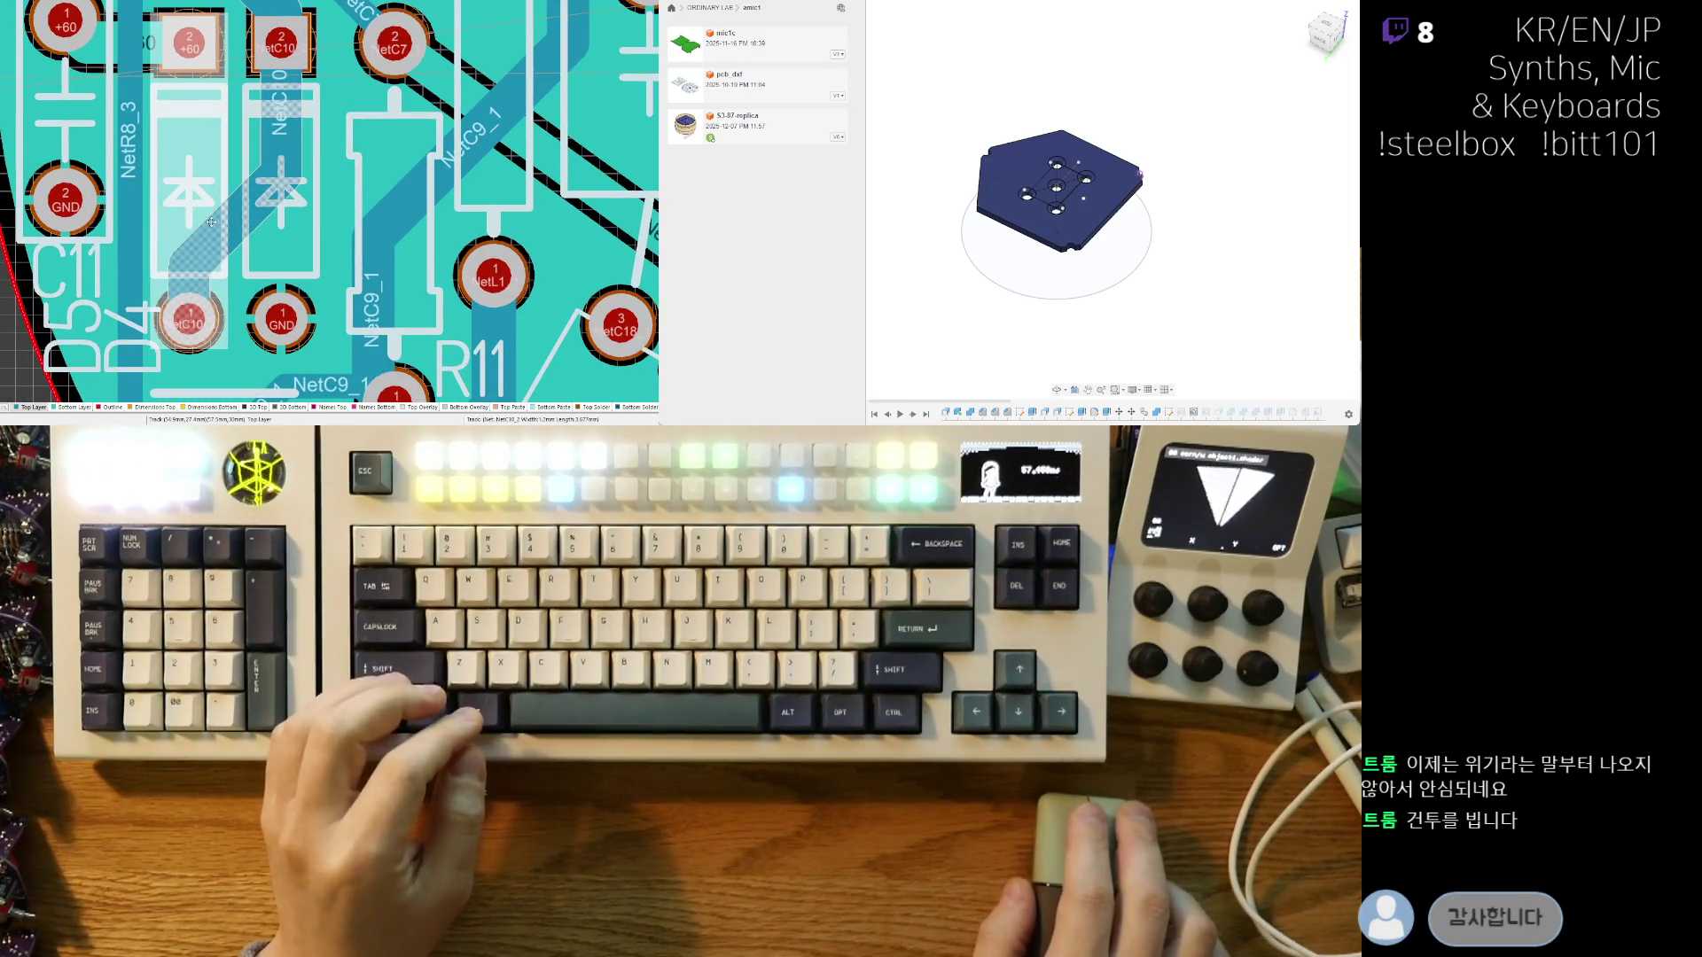
key("ctrl+z")
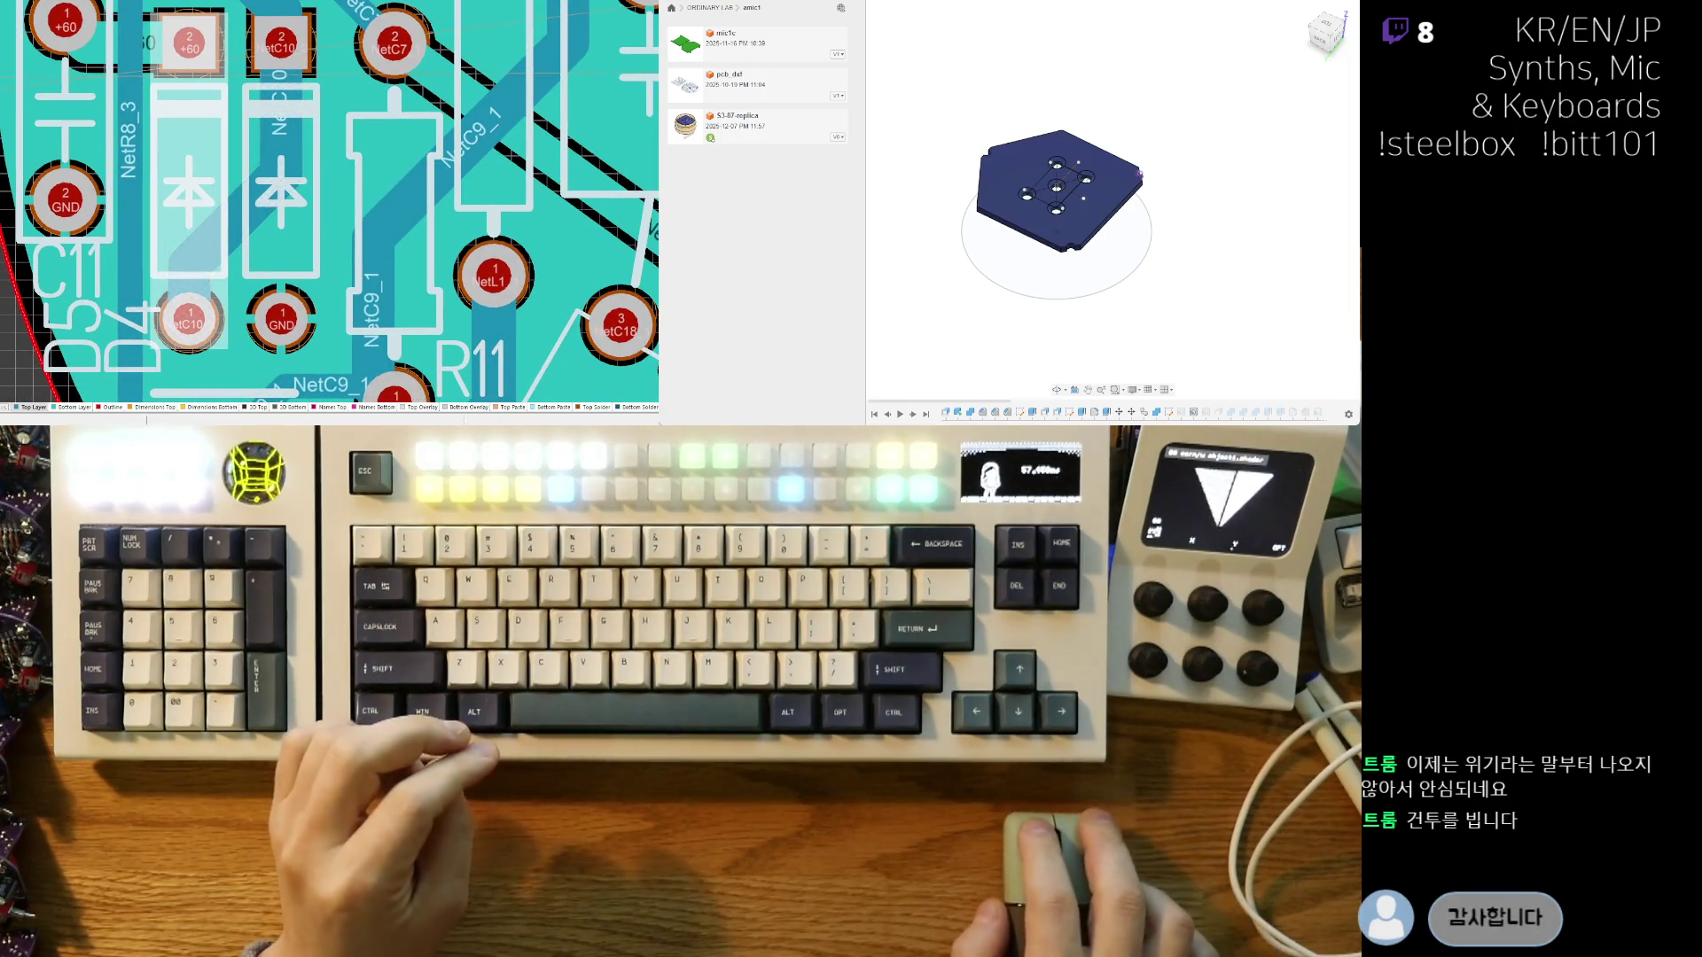
right_click_drag(256, 277, 271, 266)
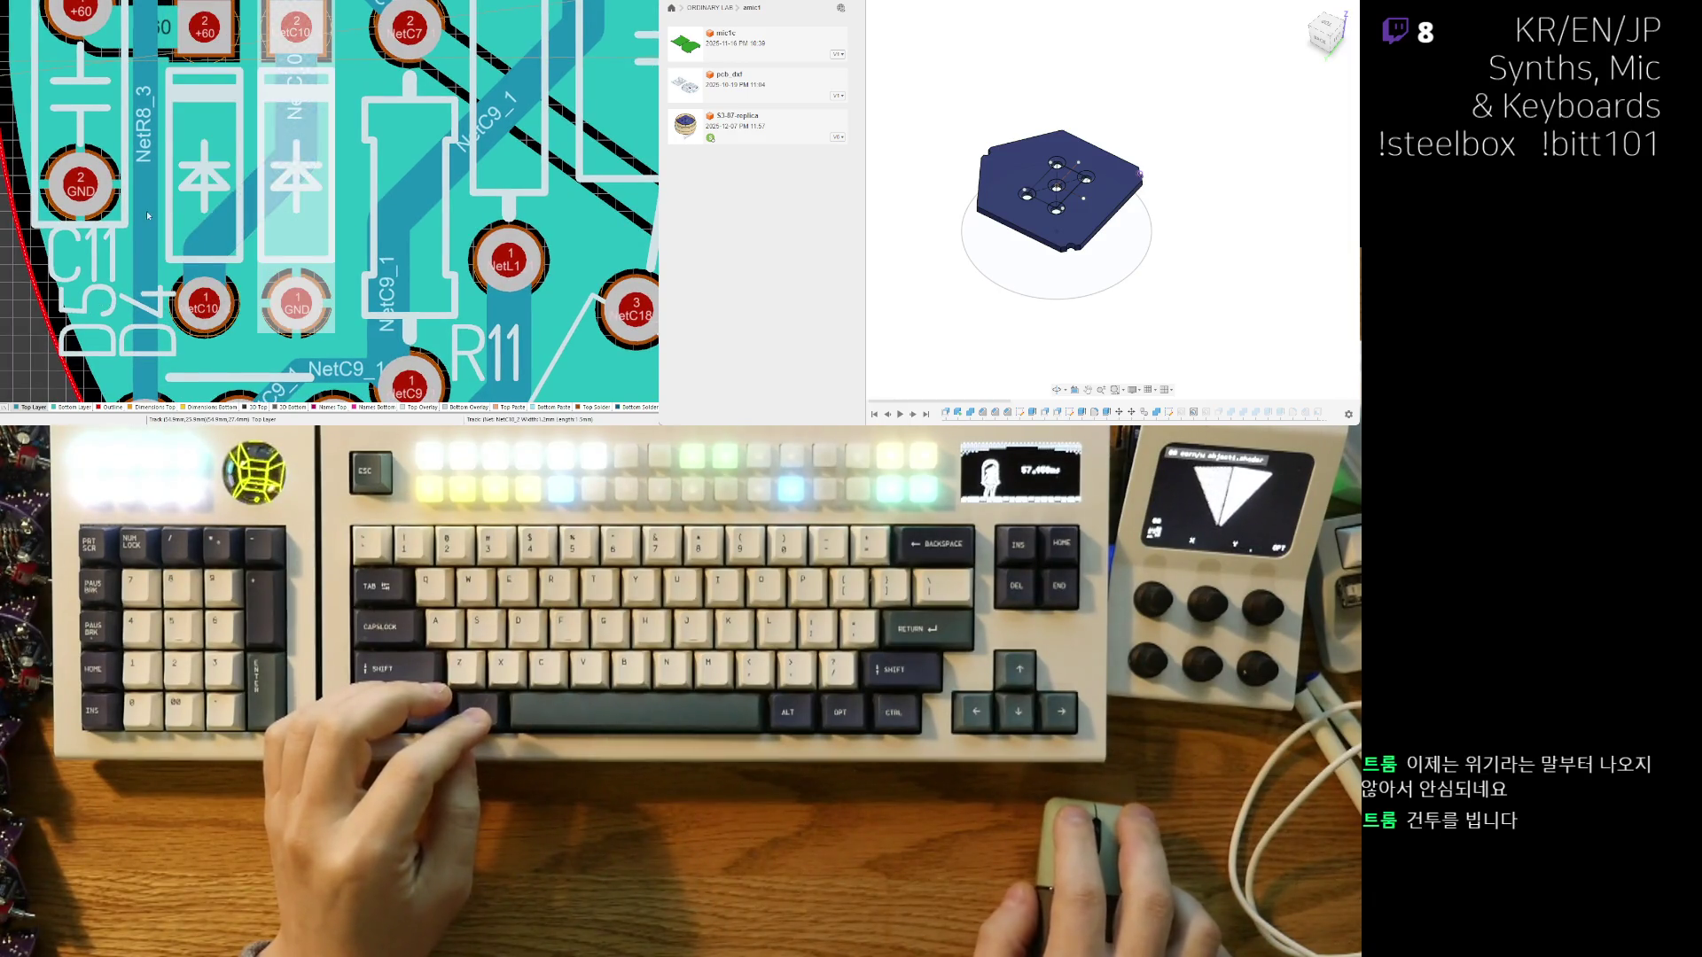
right_click_drag(146, 210, 142, 230)
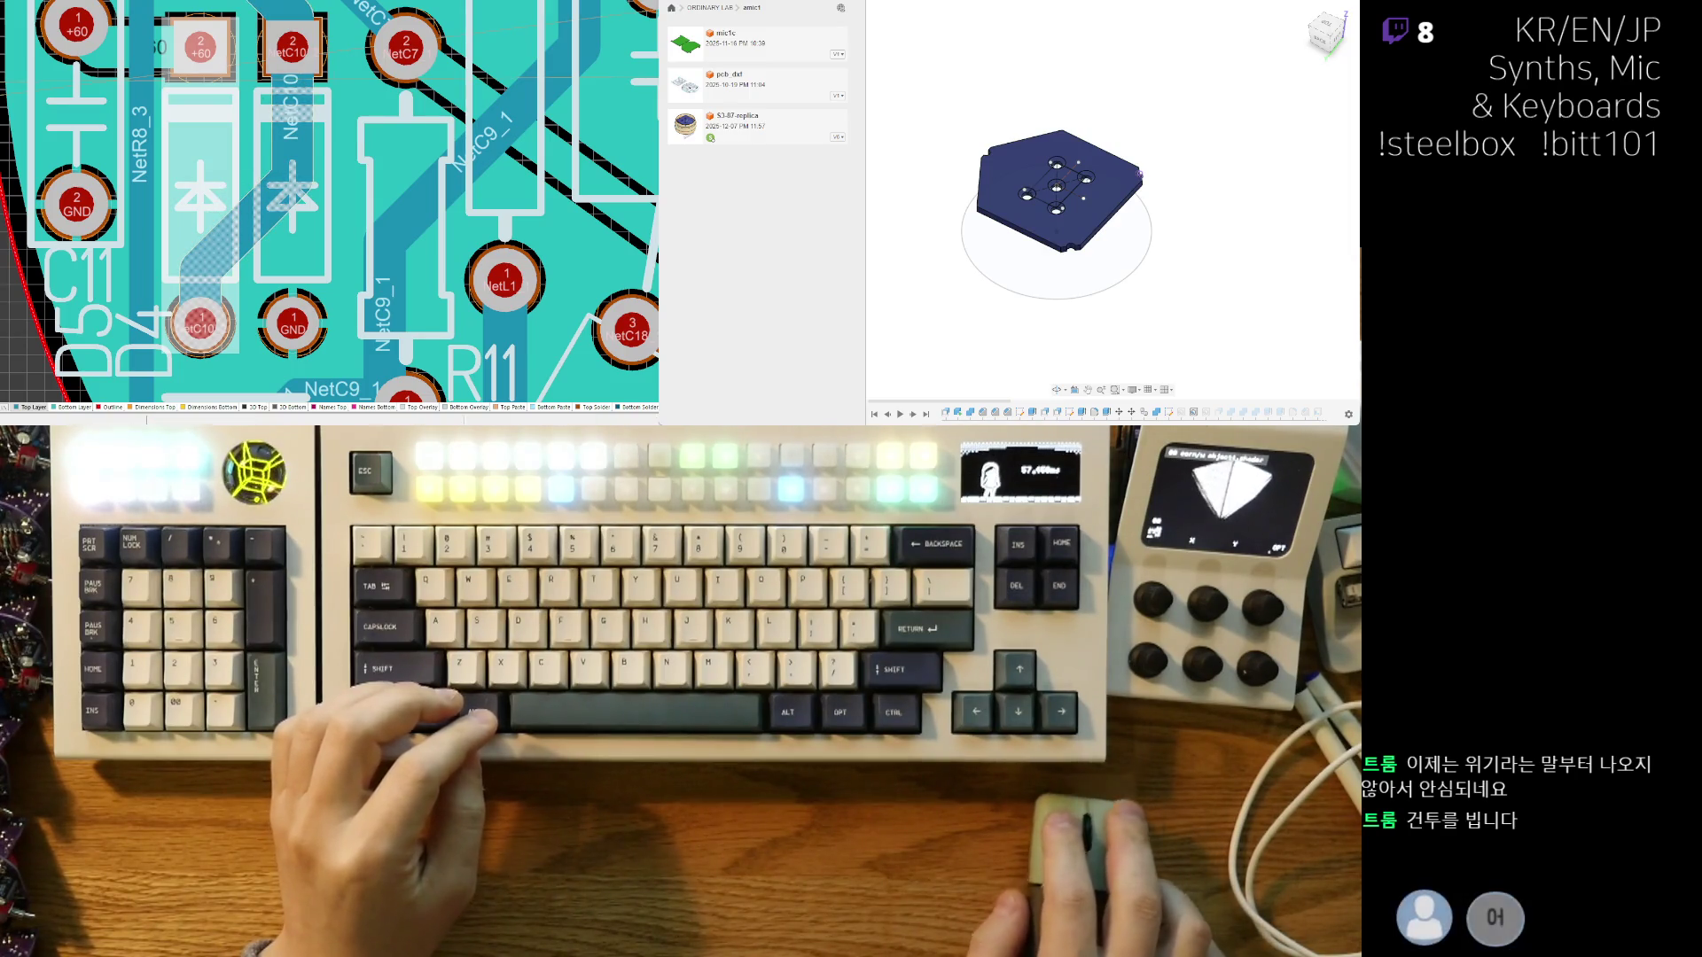
key("ctrl+Tab")
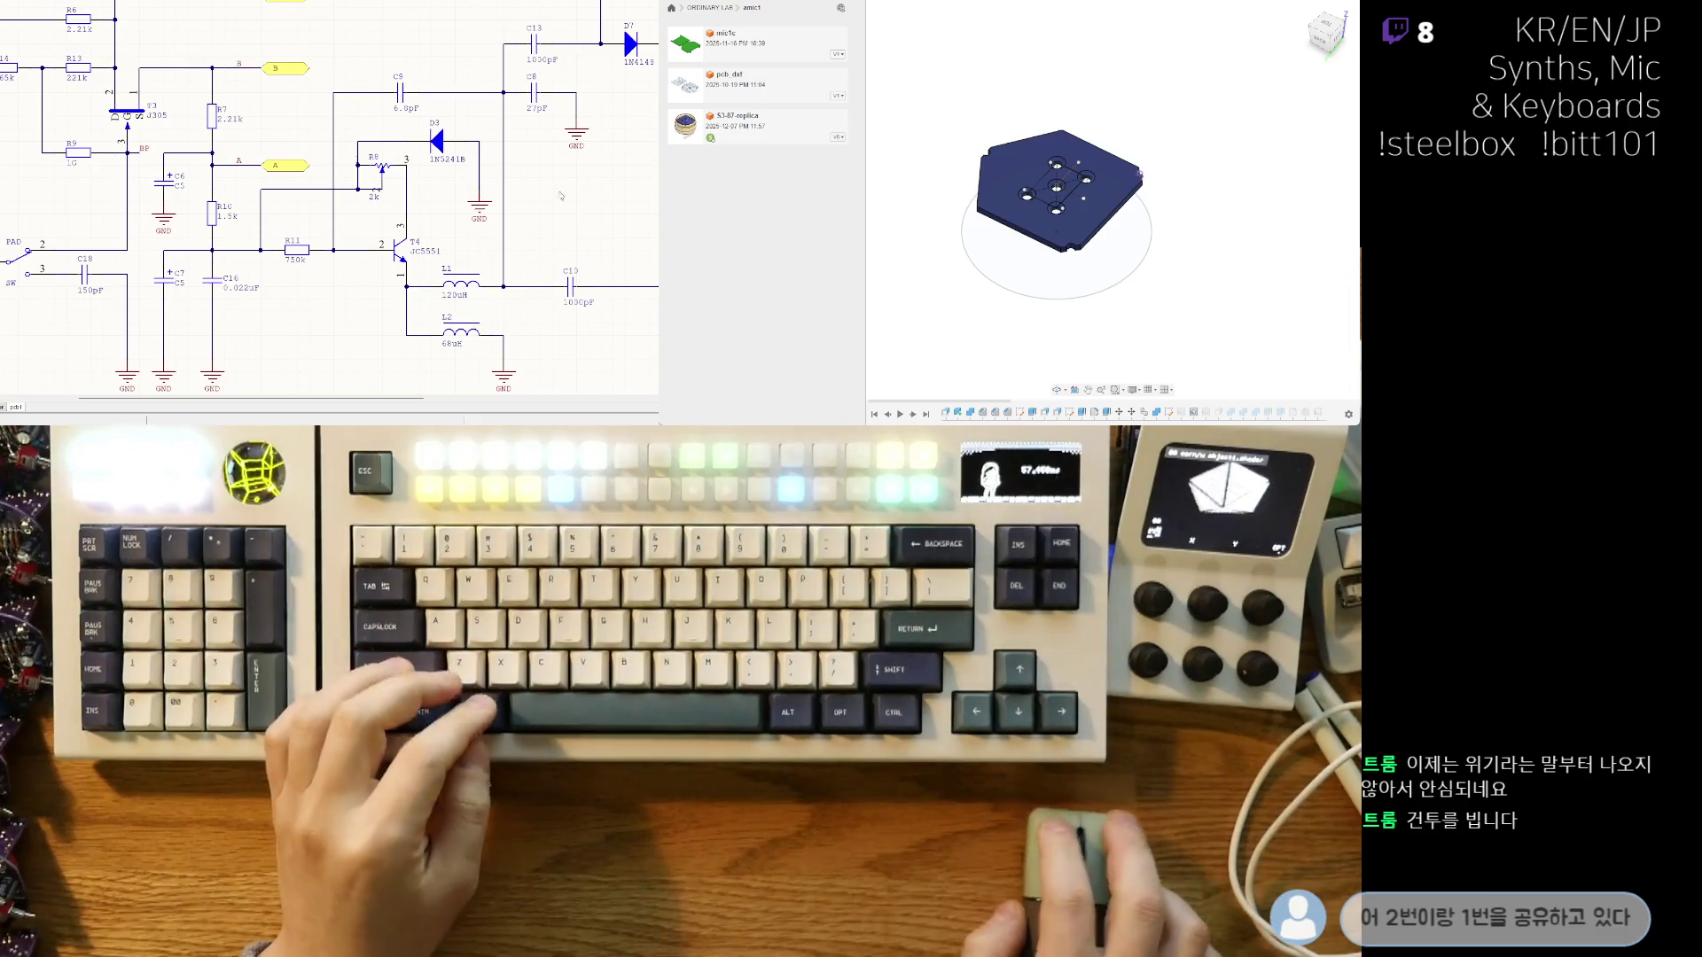
- Place diodes D5 and D4 in series on the wire toward GND
right_click_drag(558, 168, 163, 215)
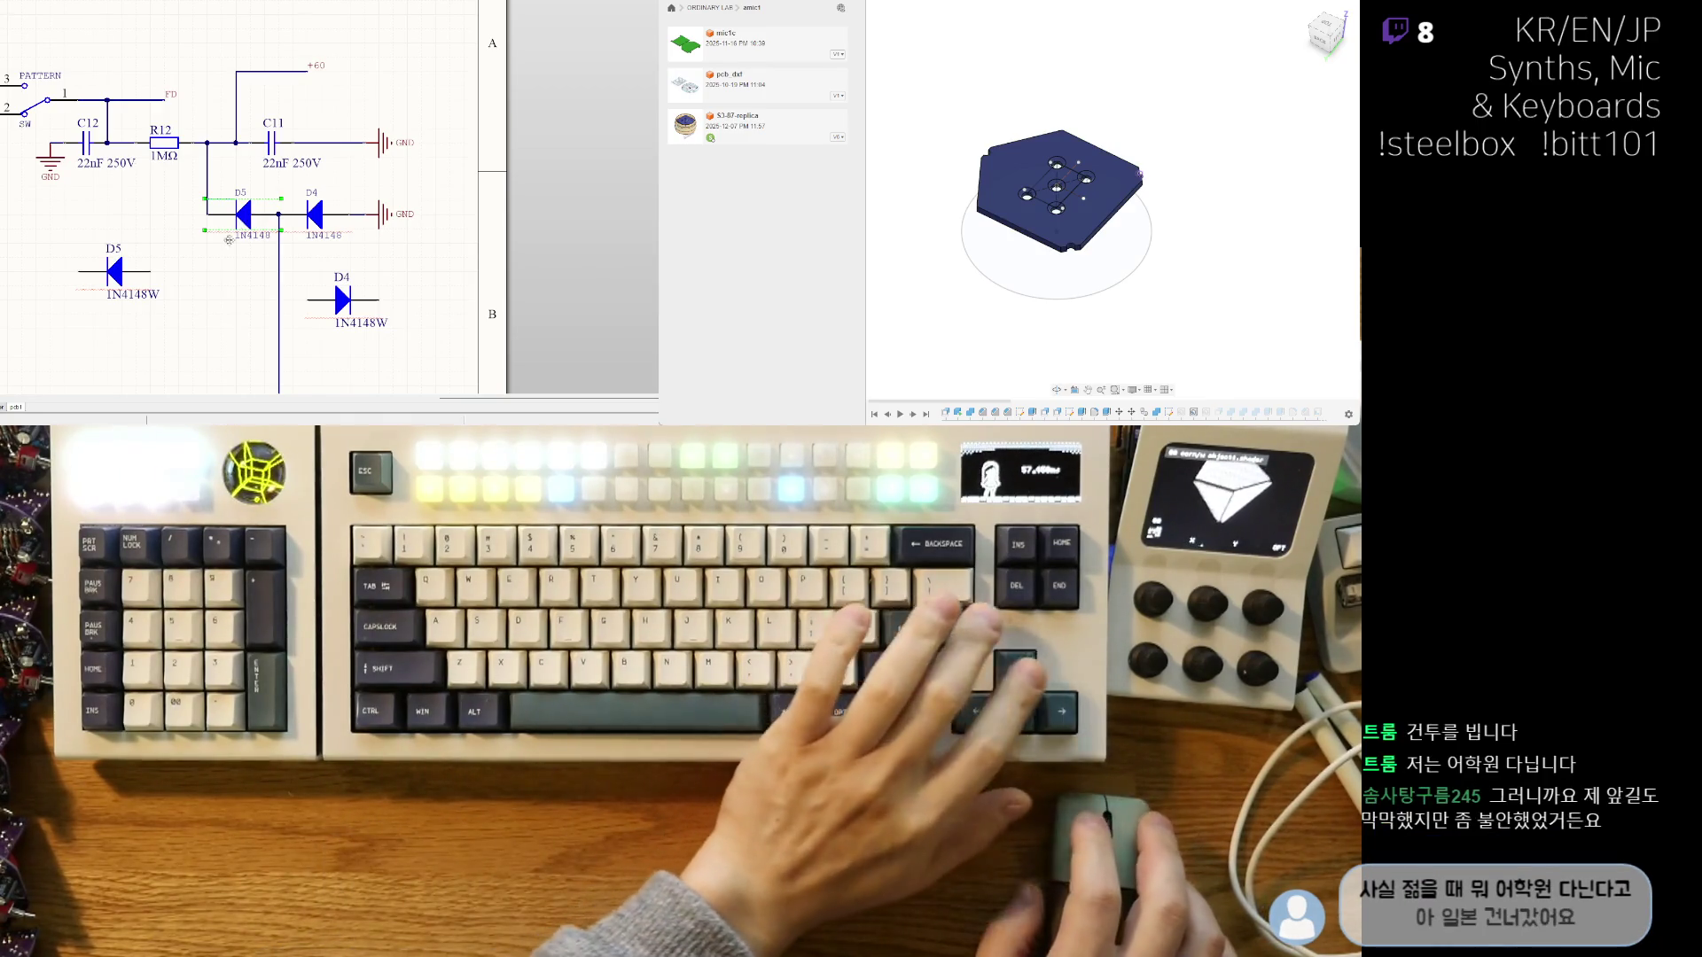
key("Delete")
left_click_drag(104, 281, 217, 220)
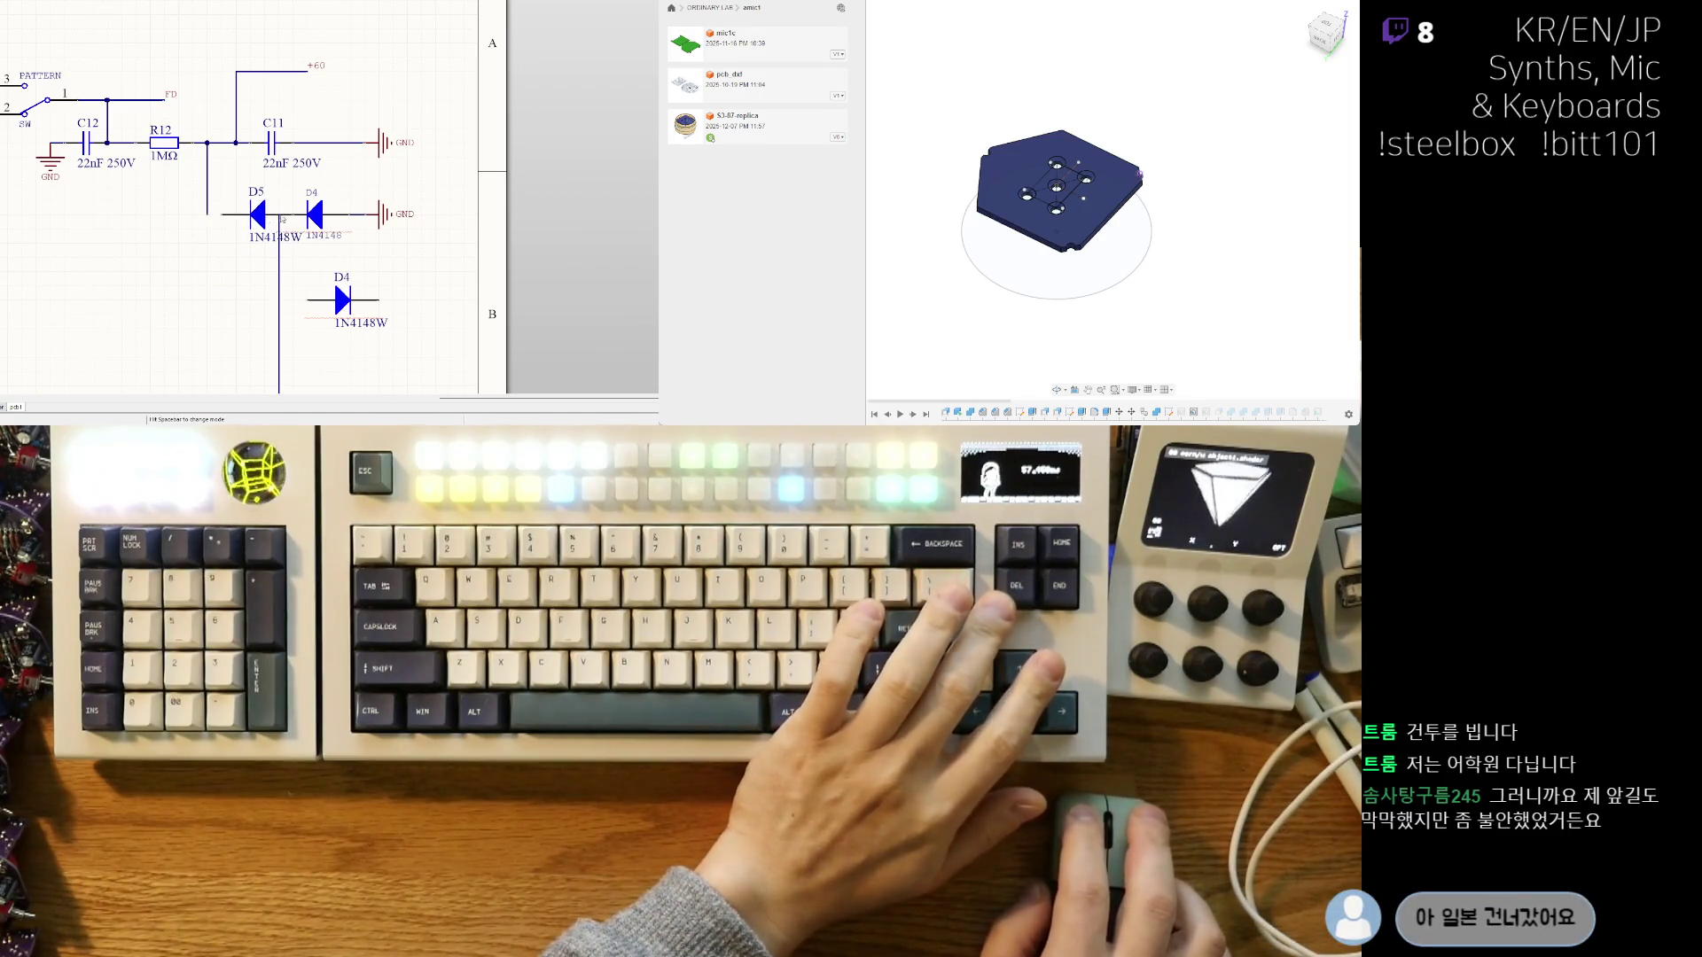
key("ctrl+z")
mouse_move(160, 301)
left_mouse_down()
mouse_move(232, 298)
mouse_move(257, 242)
left_mouse_up()
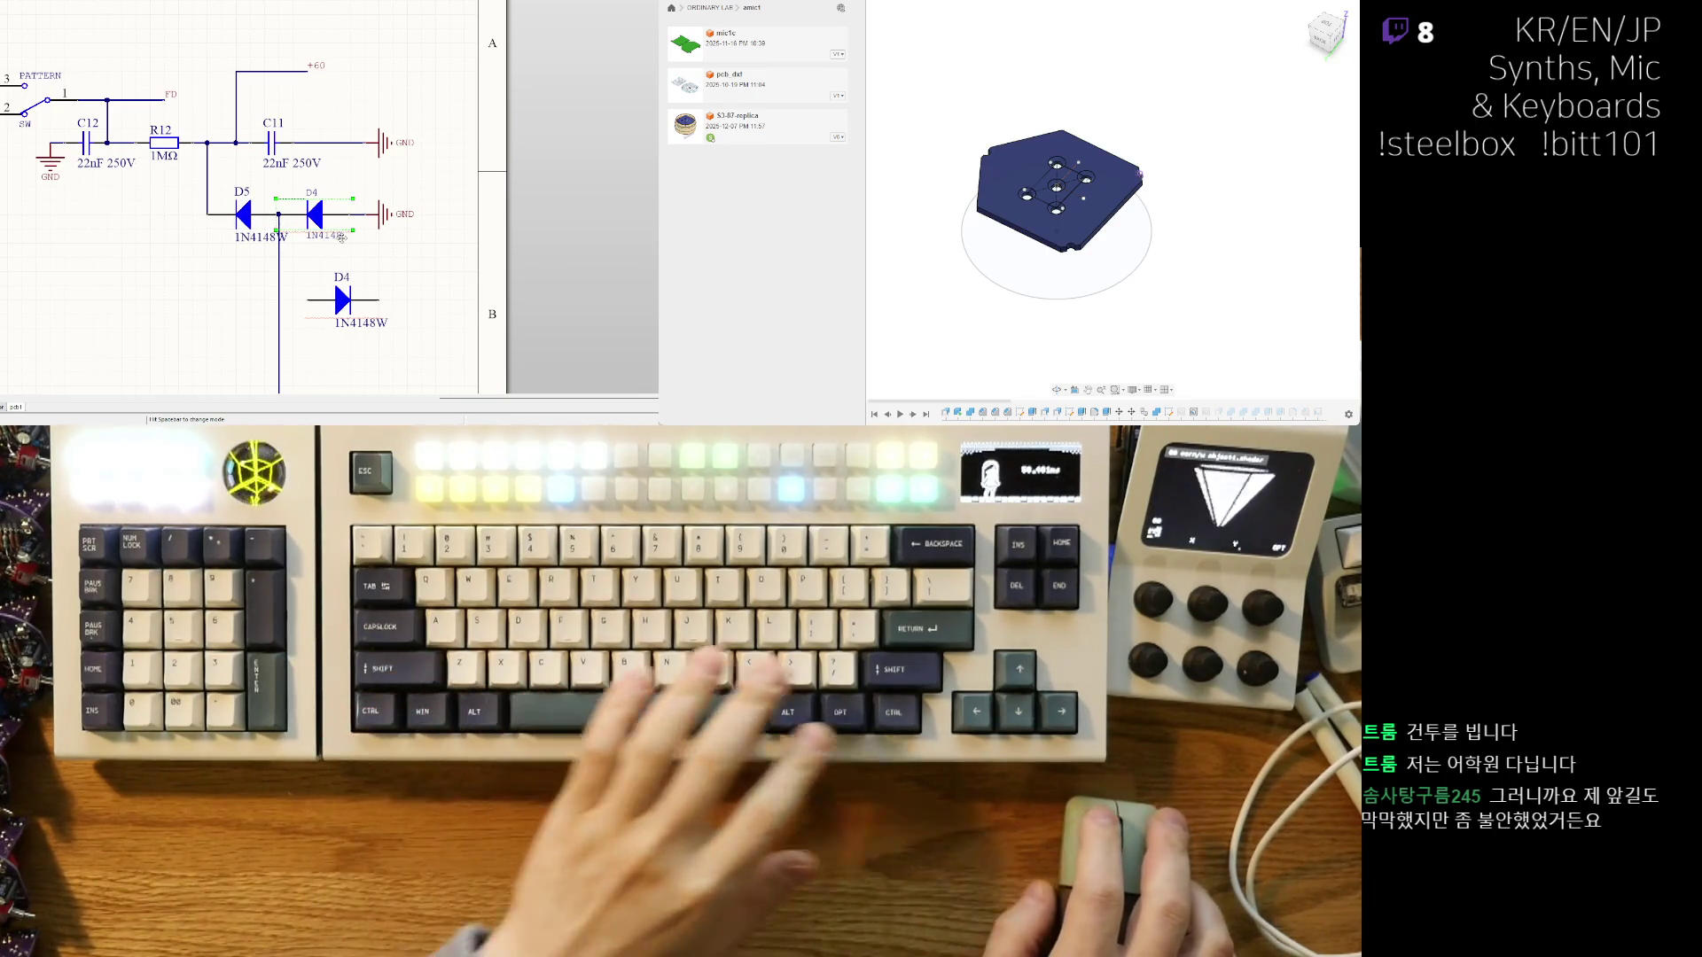
key("Delete")
left_click_drag(342, 304, 284, 232)
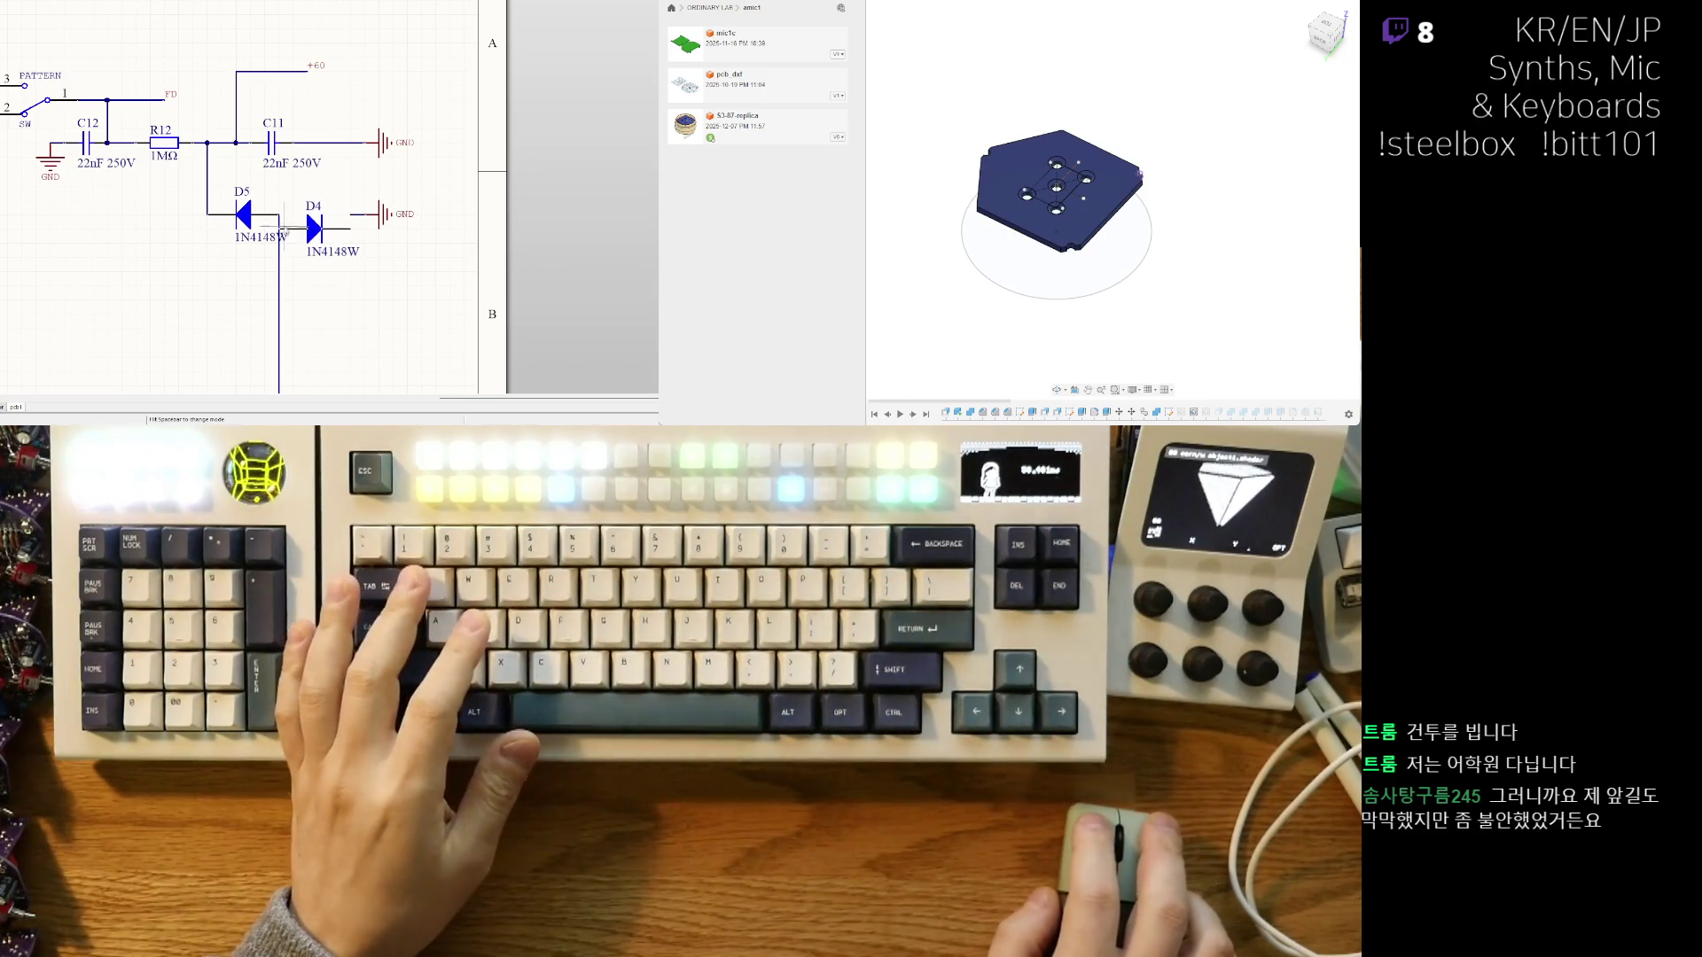
- Move the 1N4148W value labels and the D4 designator beneath the diodes
scroll(229, 273, "up", 2, "ctrl")
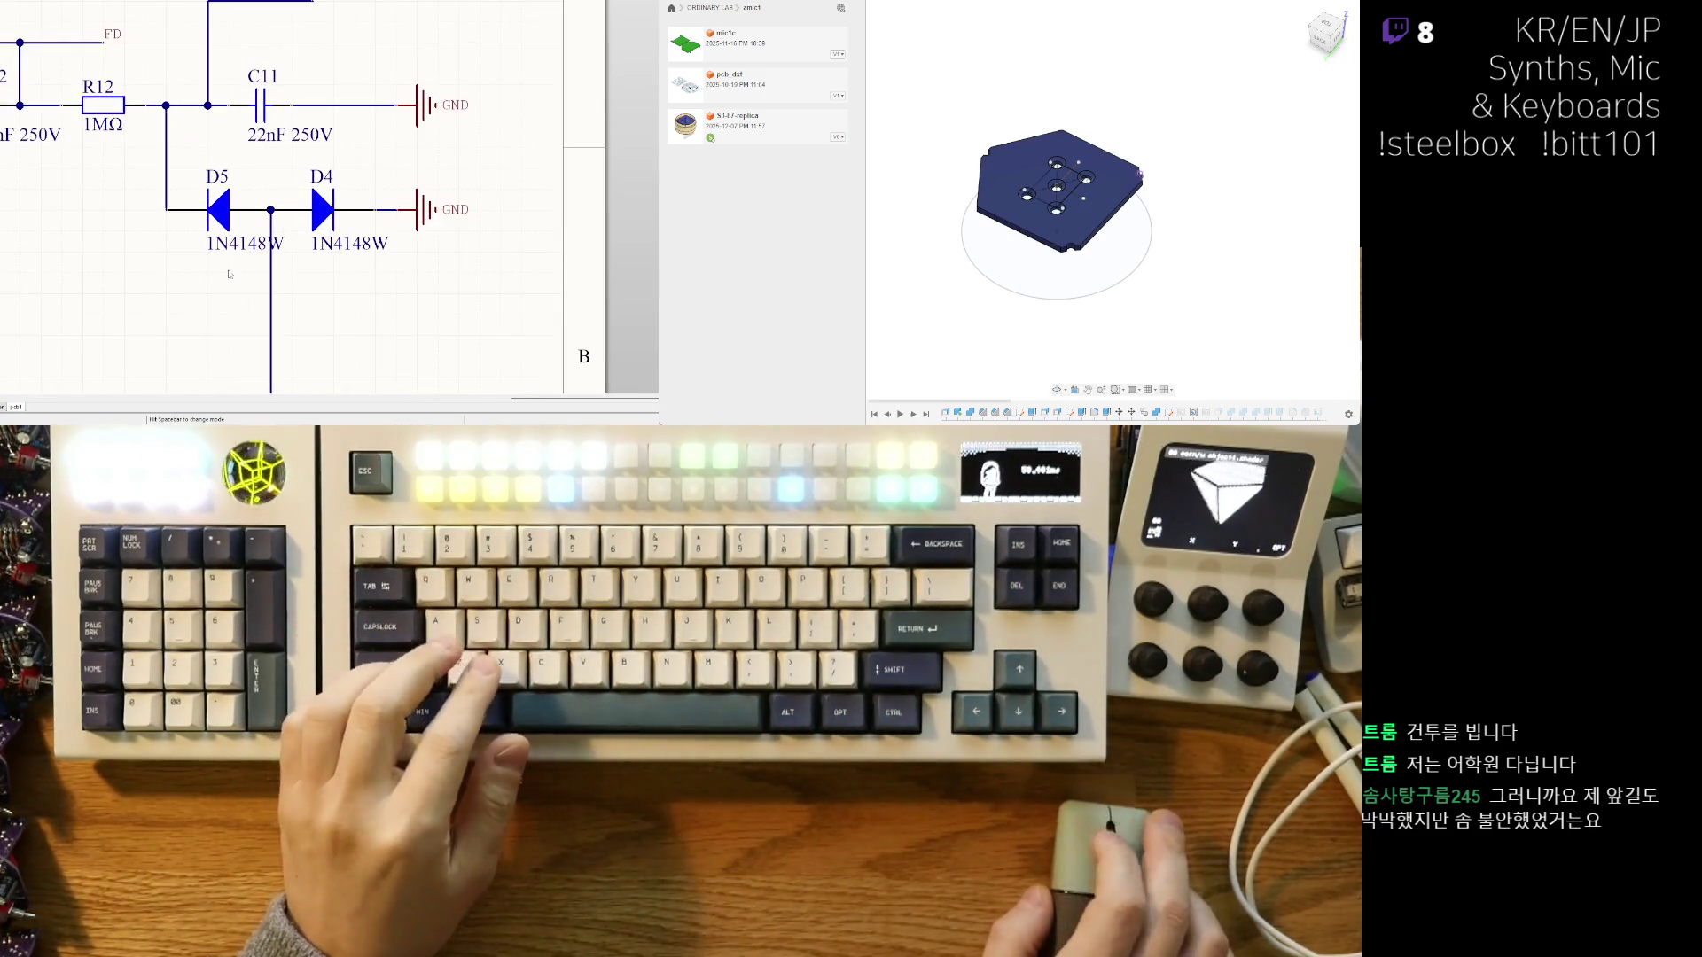
left_click_drag(224, 273, 245, 273)
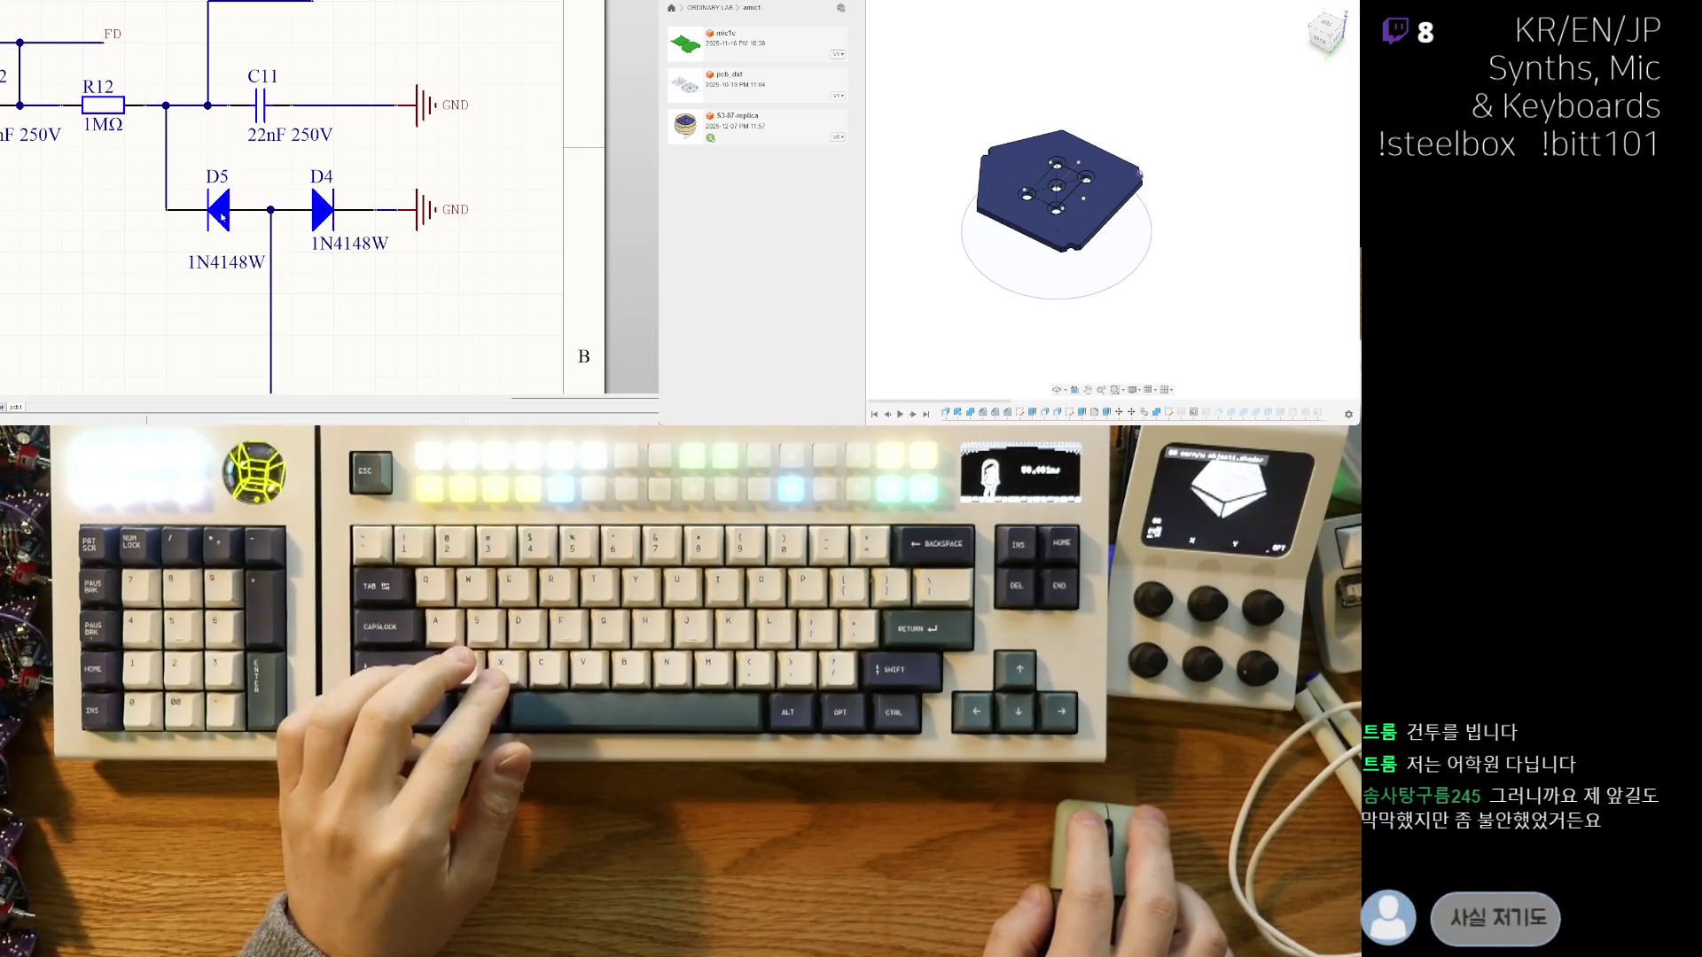
left_click(290, 258)
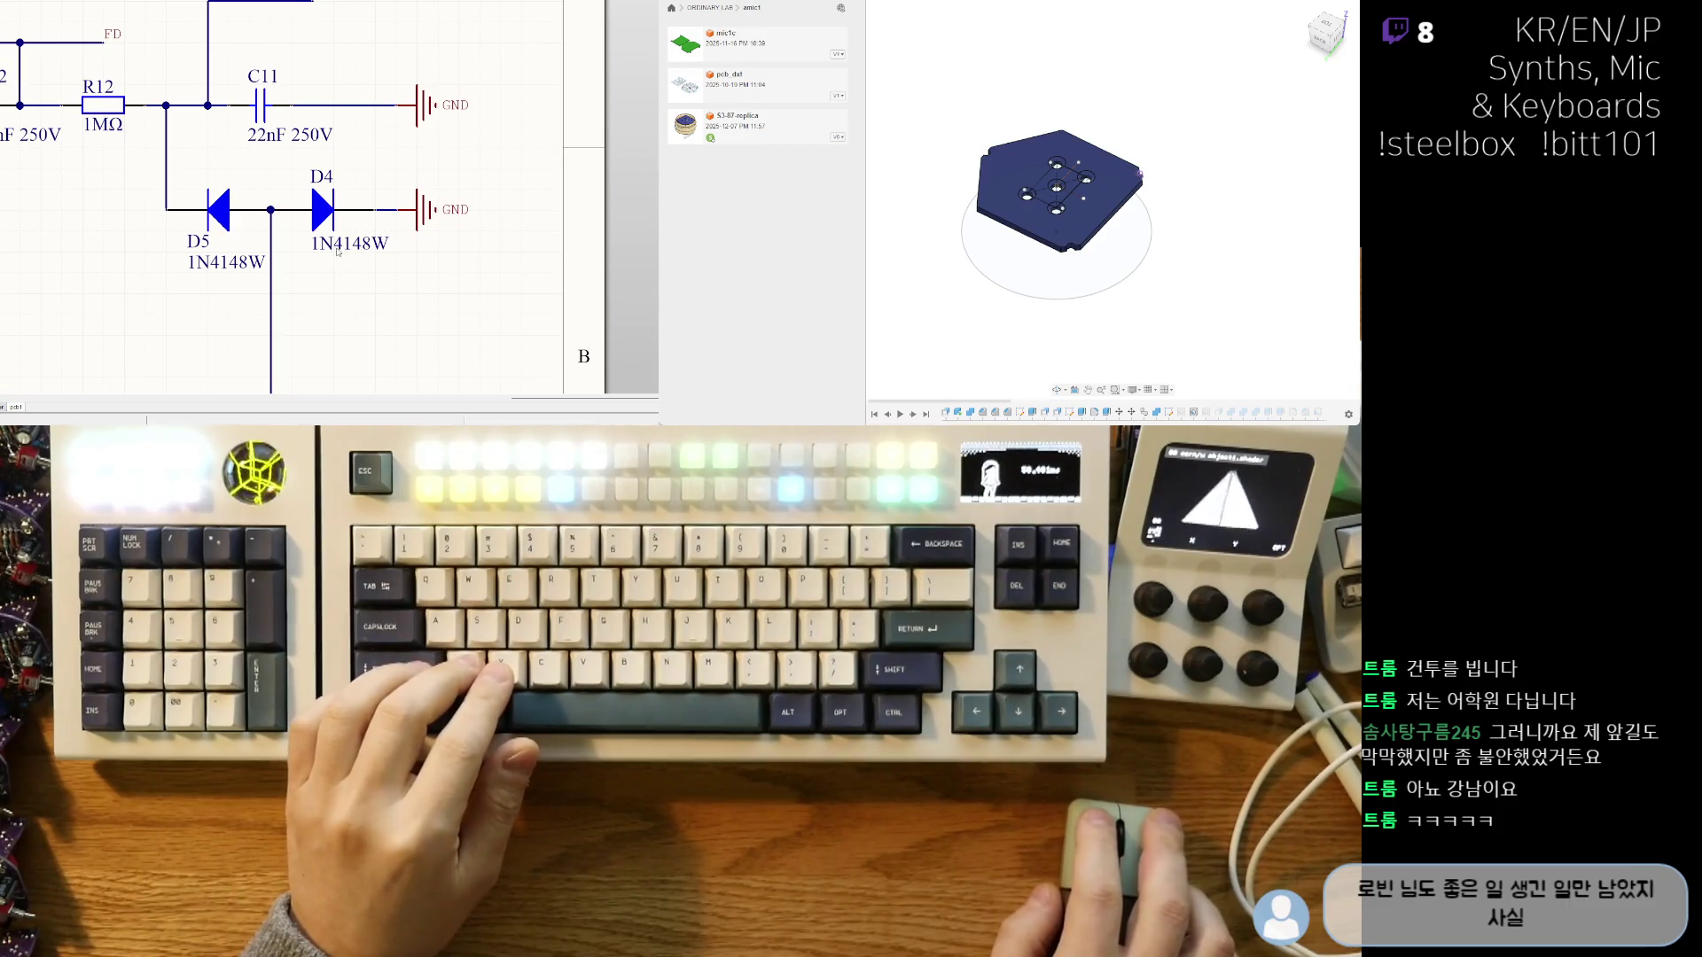
left_click(367, 252)
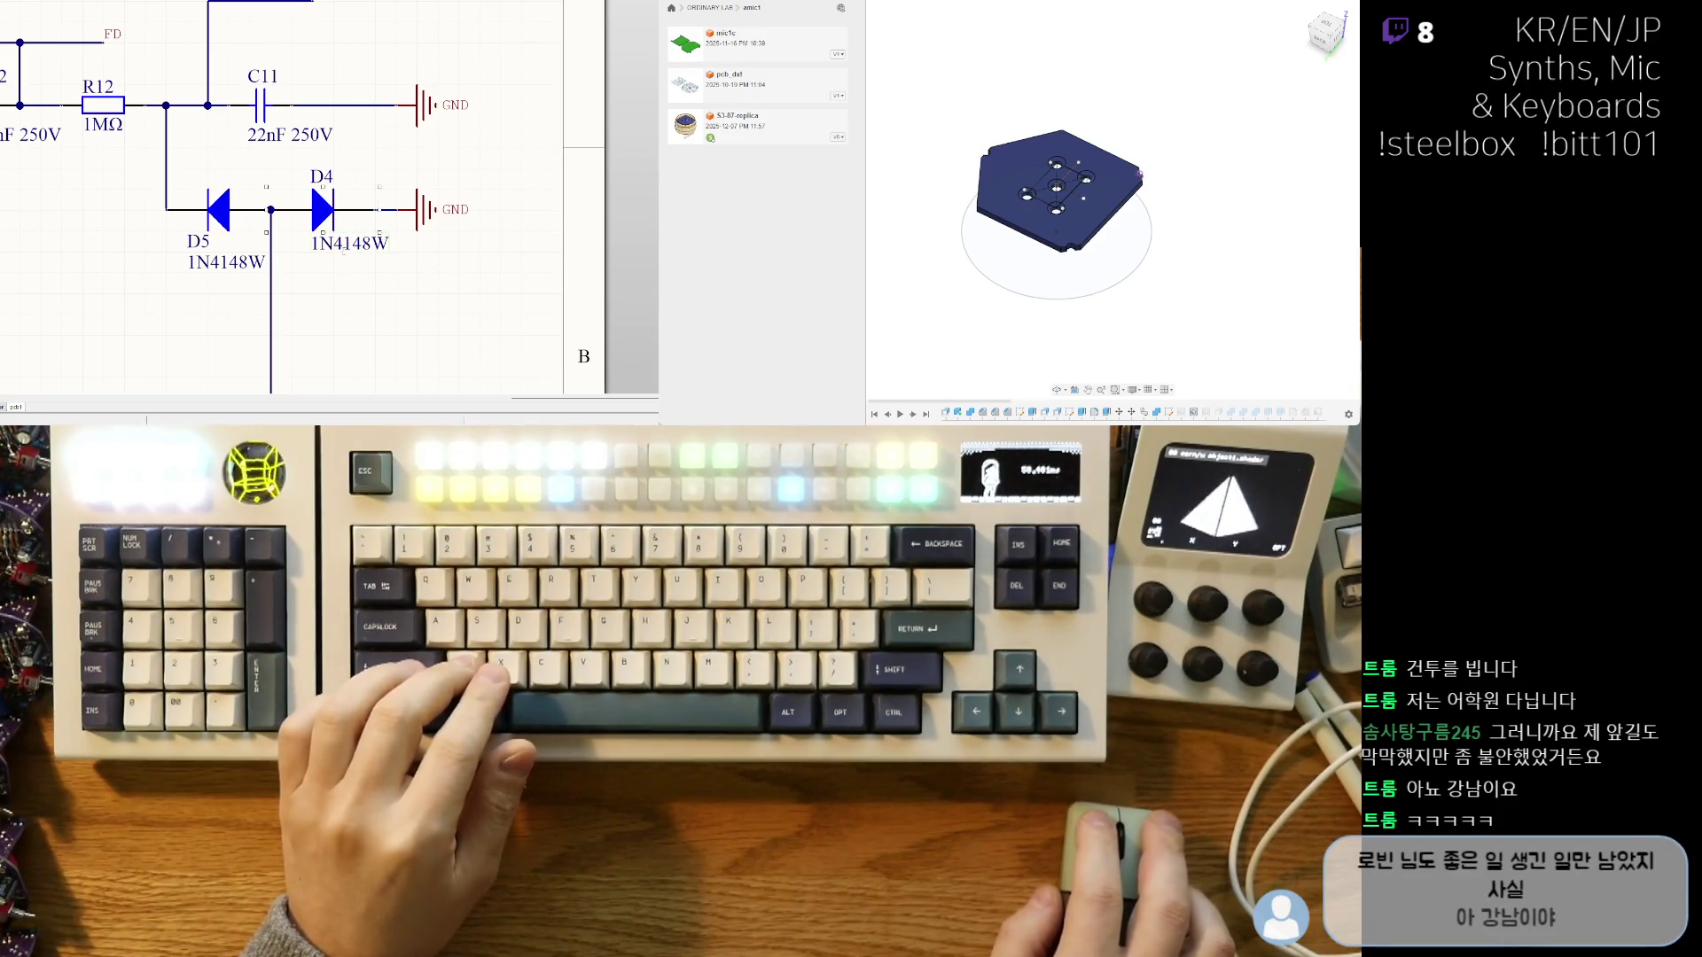
left_click_drag(354, 313, 333, 271)
left_click(320, 184)
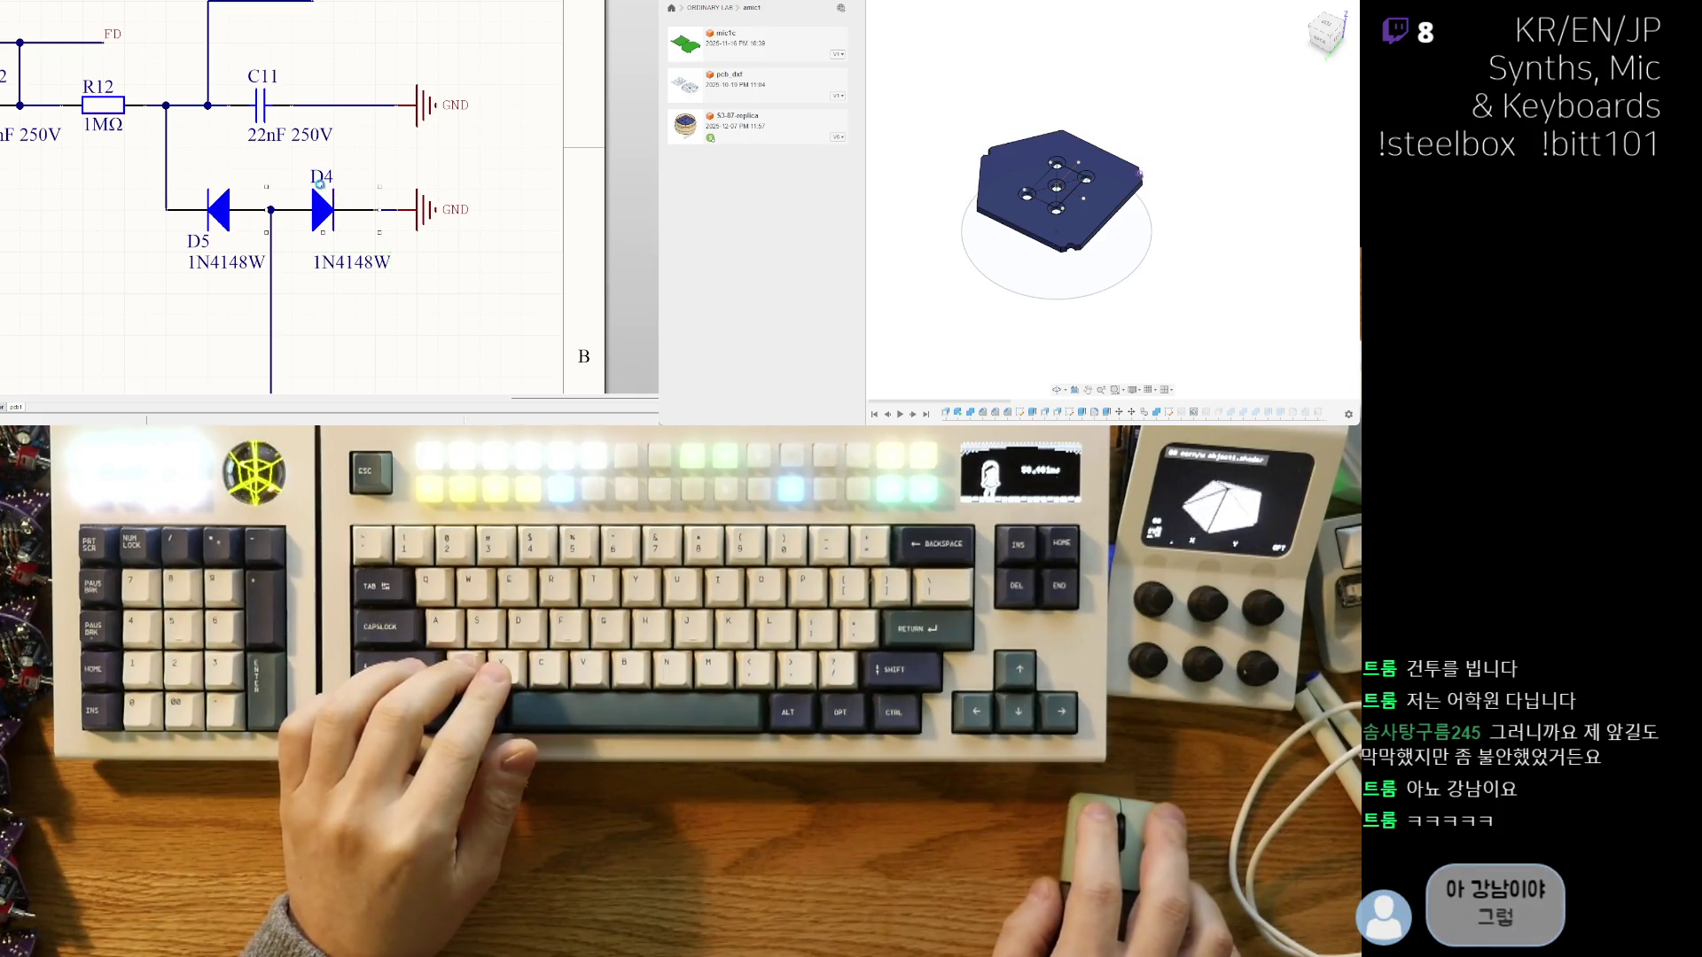
left_click_drag(303, 200, 342, 241)
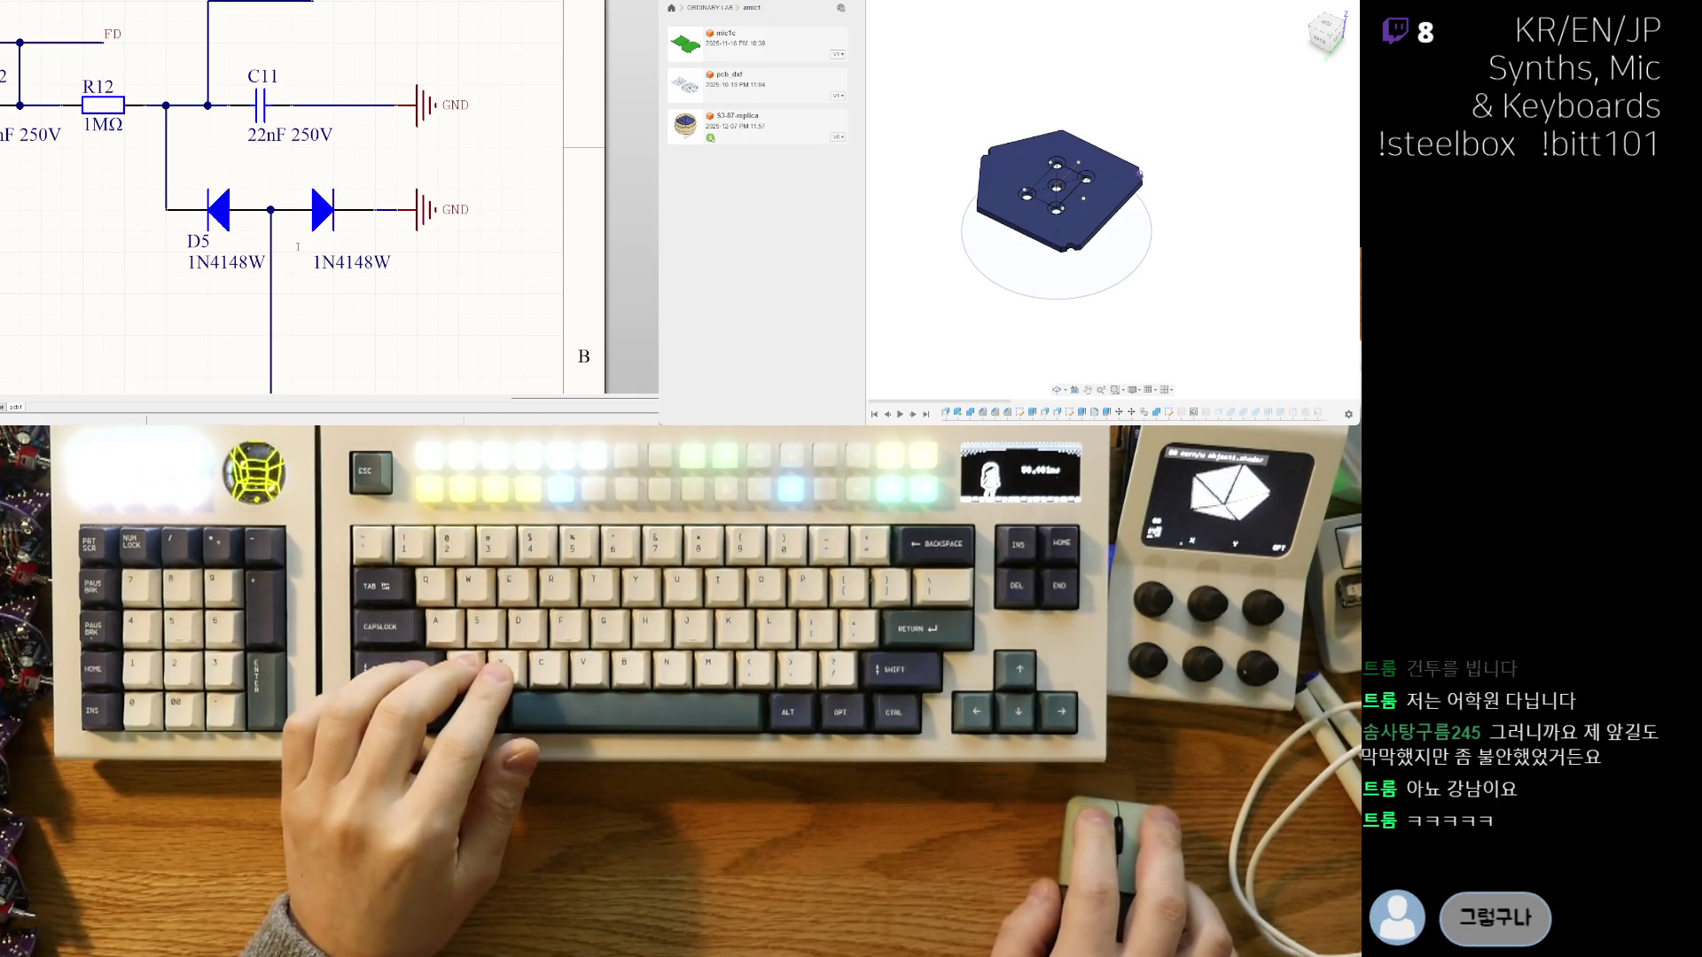
scroll(298, 246, "down", 3, "ctrl")
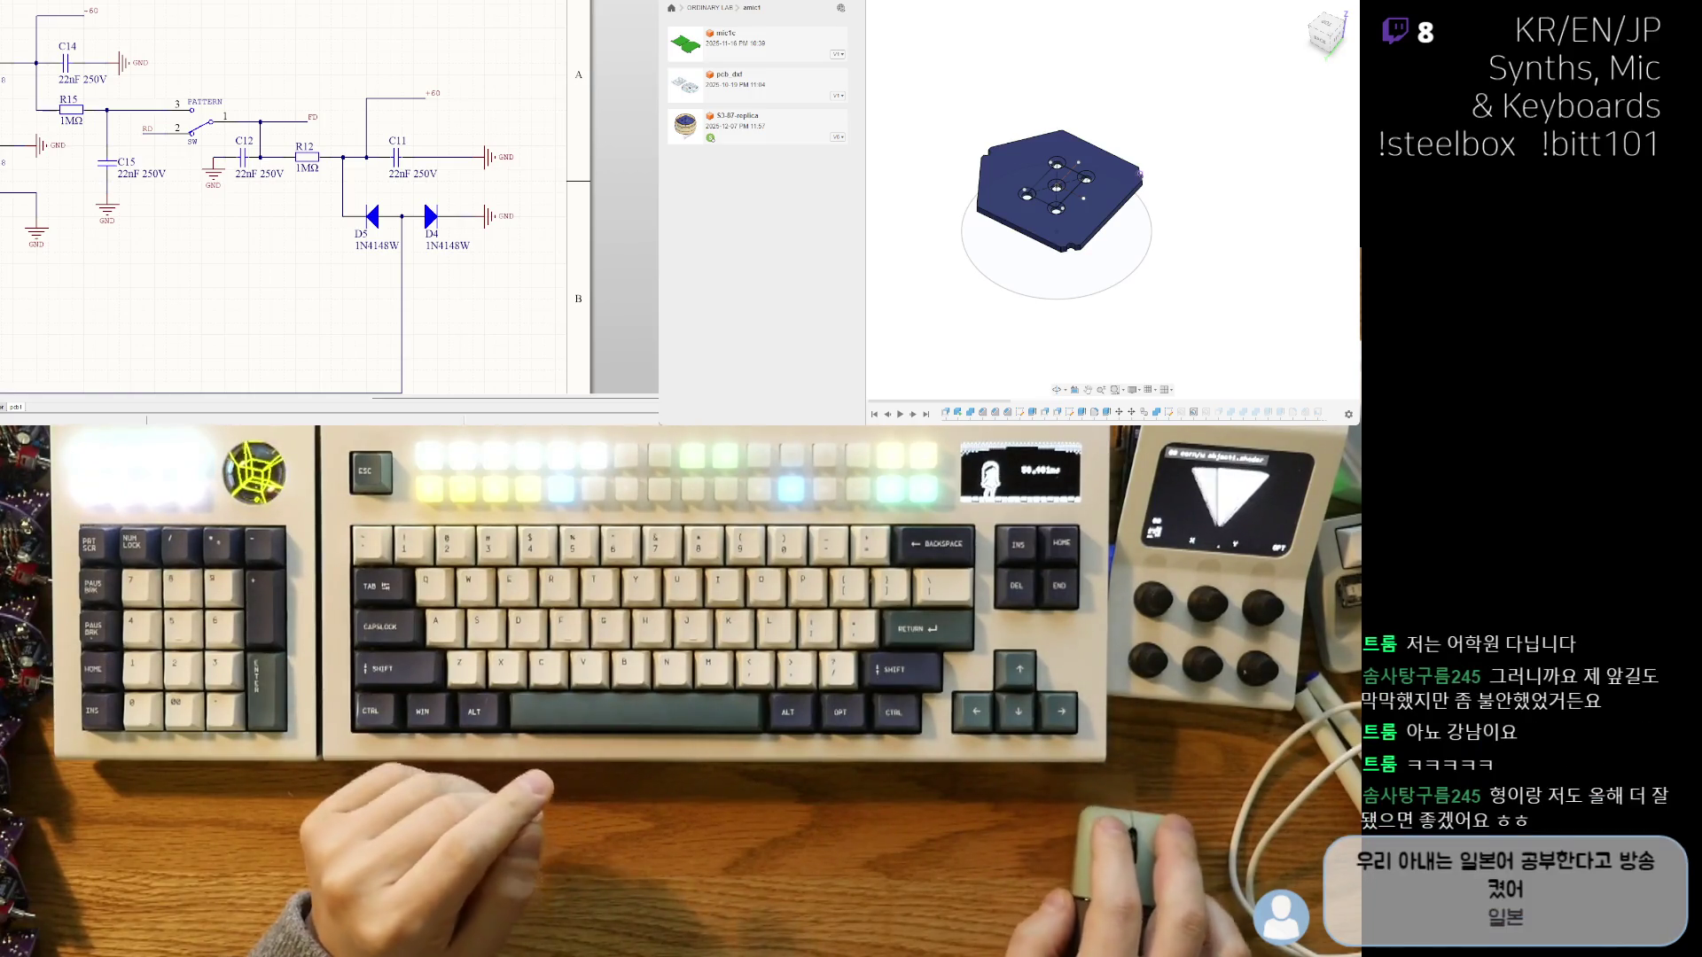
- Place a GND symbol and wire it to the C12 net
right_click_drag(114, 215, 347, 191)
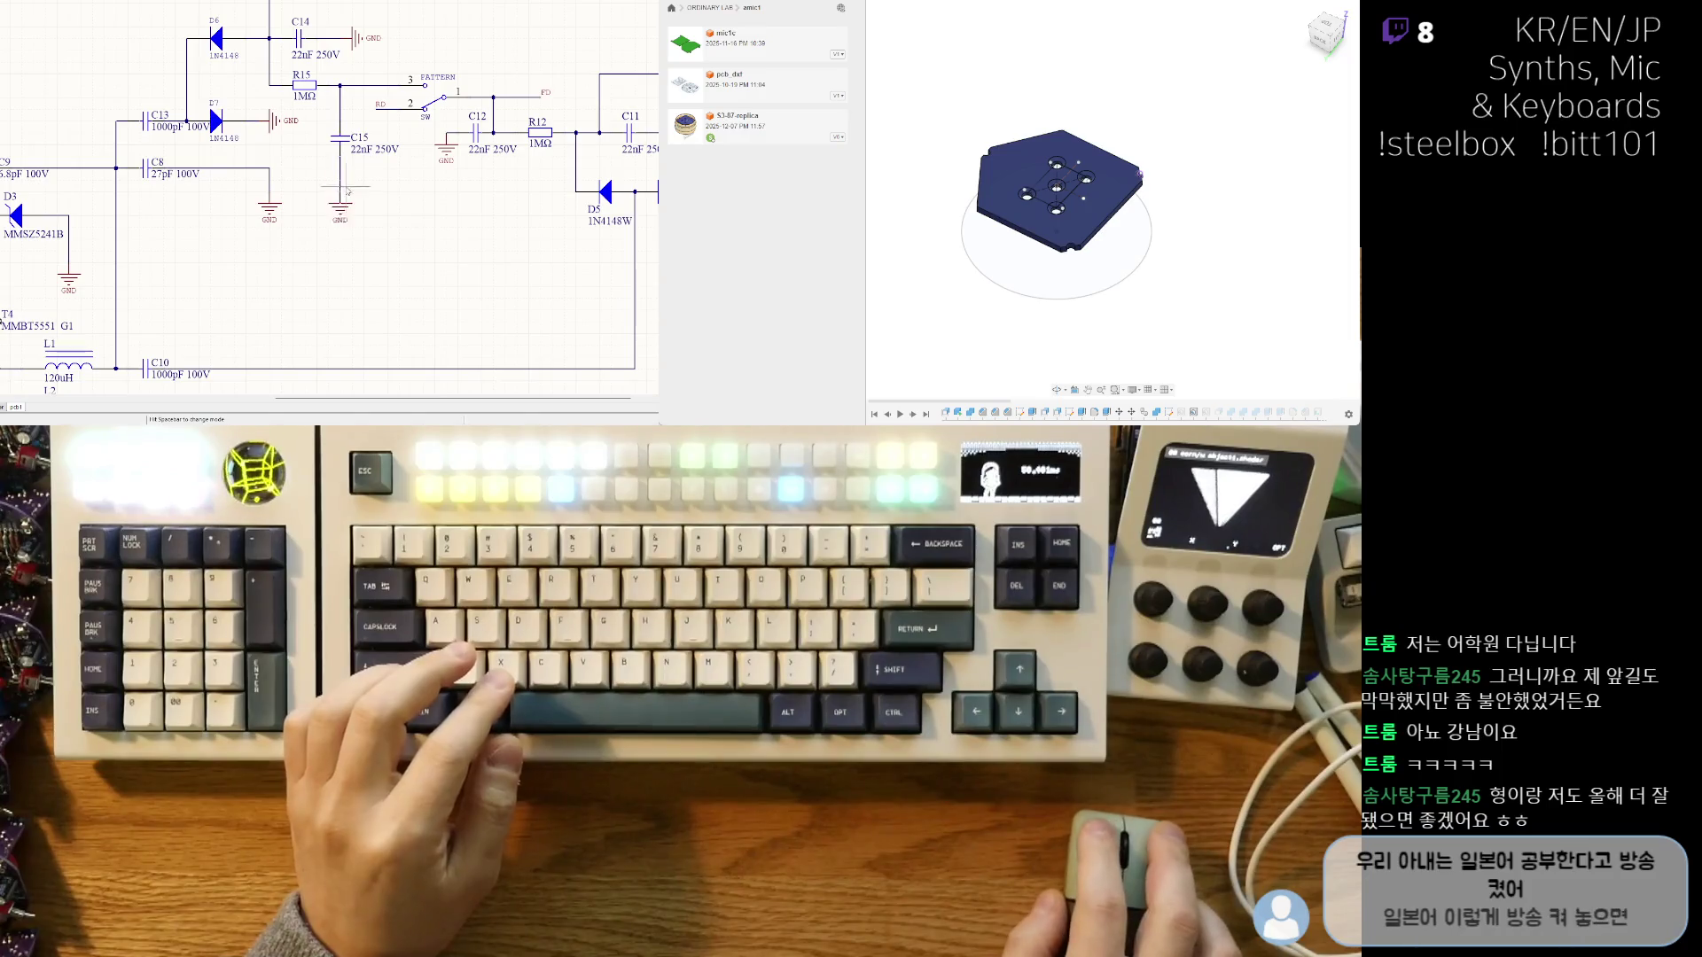
right_click_drag(341, 197, 223, 214)
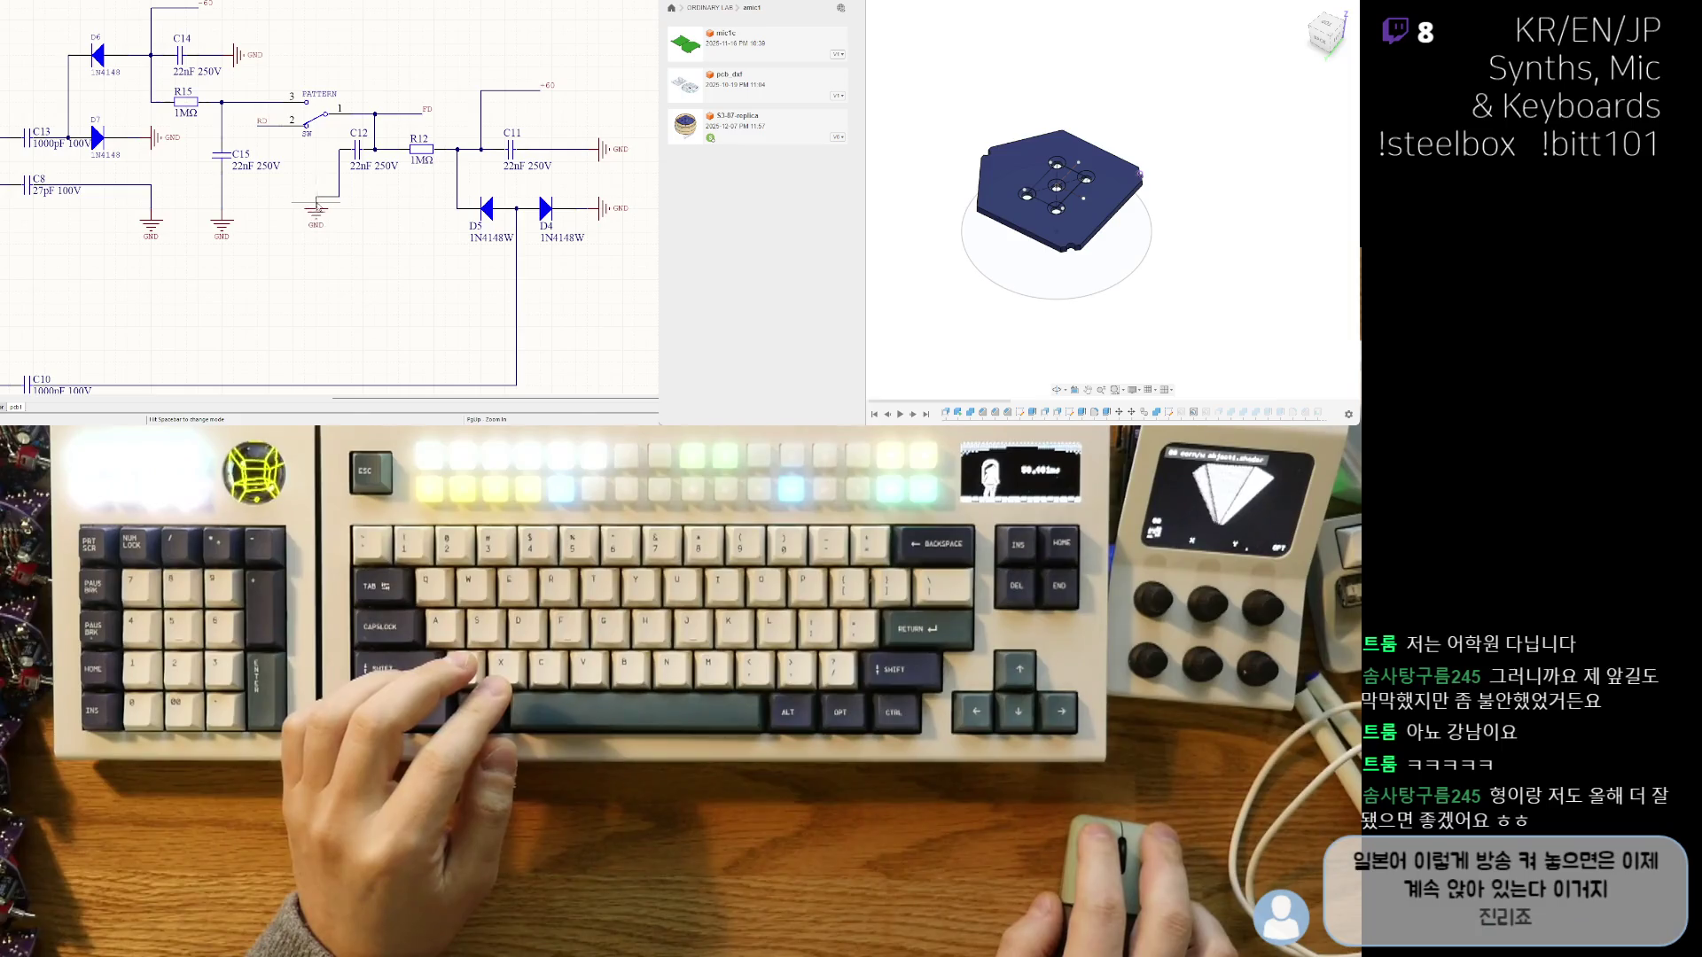
left_click(317, 216)
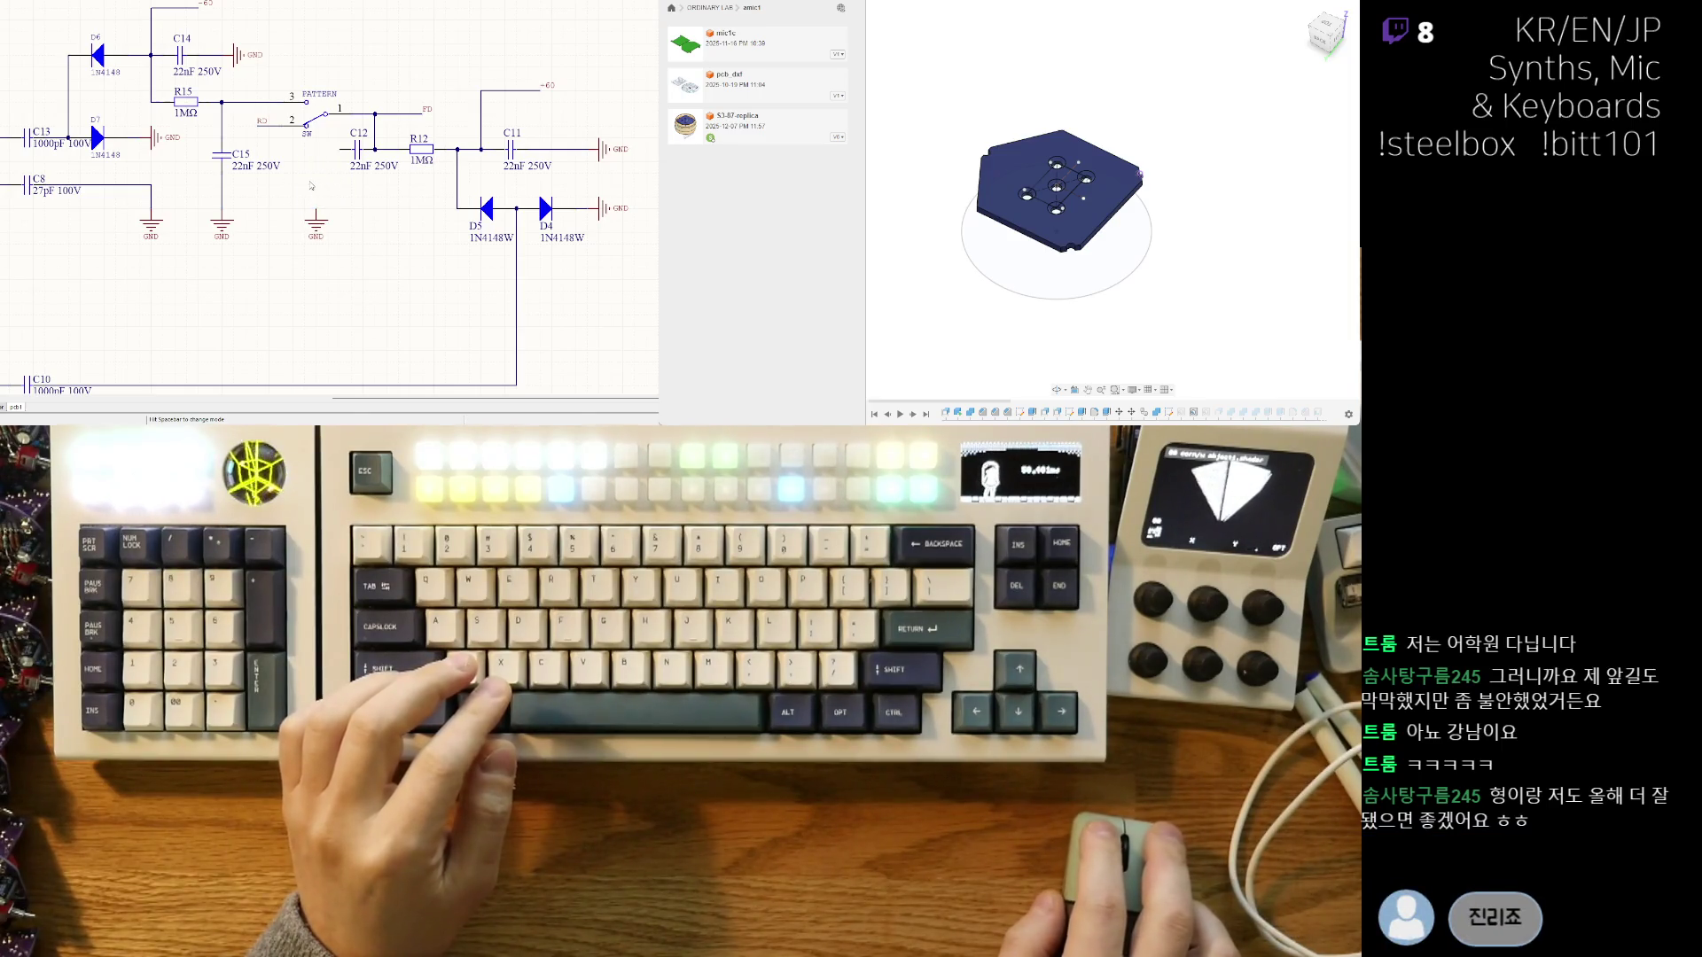
left_click(315, 216)
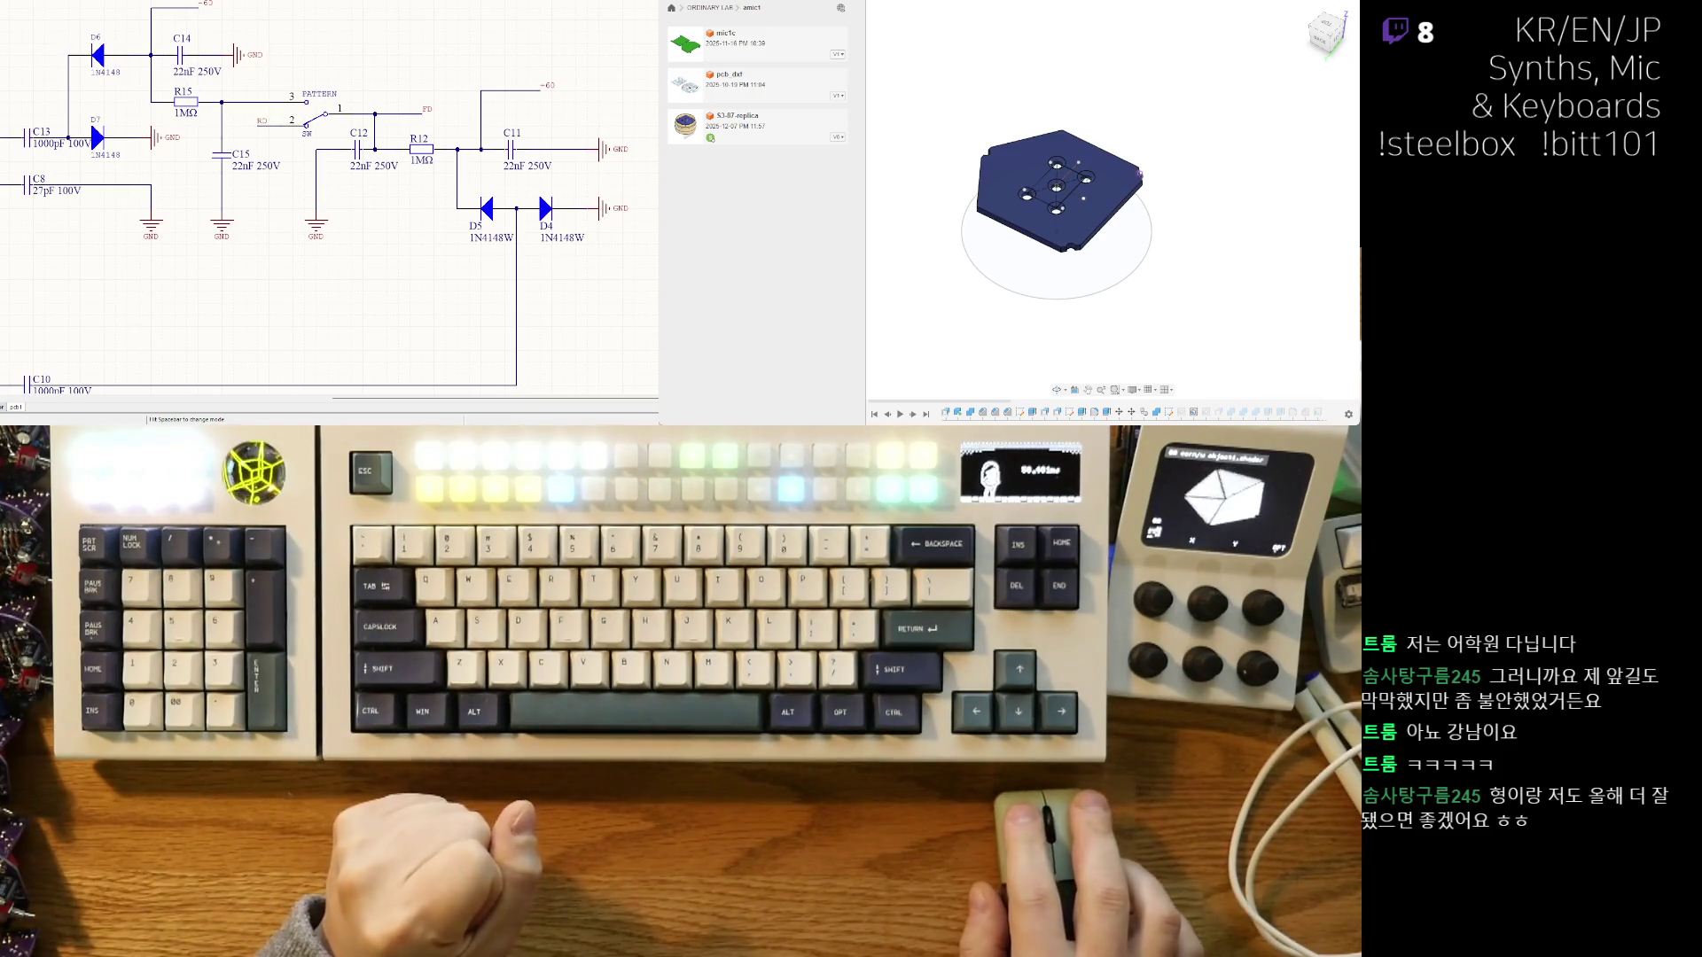
- Look over the T4, L1 and D4 area, then cut the PATTERN switch SW
scroll(256, 153, "right", 2, "shift")
scroll(256, 152, "down", 2, "ctrl")
right_click_drag(256, 153, 216, 165)
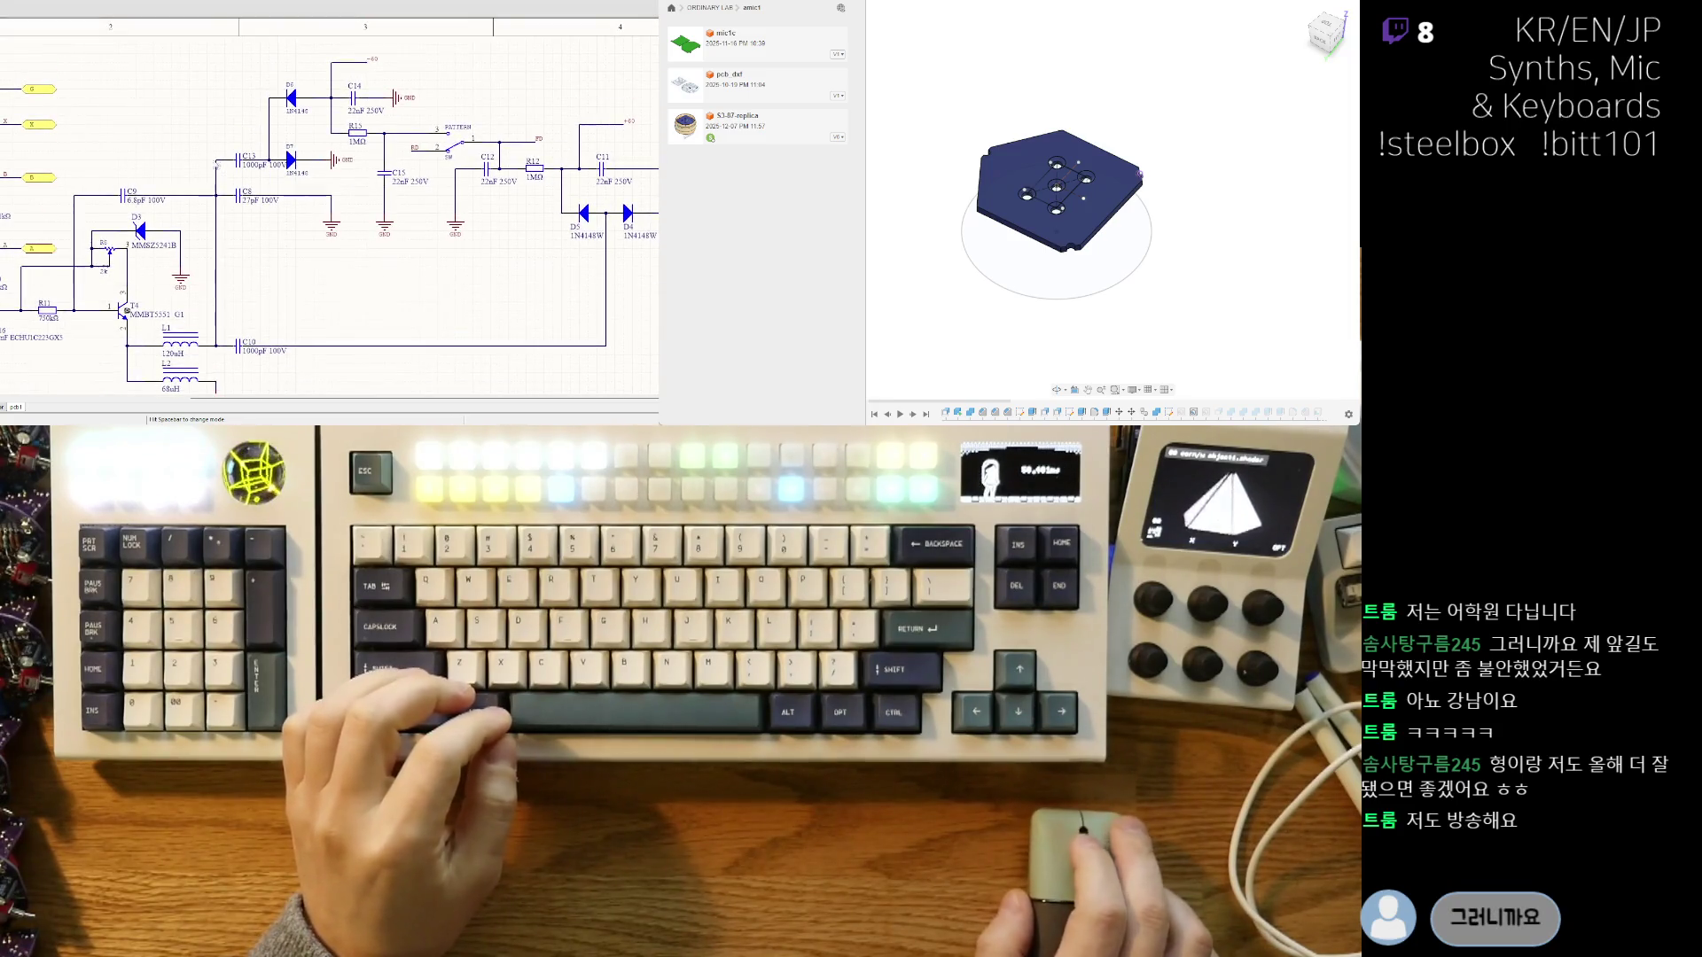
scroll(196, 148, "down", 2)
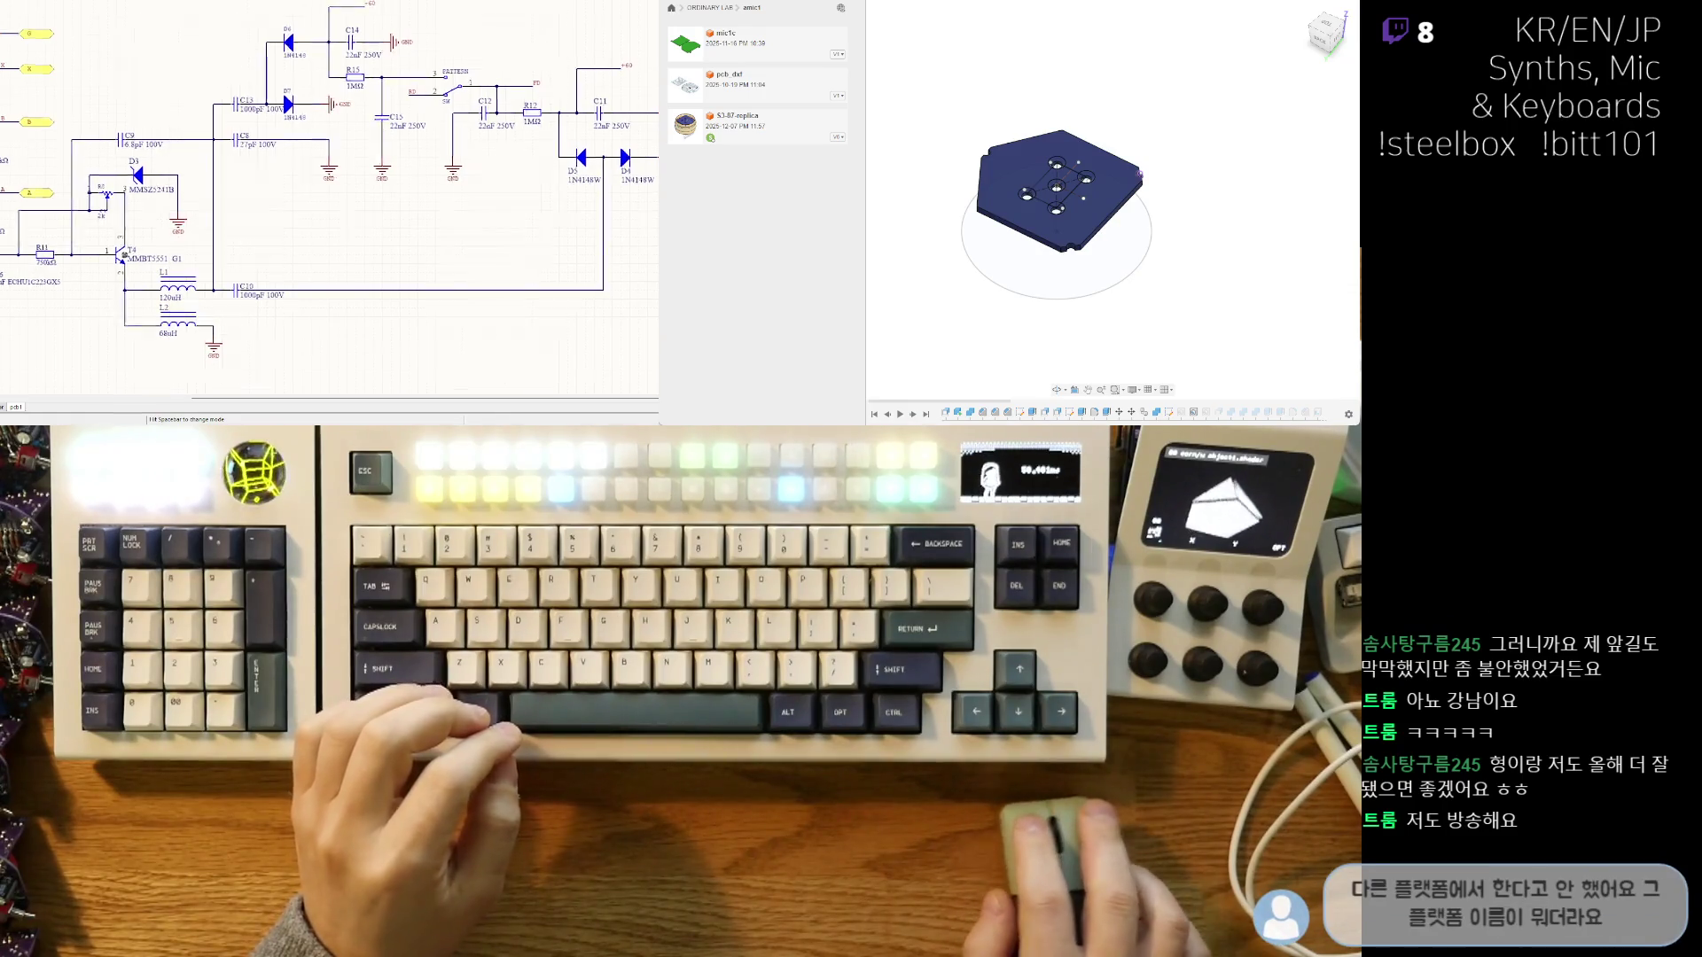
scroll(339, 124, "up", 2, "ctrl")
right_click_drag(340, 124, 140, 163)
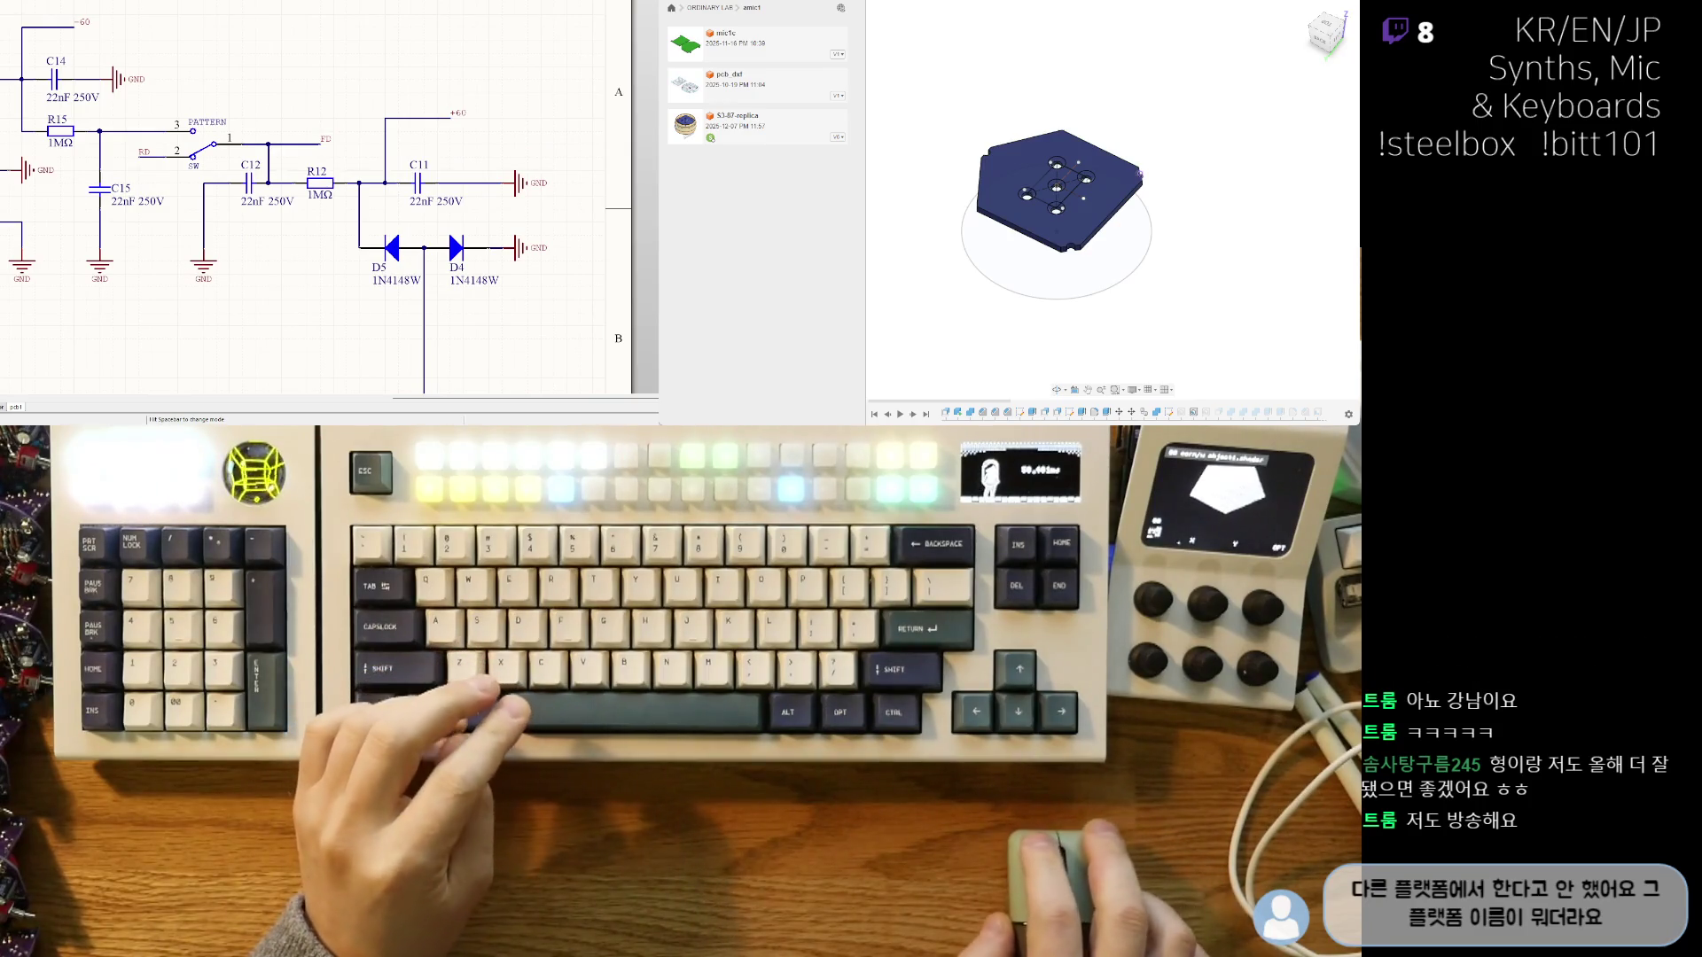
right_click_drag(218, 168, 228, 161)
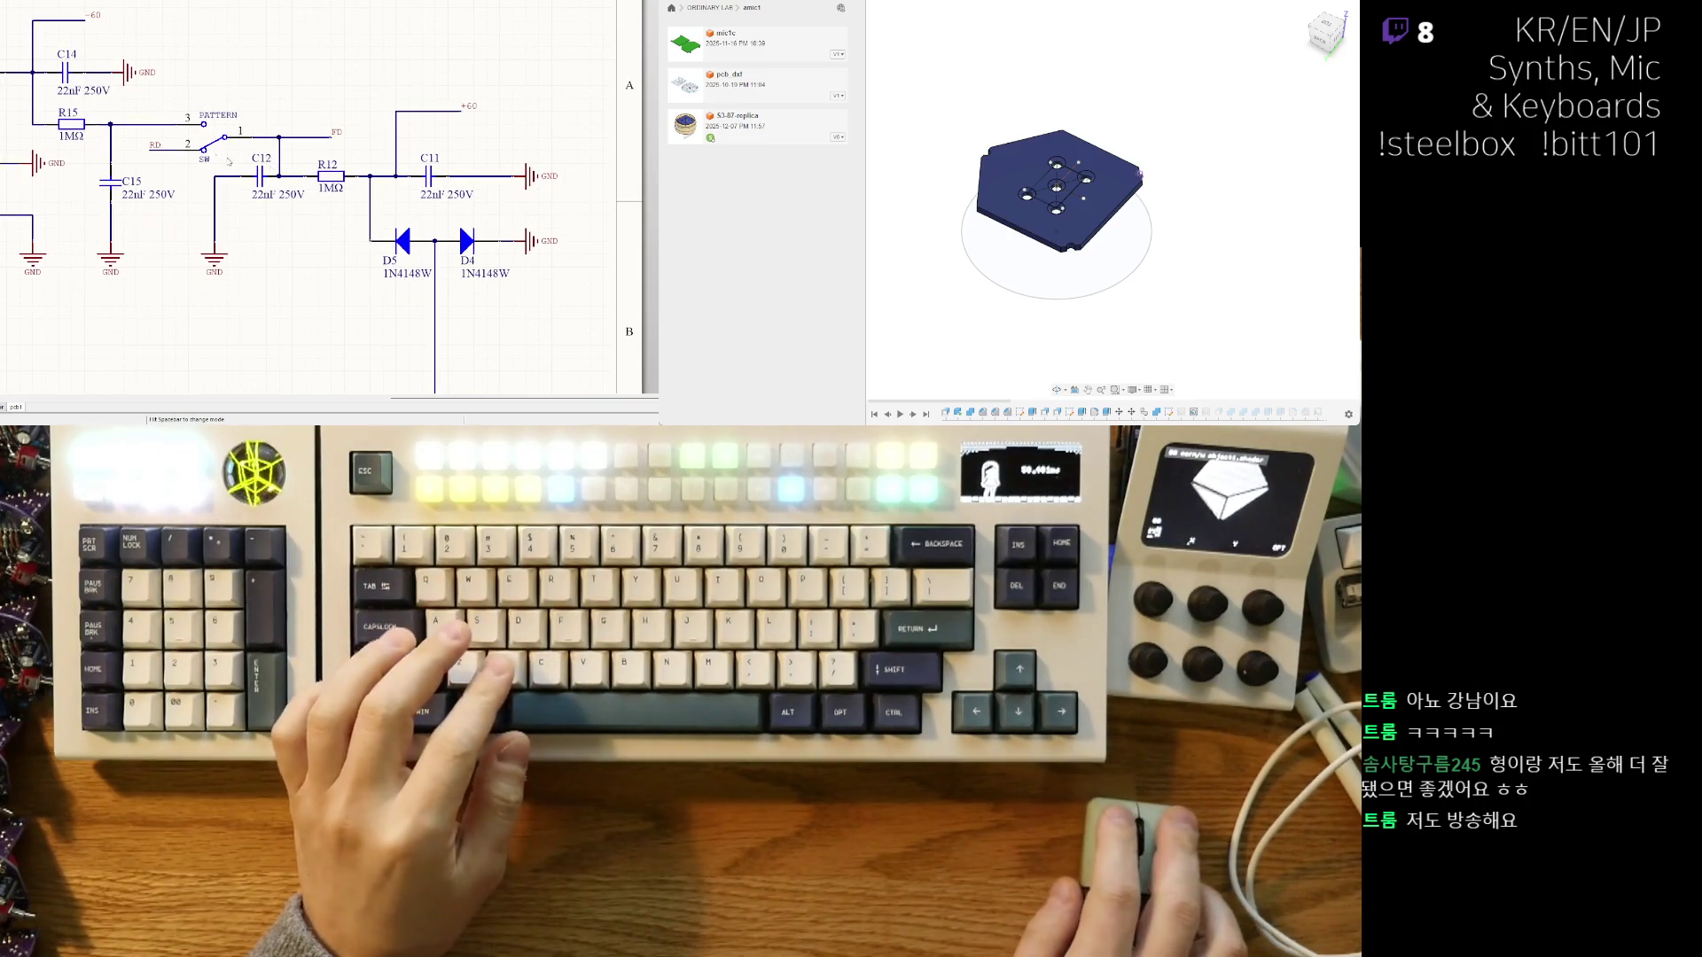
key("ctrl+x")
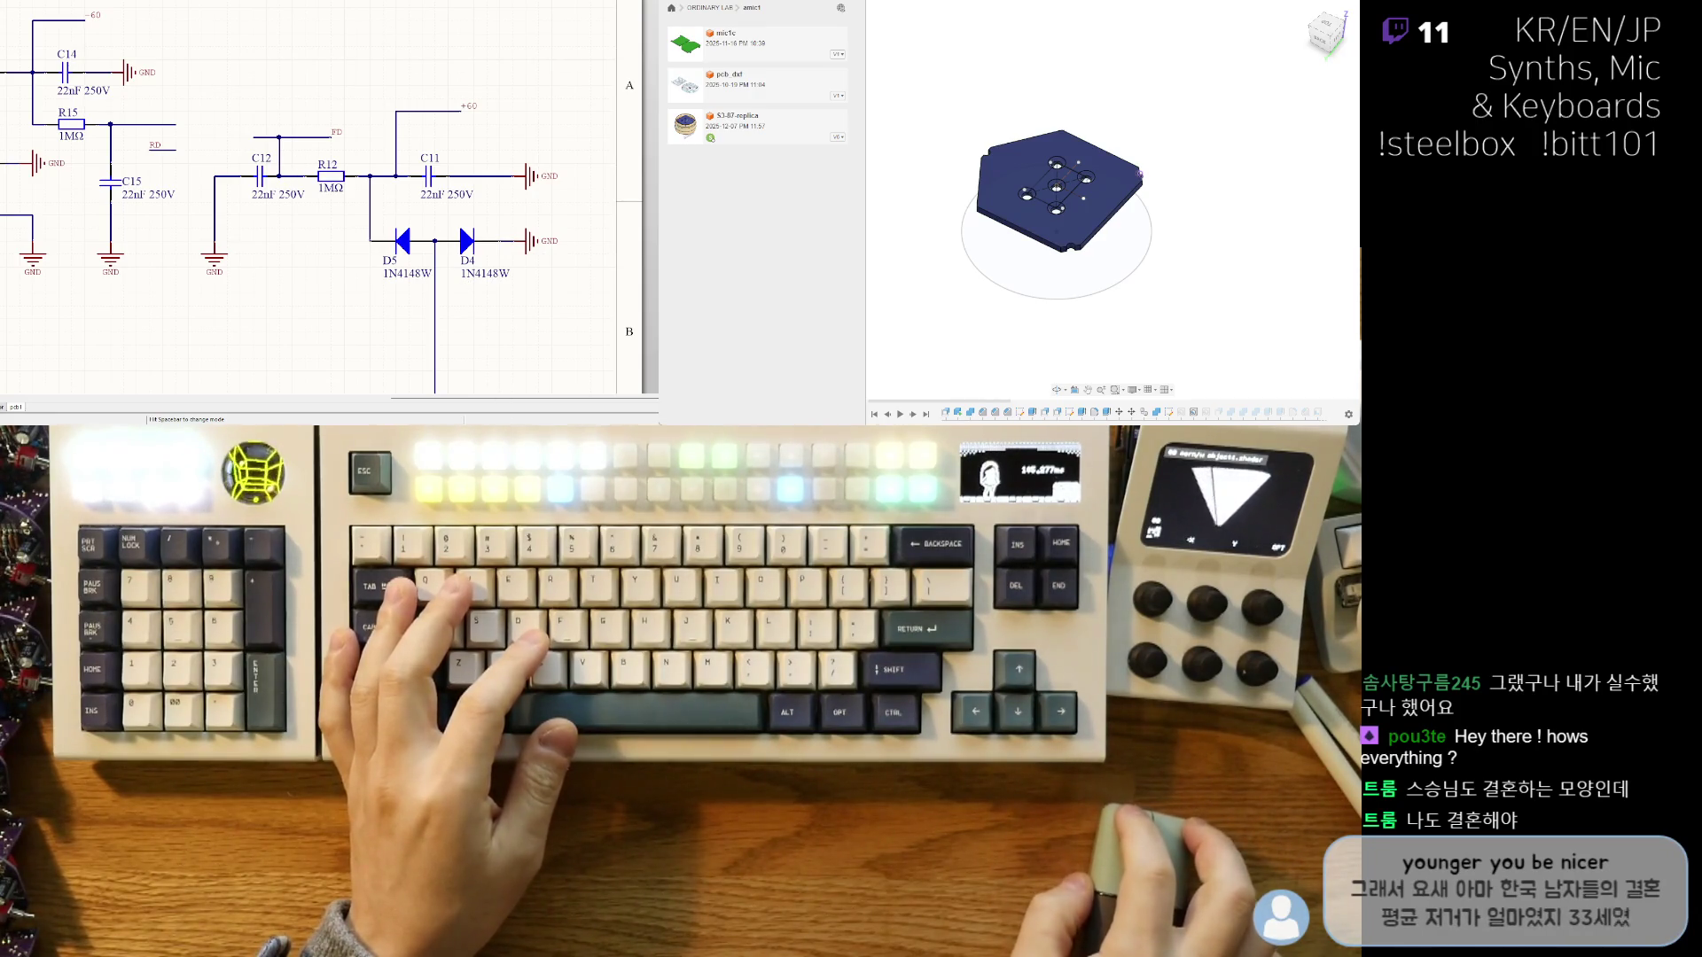
- Remove the old D6 diode from the schematic
scroll(349, 365, "down", 2, "ctrl")
scroll(349, 364, "down", 2, "ctrl")
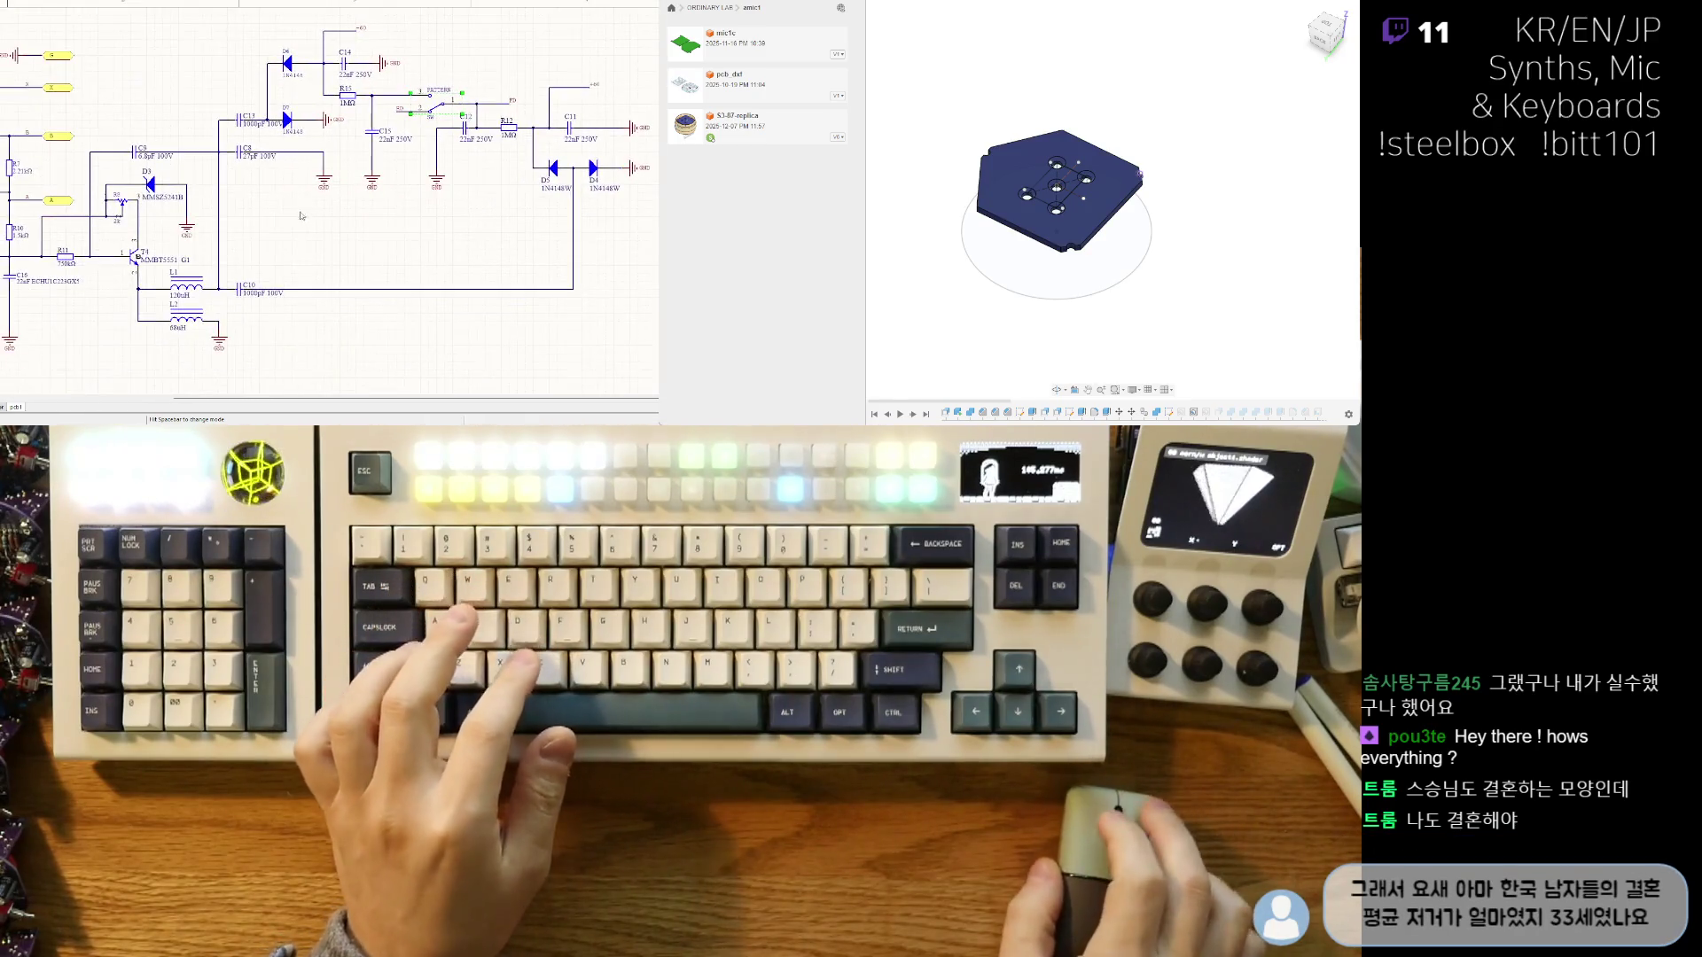
scroll(501, 244, "up", 1, "ctrl")
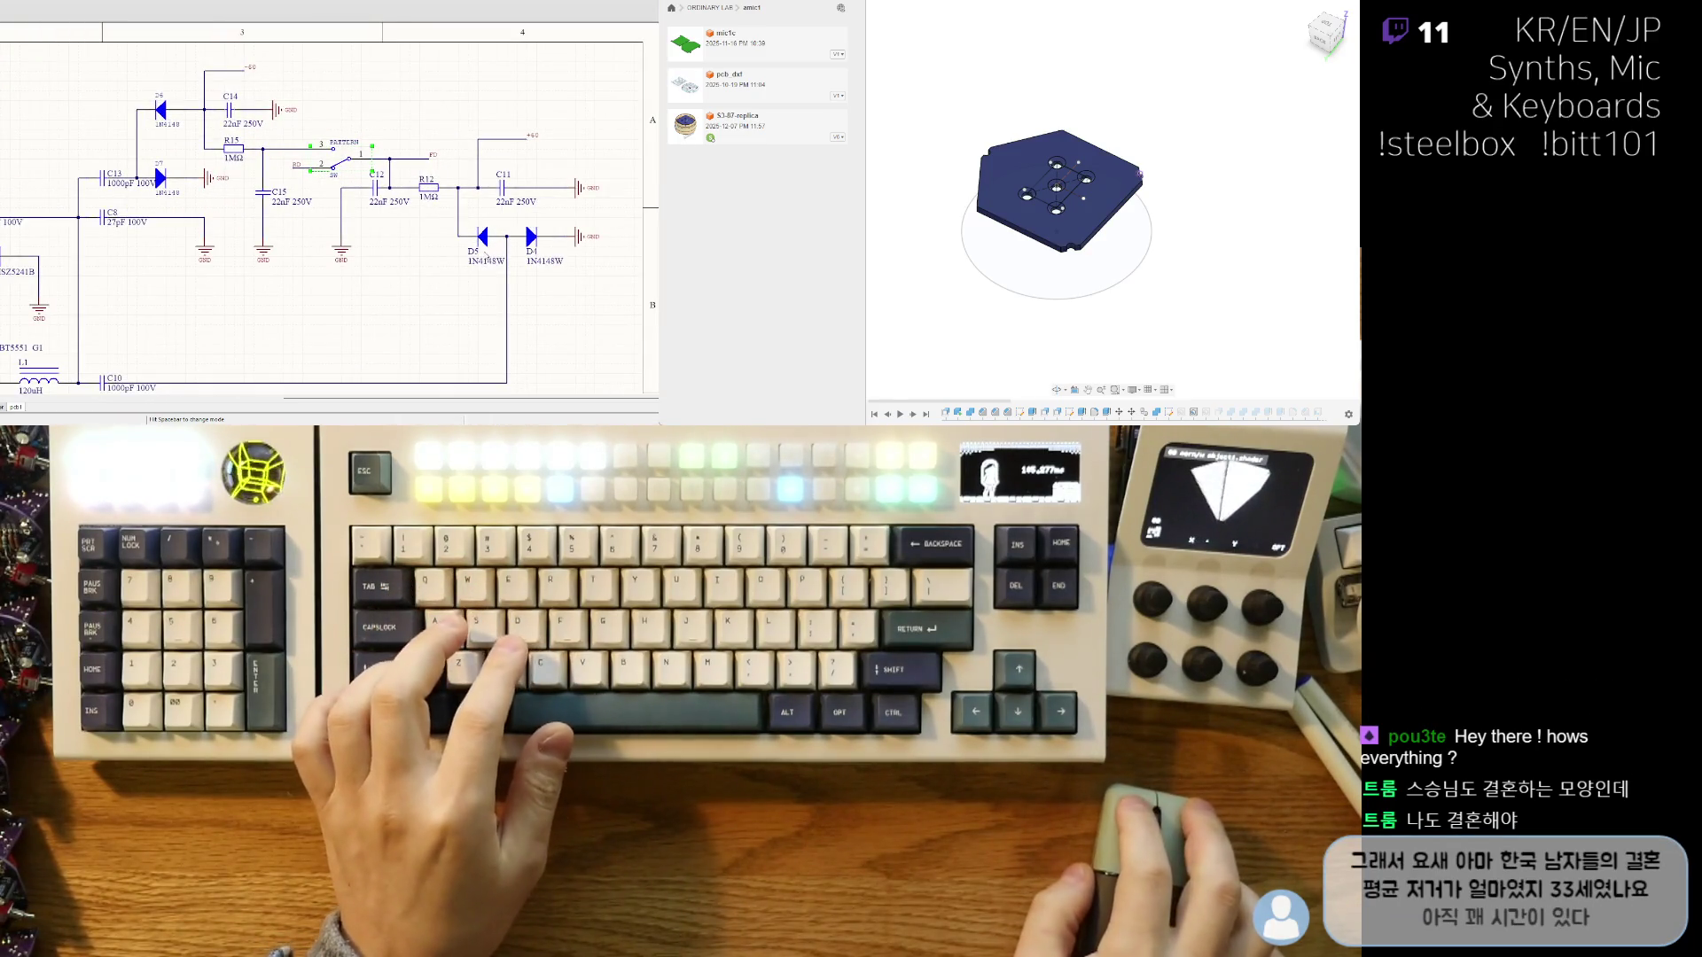
left_click(496, 243)
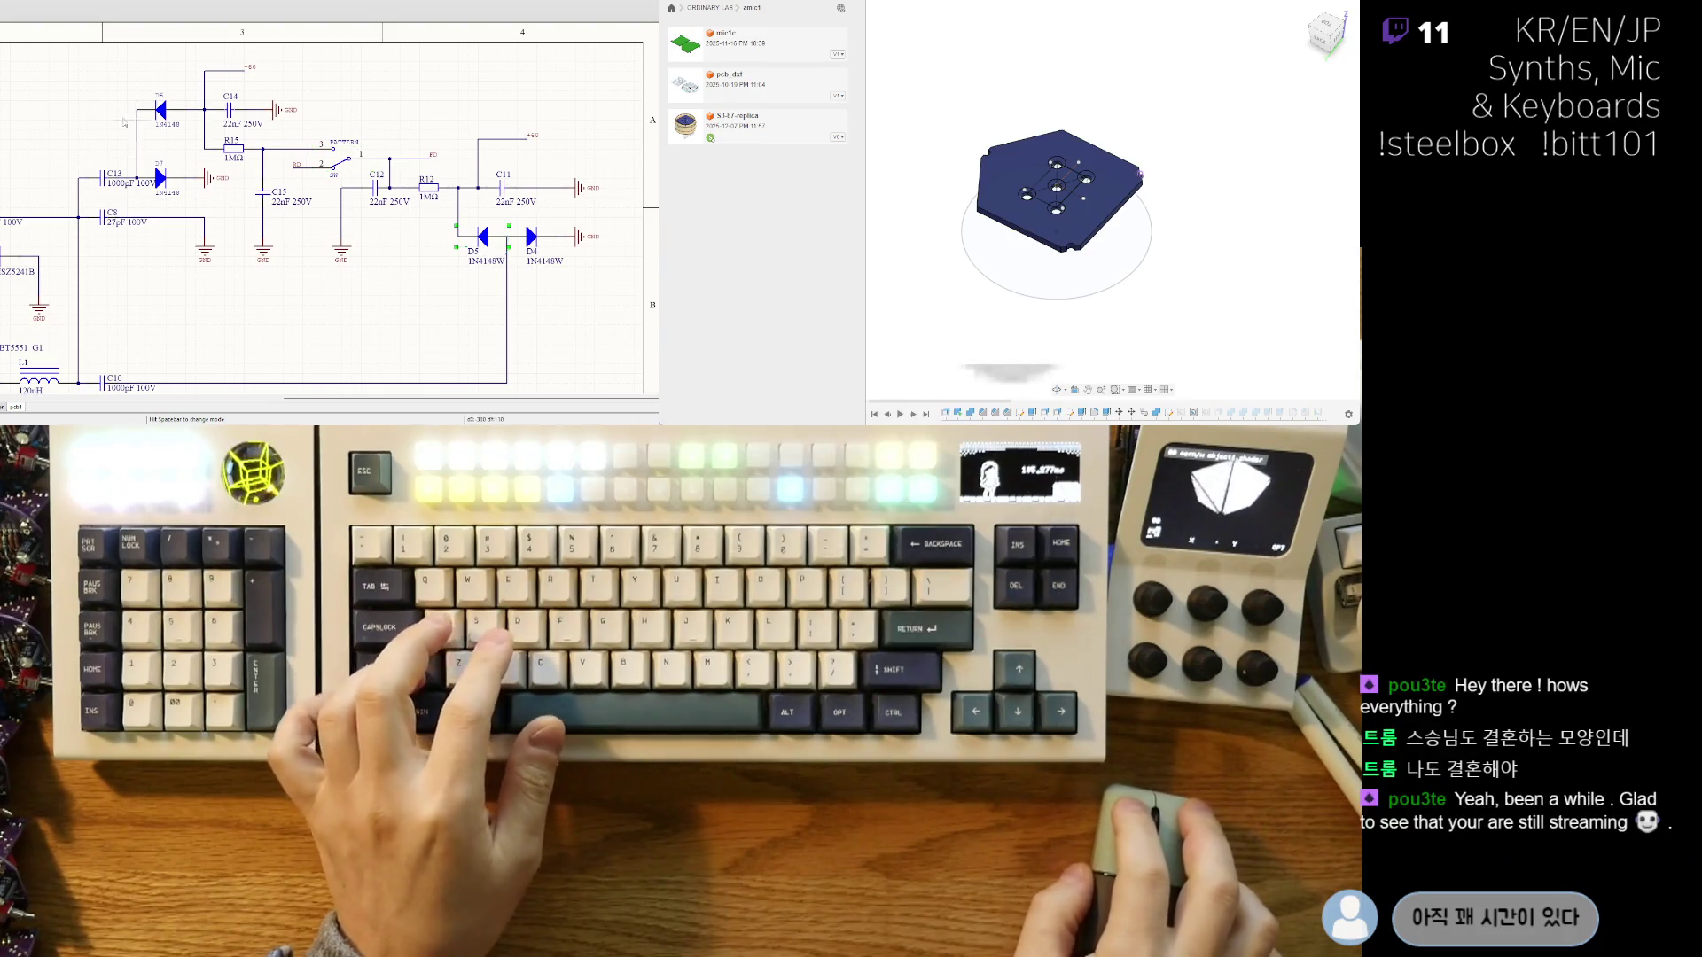
scroll(79, 80, "up", 1, "ctrl")
scroll(79, 81, "up", 1, "ctrl")
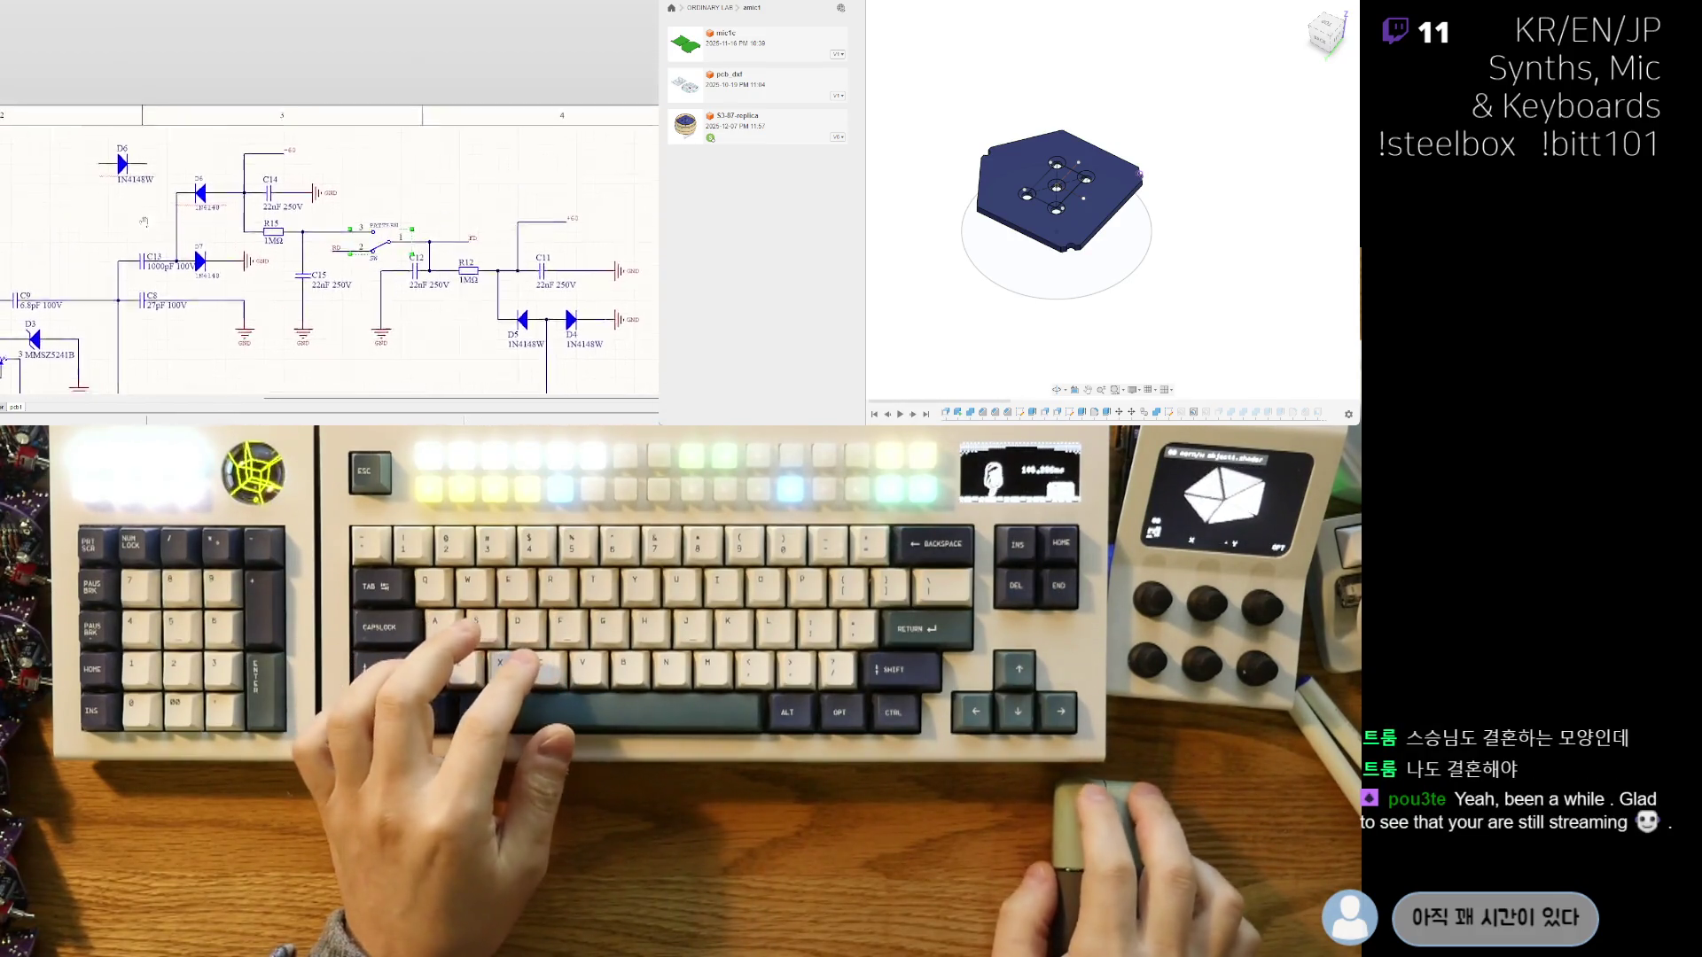
scroll(79, 81, "up", 1, "ctrl")
left_click(249, 200)
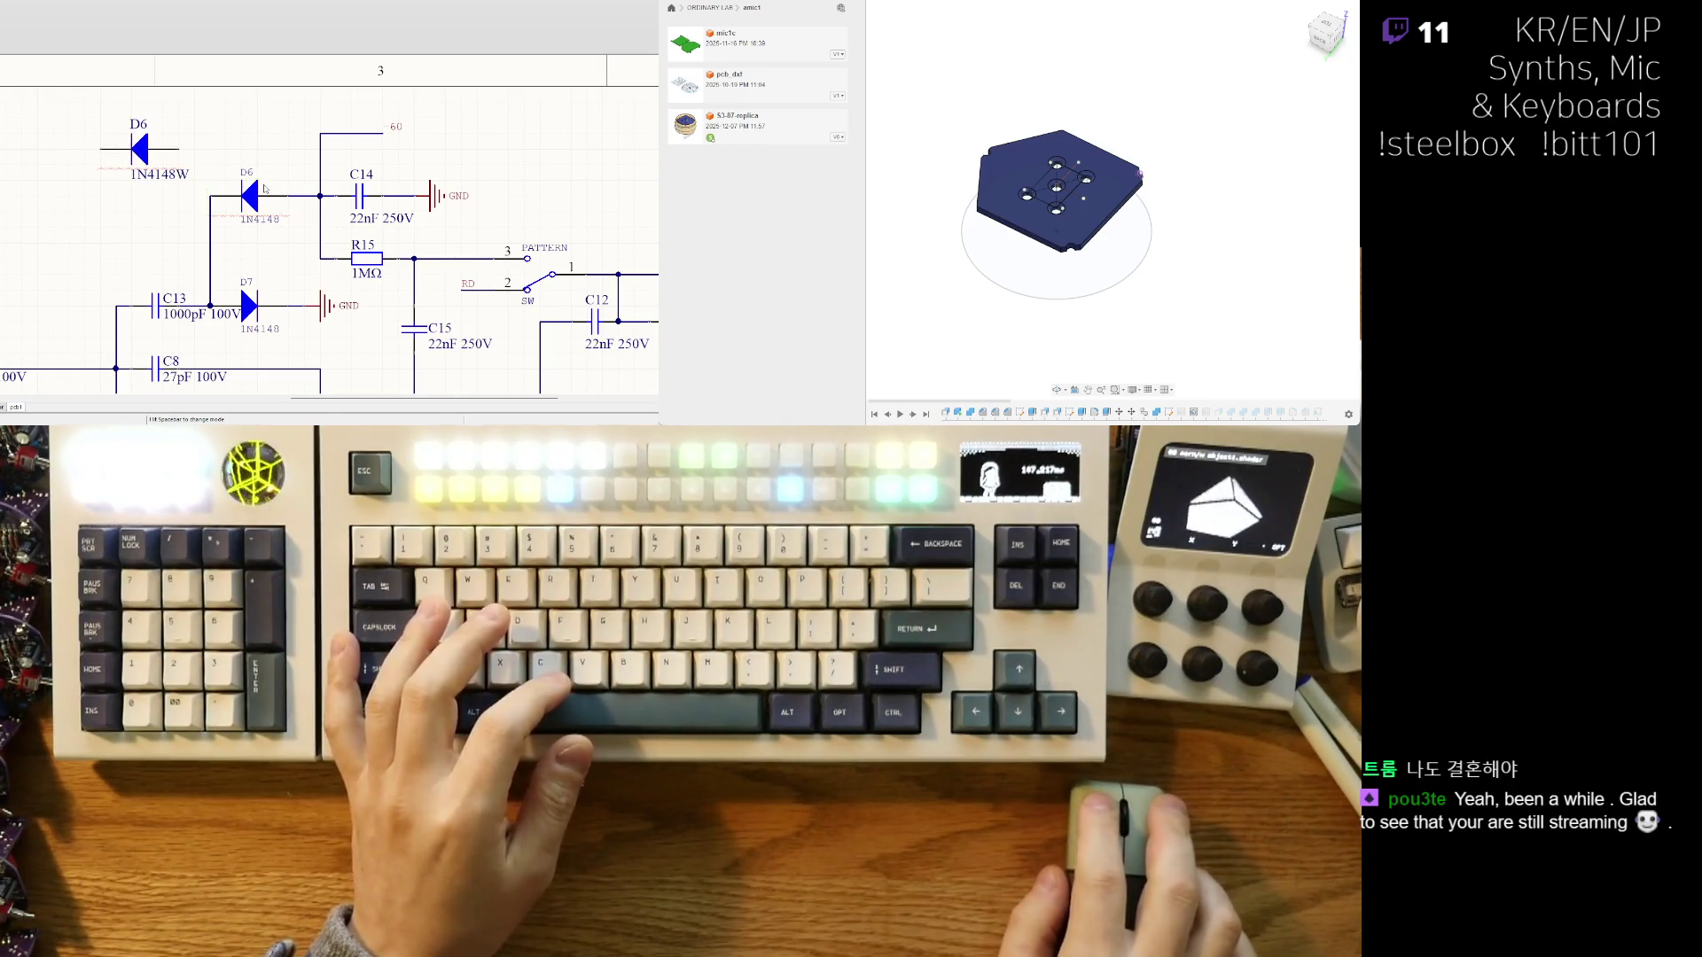
key("Delete")
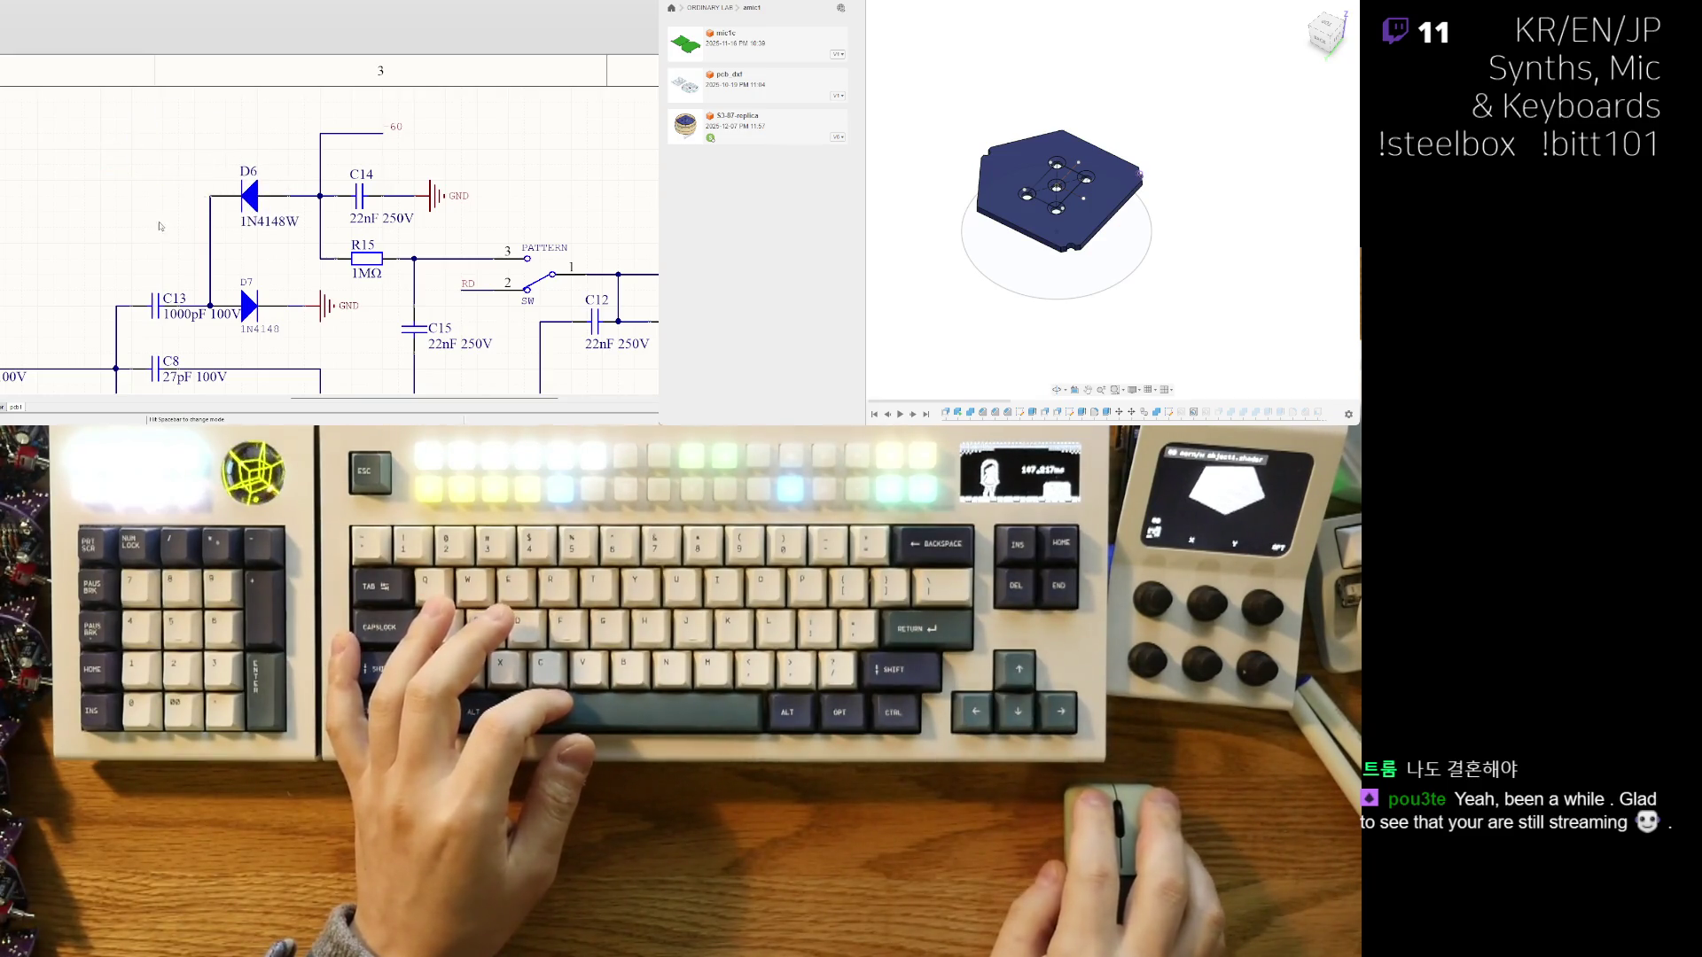
- Replace the old D7 with the new 1N4148W D7, its value label above it
scroll(160, 227, "down", 2, "ctrl")
right_click_drag(161, 227, 355, 281)
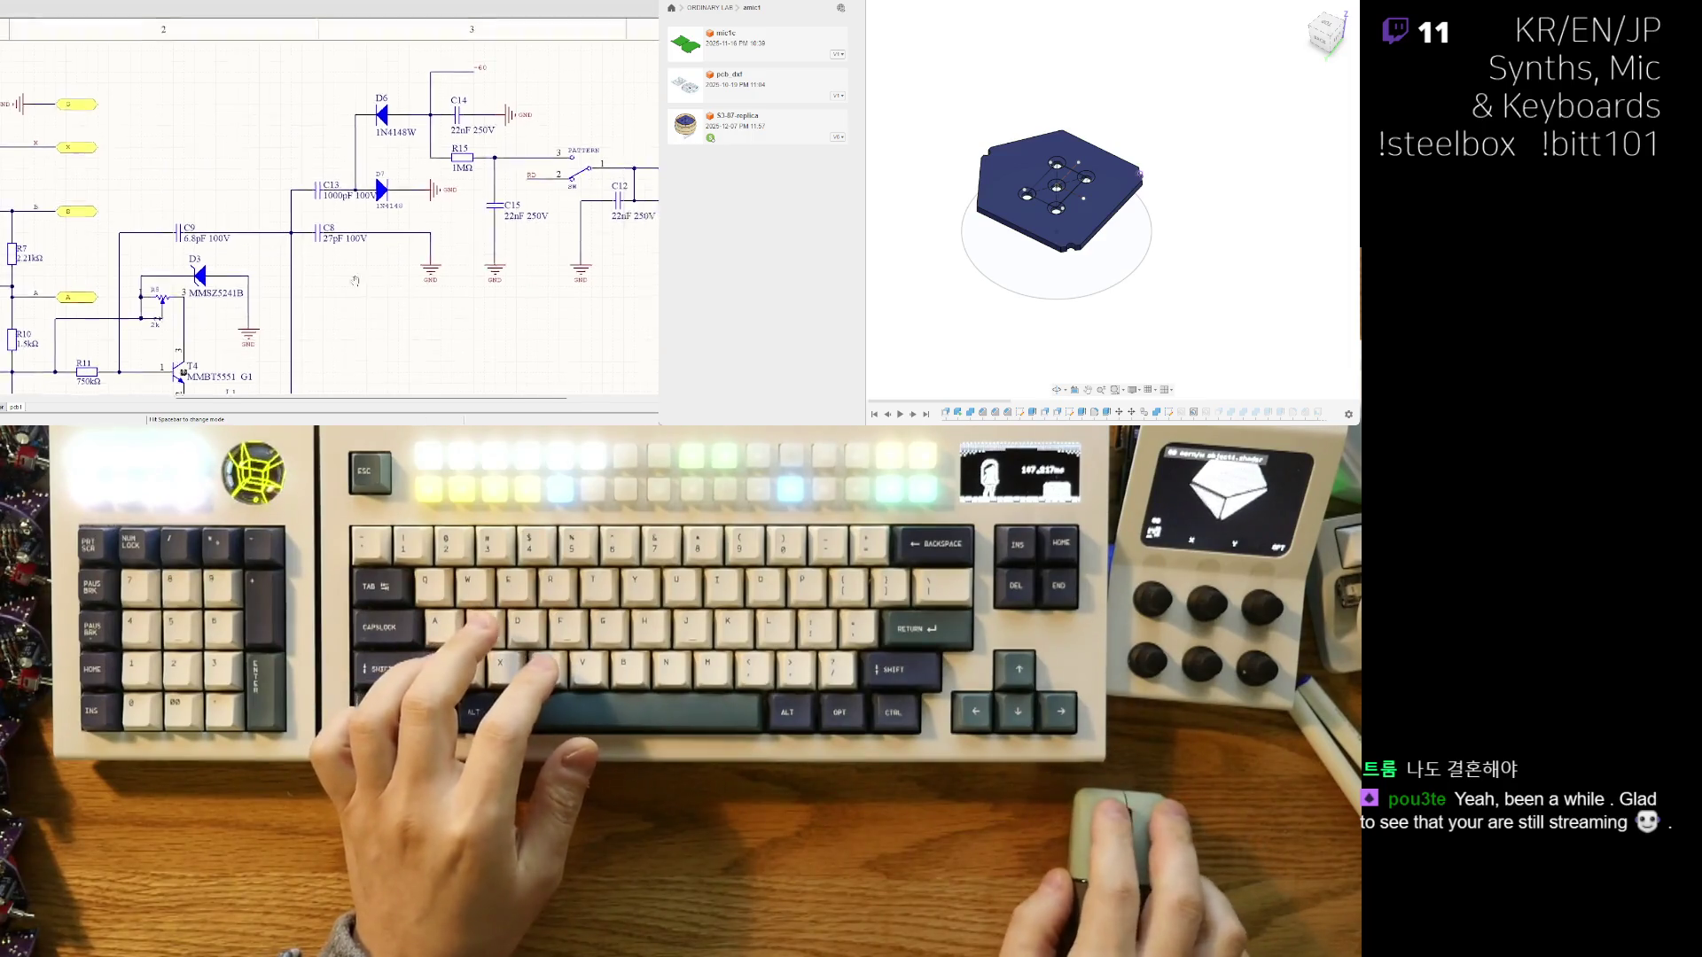
scroll(355, 281, "up", 2, "ctrl")
right_click_drag(272, 120, 236, 146)
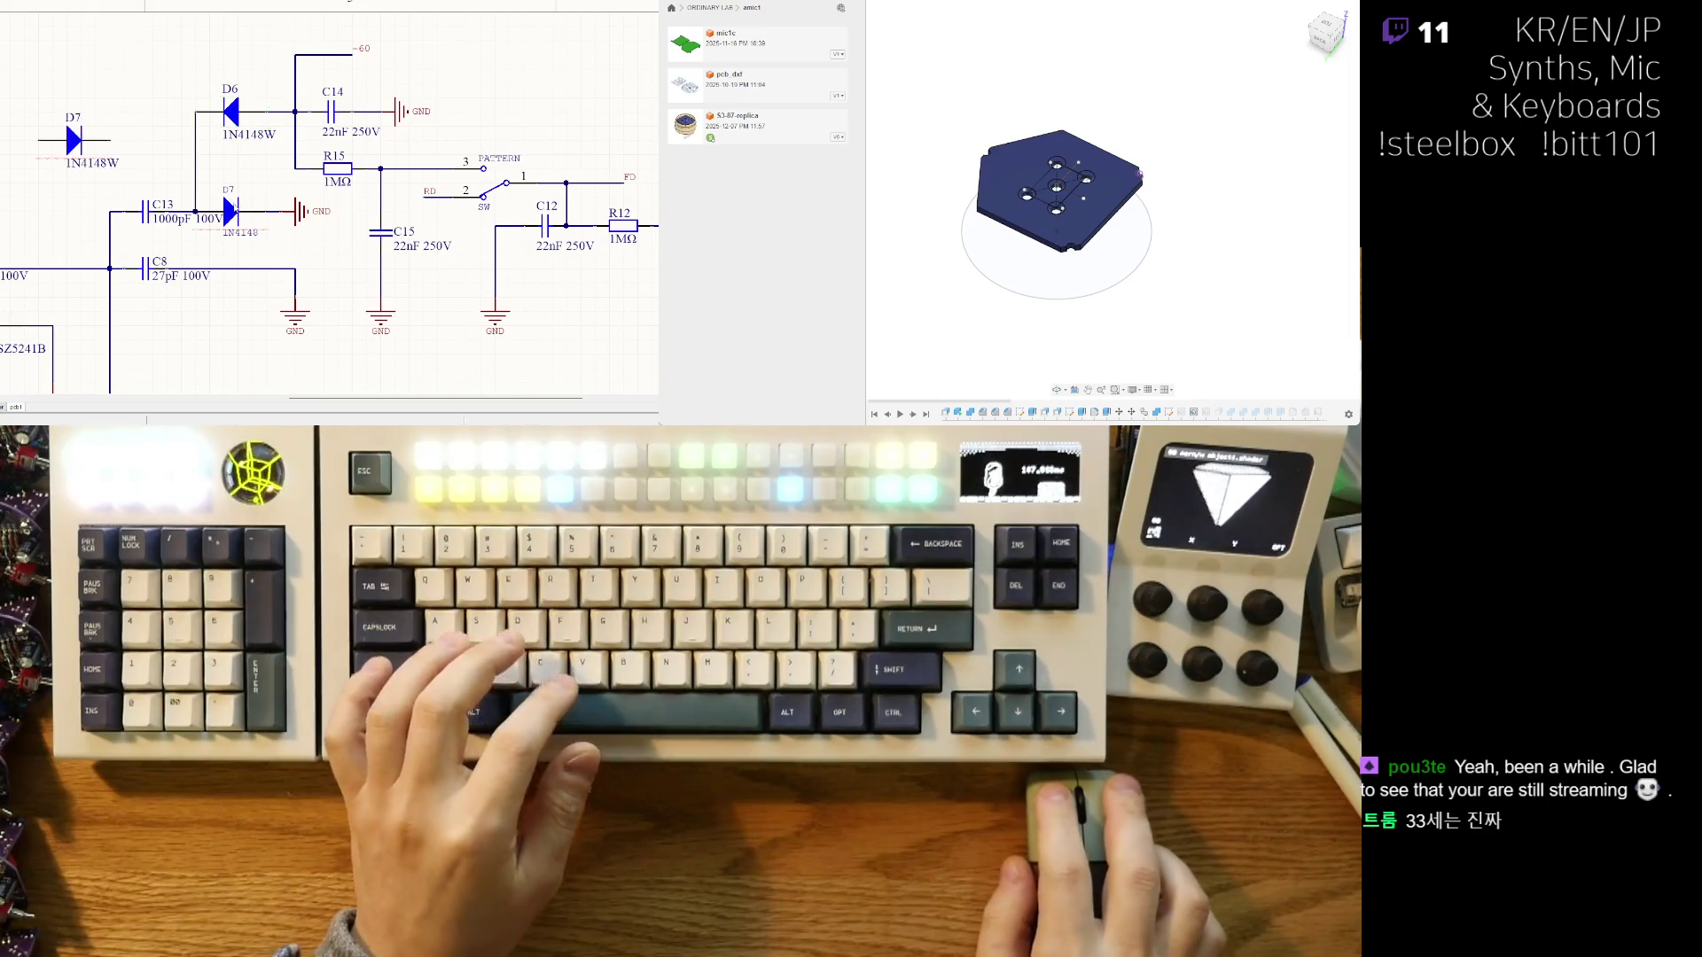
key("Delete")
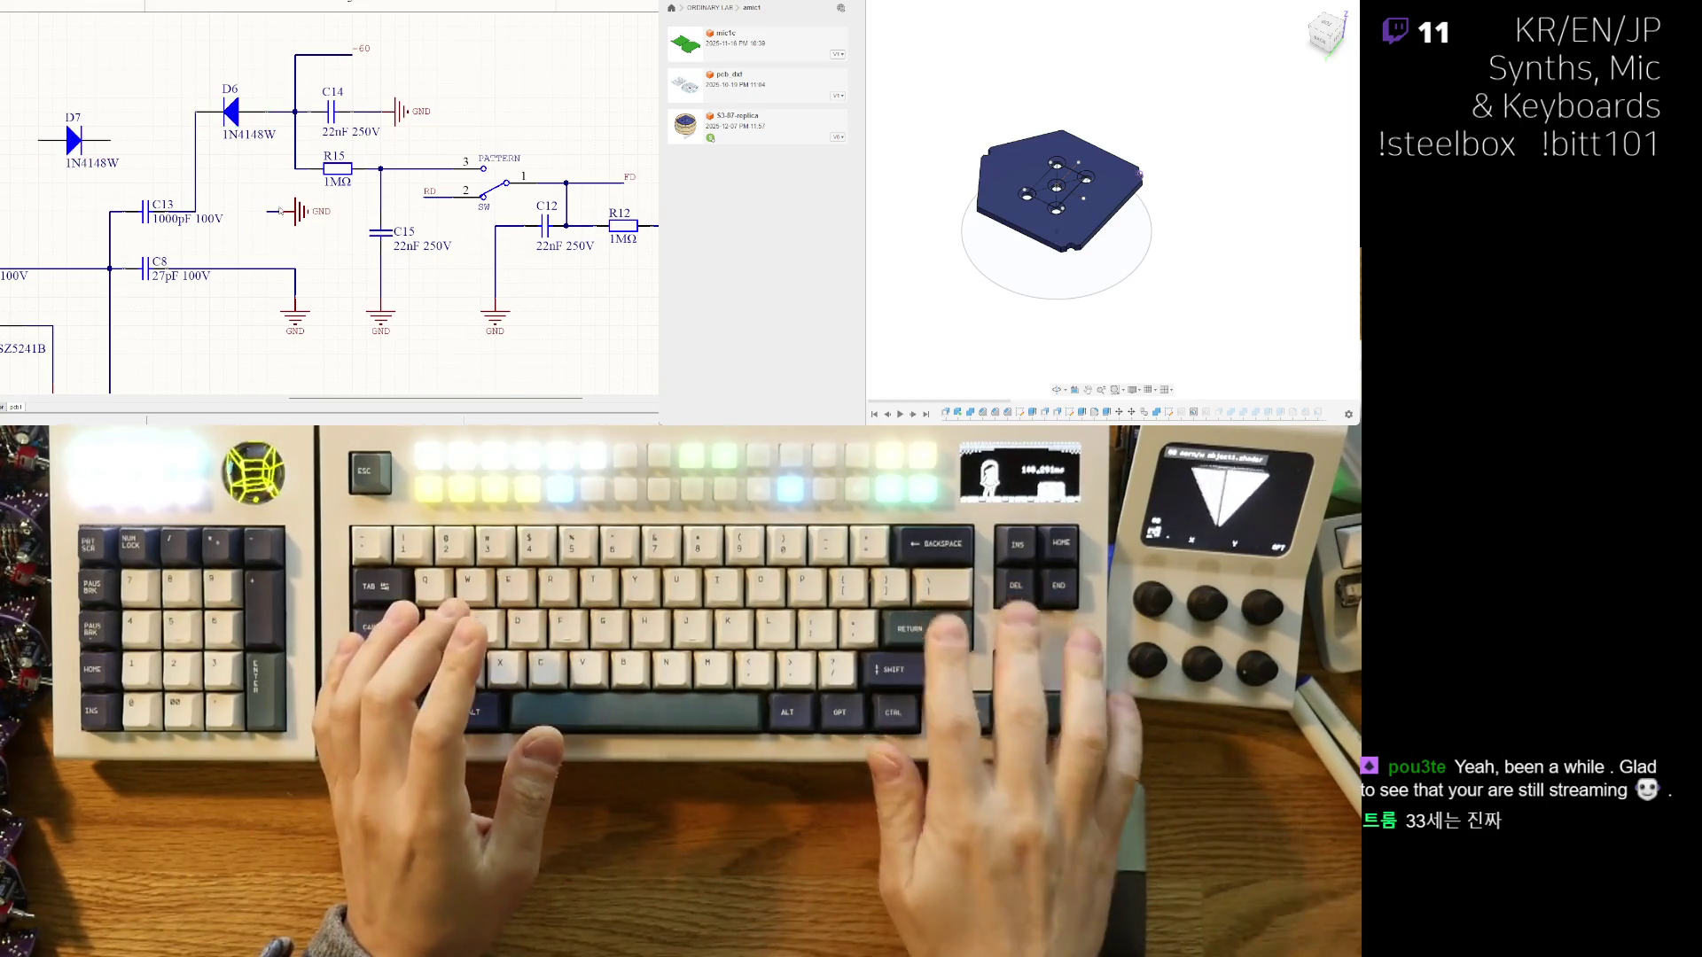
left_click_drag(204, 206, 198, 222)
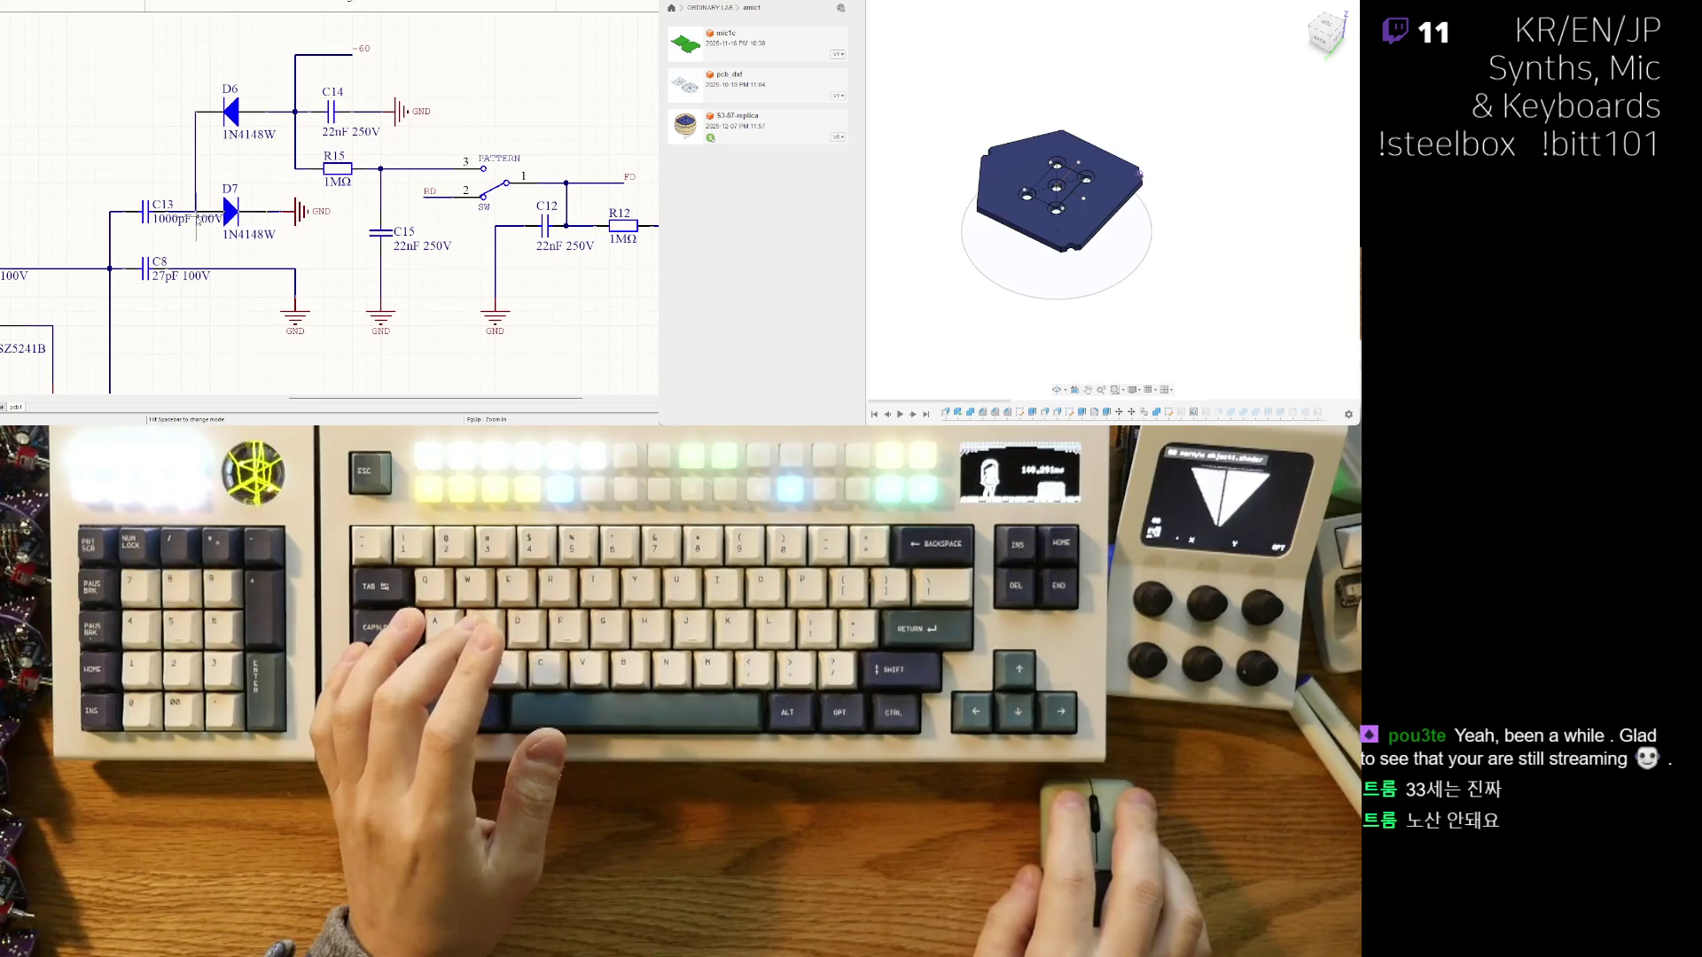
scroll(247, 254, "up", 1, "ctrl")
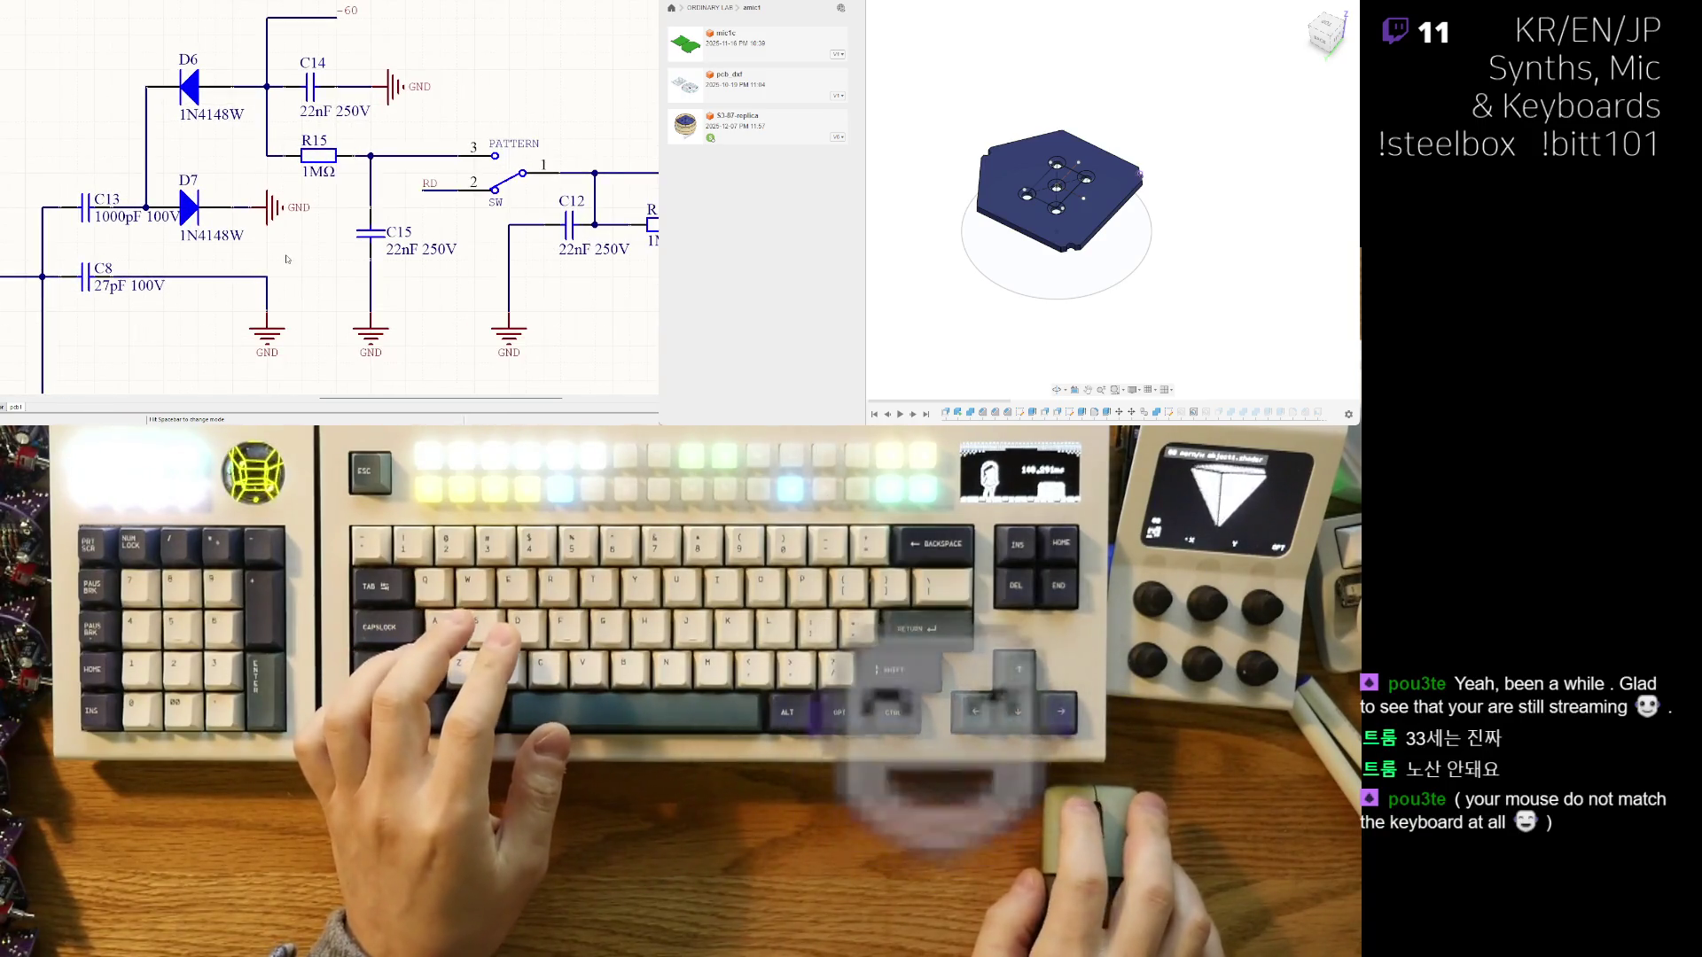
left_click_drag(215, 236, 215, 172)
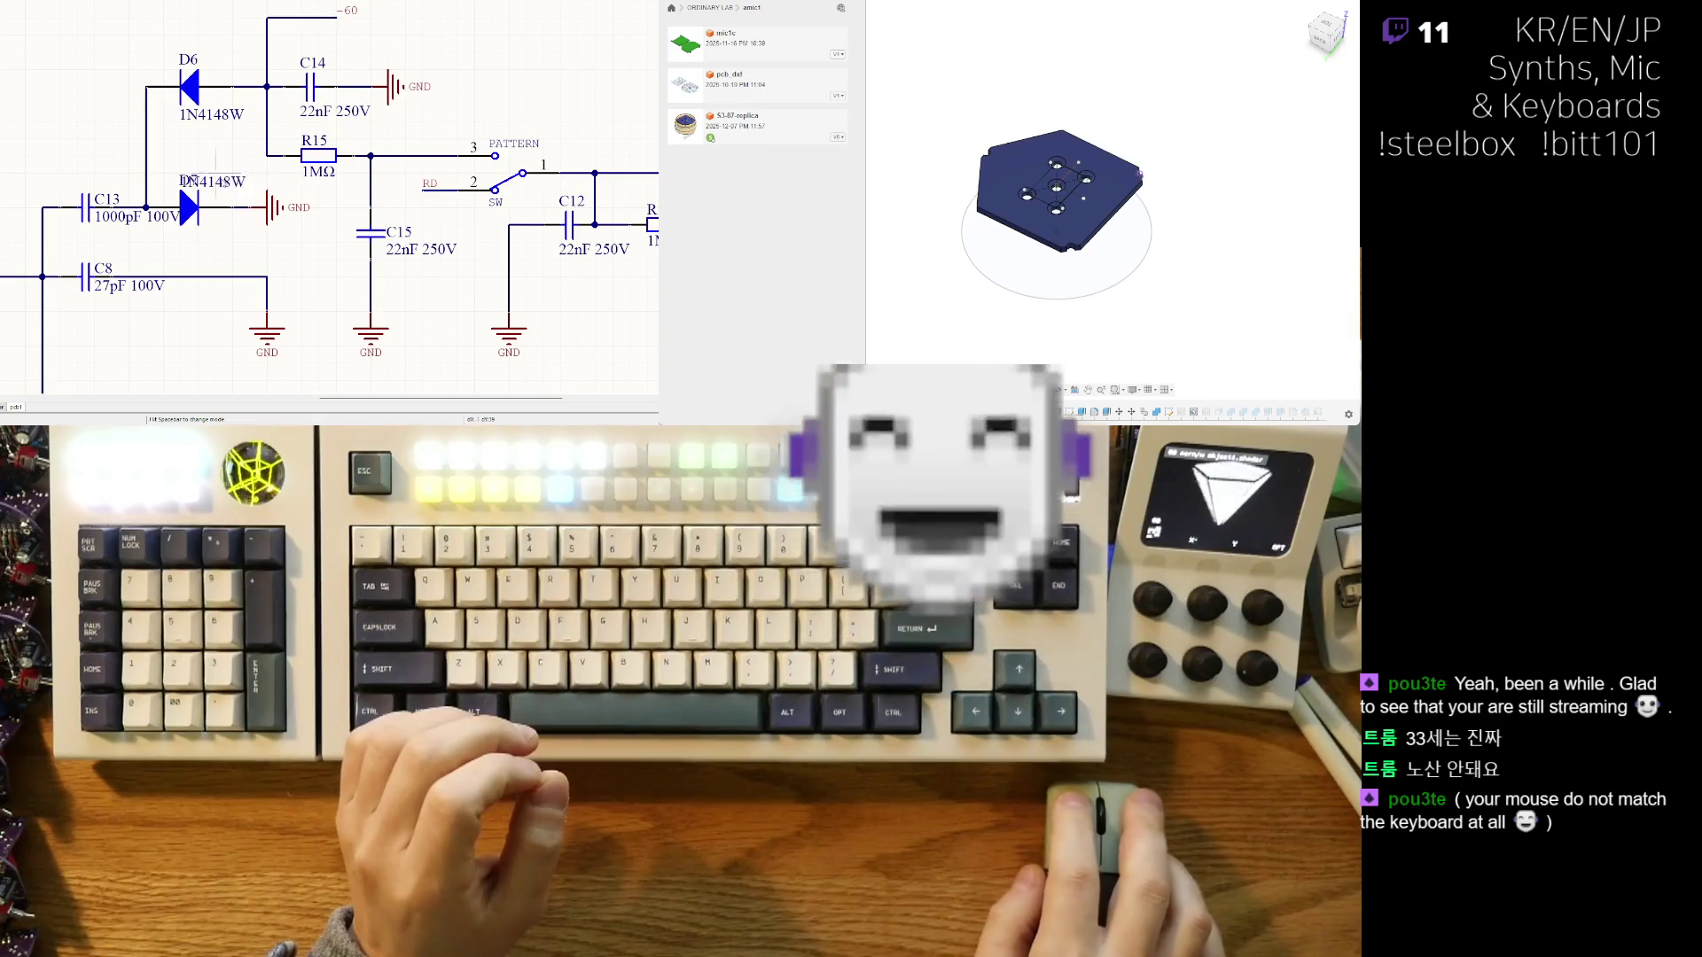
left_click(217, 207)
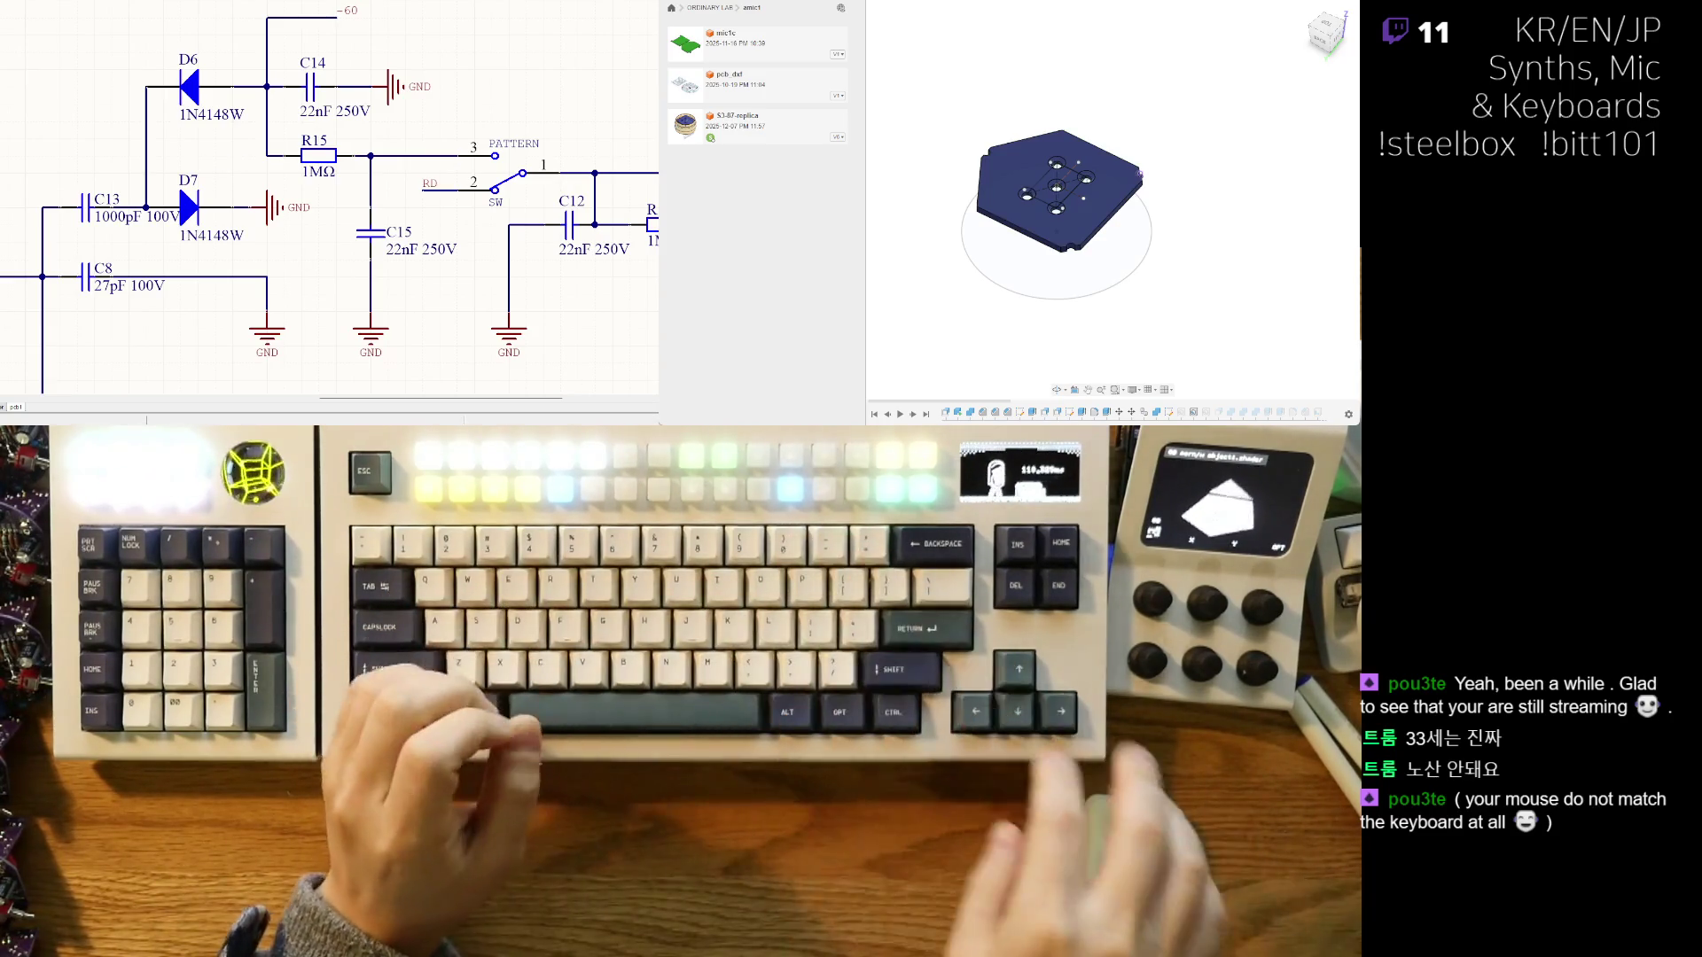
- Move C13's 1000pF 100V label clear of D7
scroll(328, 199, "left", 3)
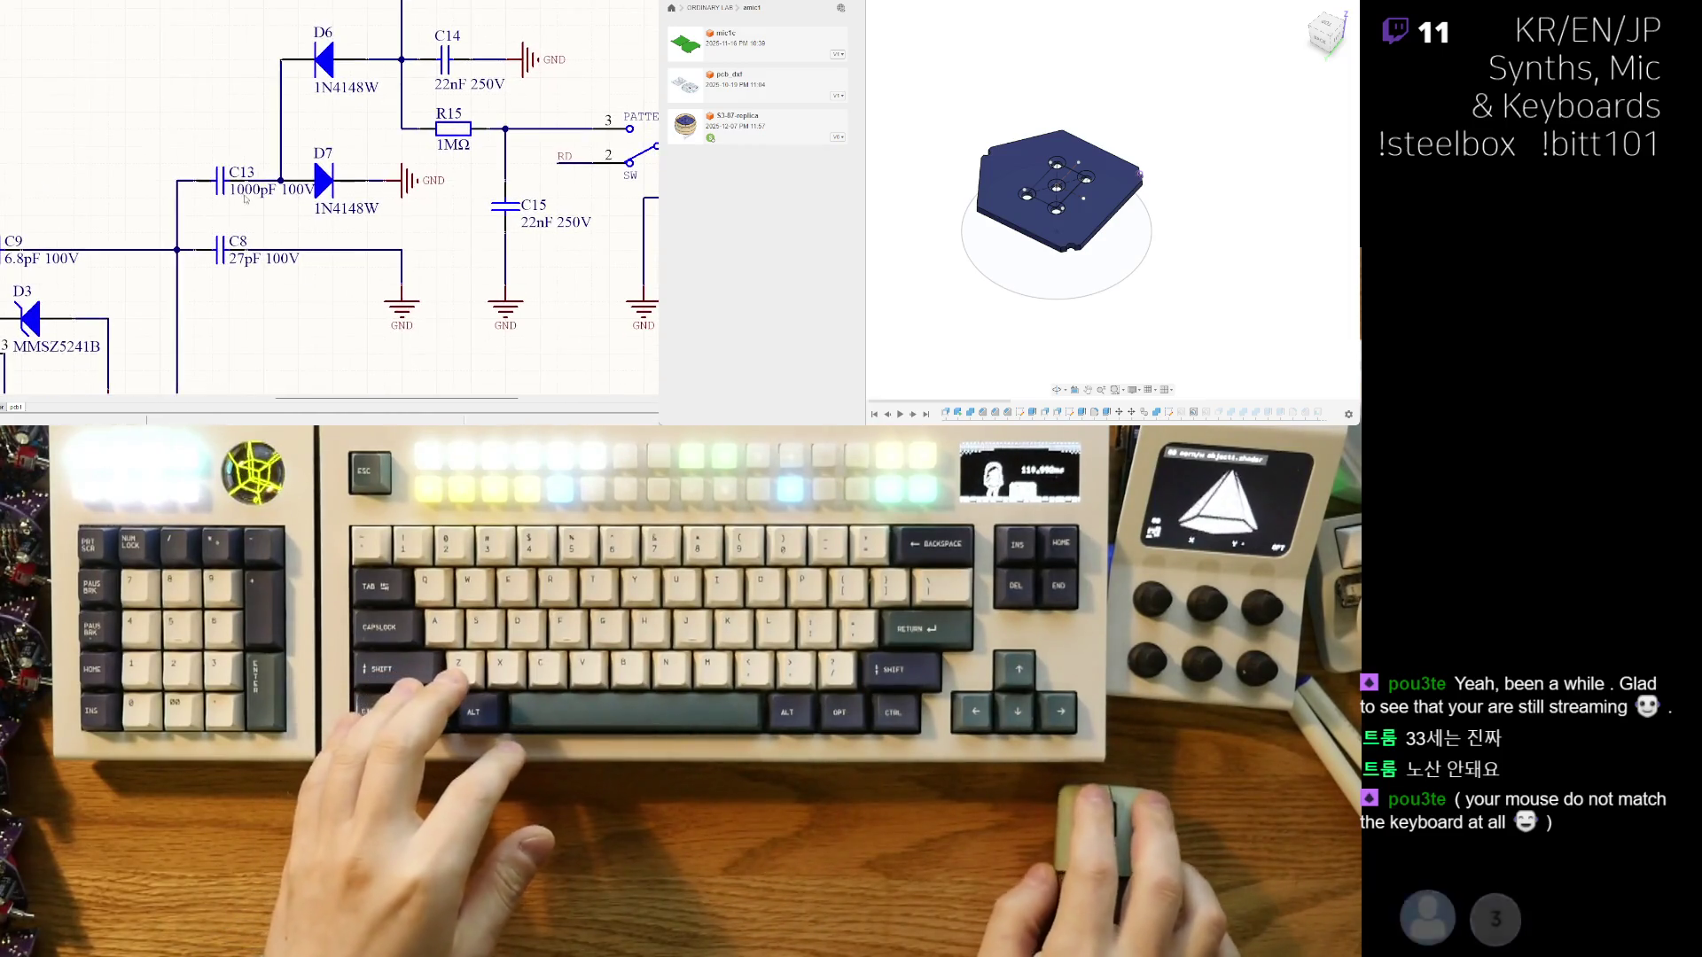
scroll(269, 205, "up", 1, "ctrl")
scroll(217, 231, "up", 1, "ctrl")
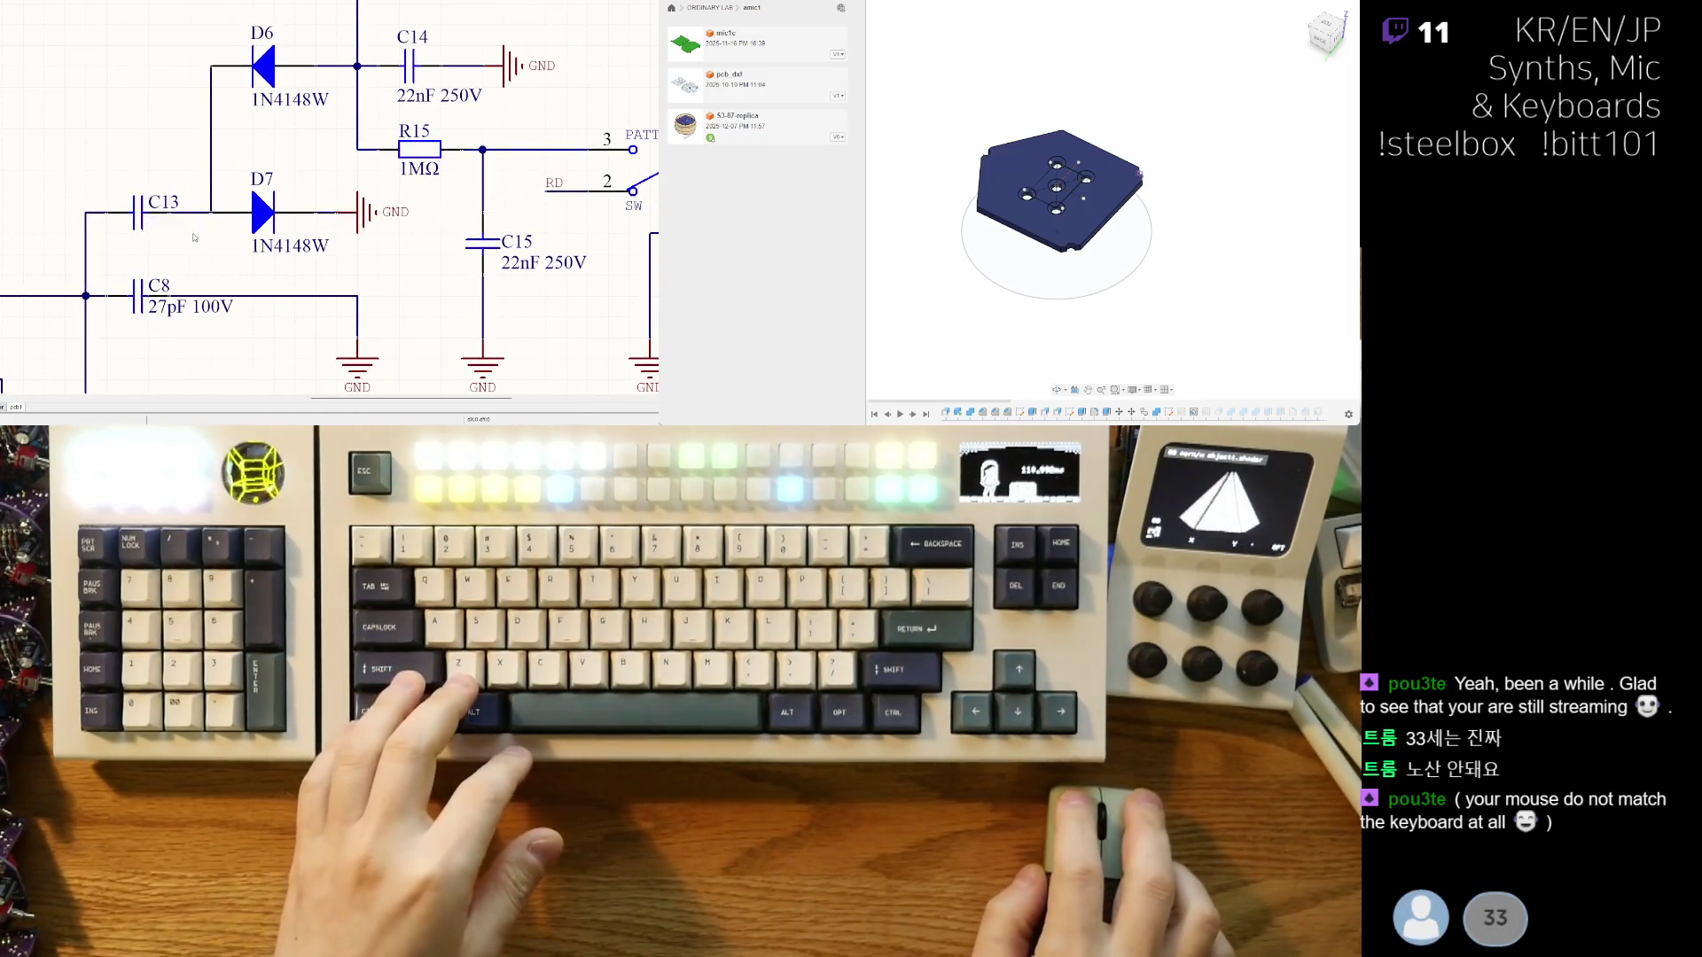
left_click_drag(192, 266, 182, 237)
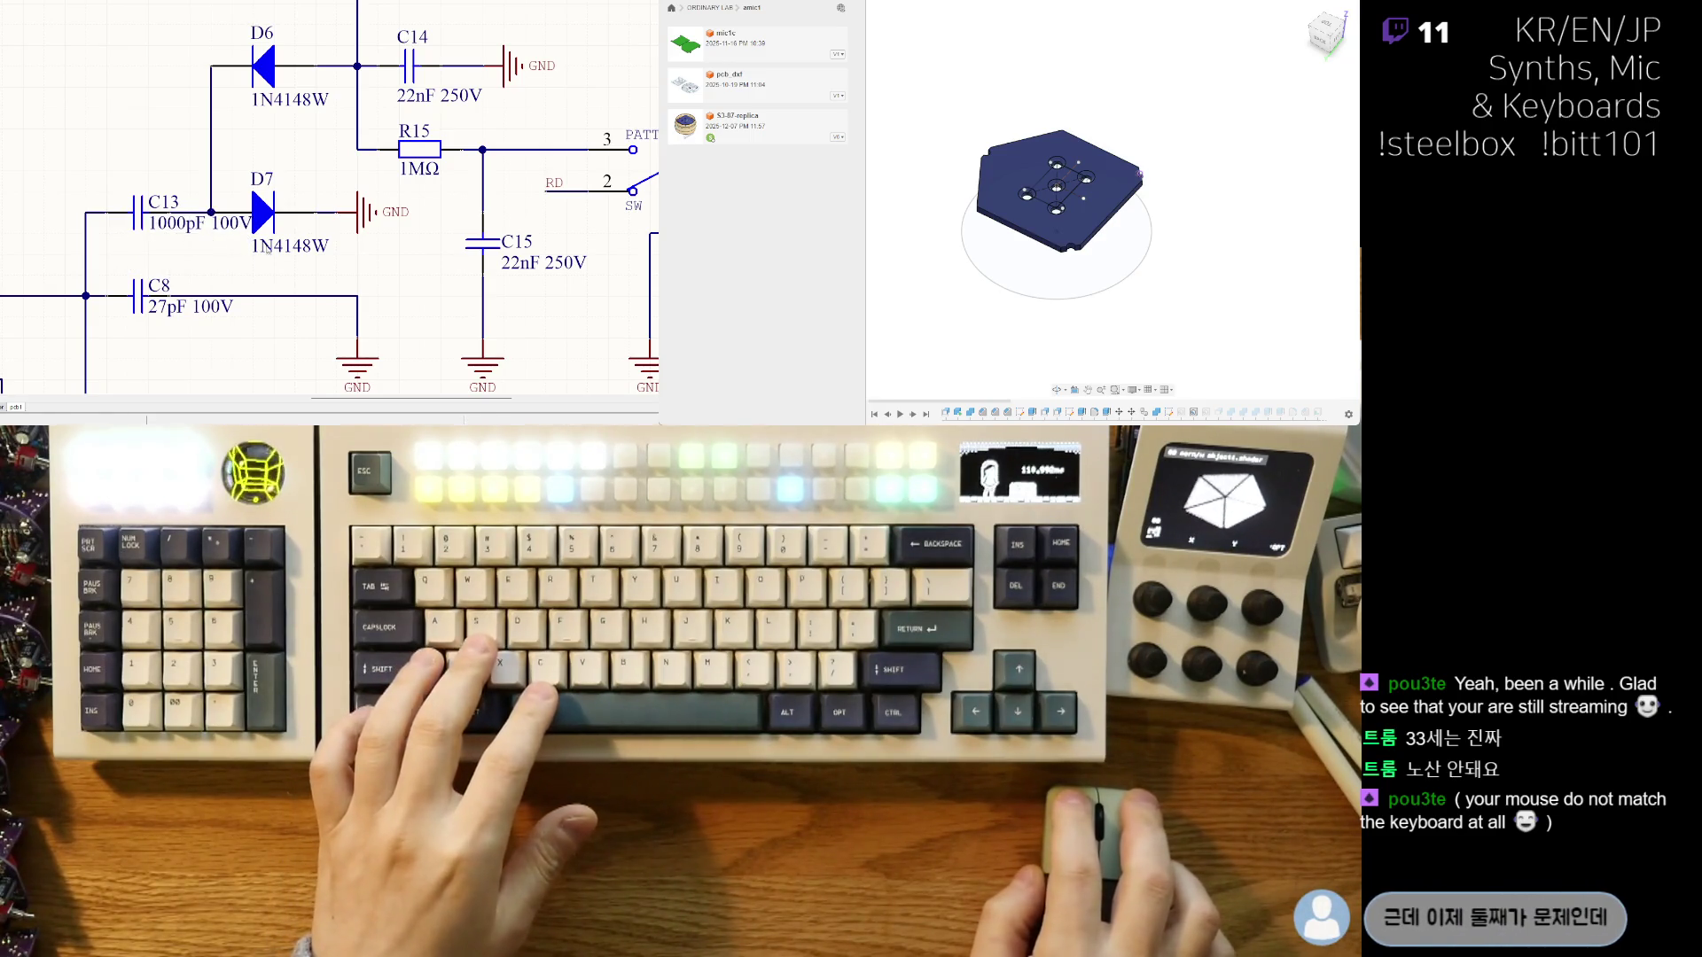
right_click_drag(270, 276, 248, 271)
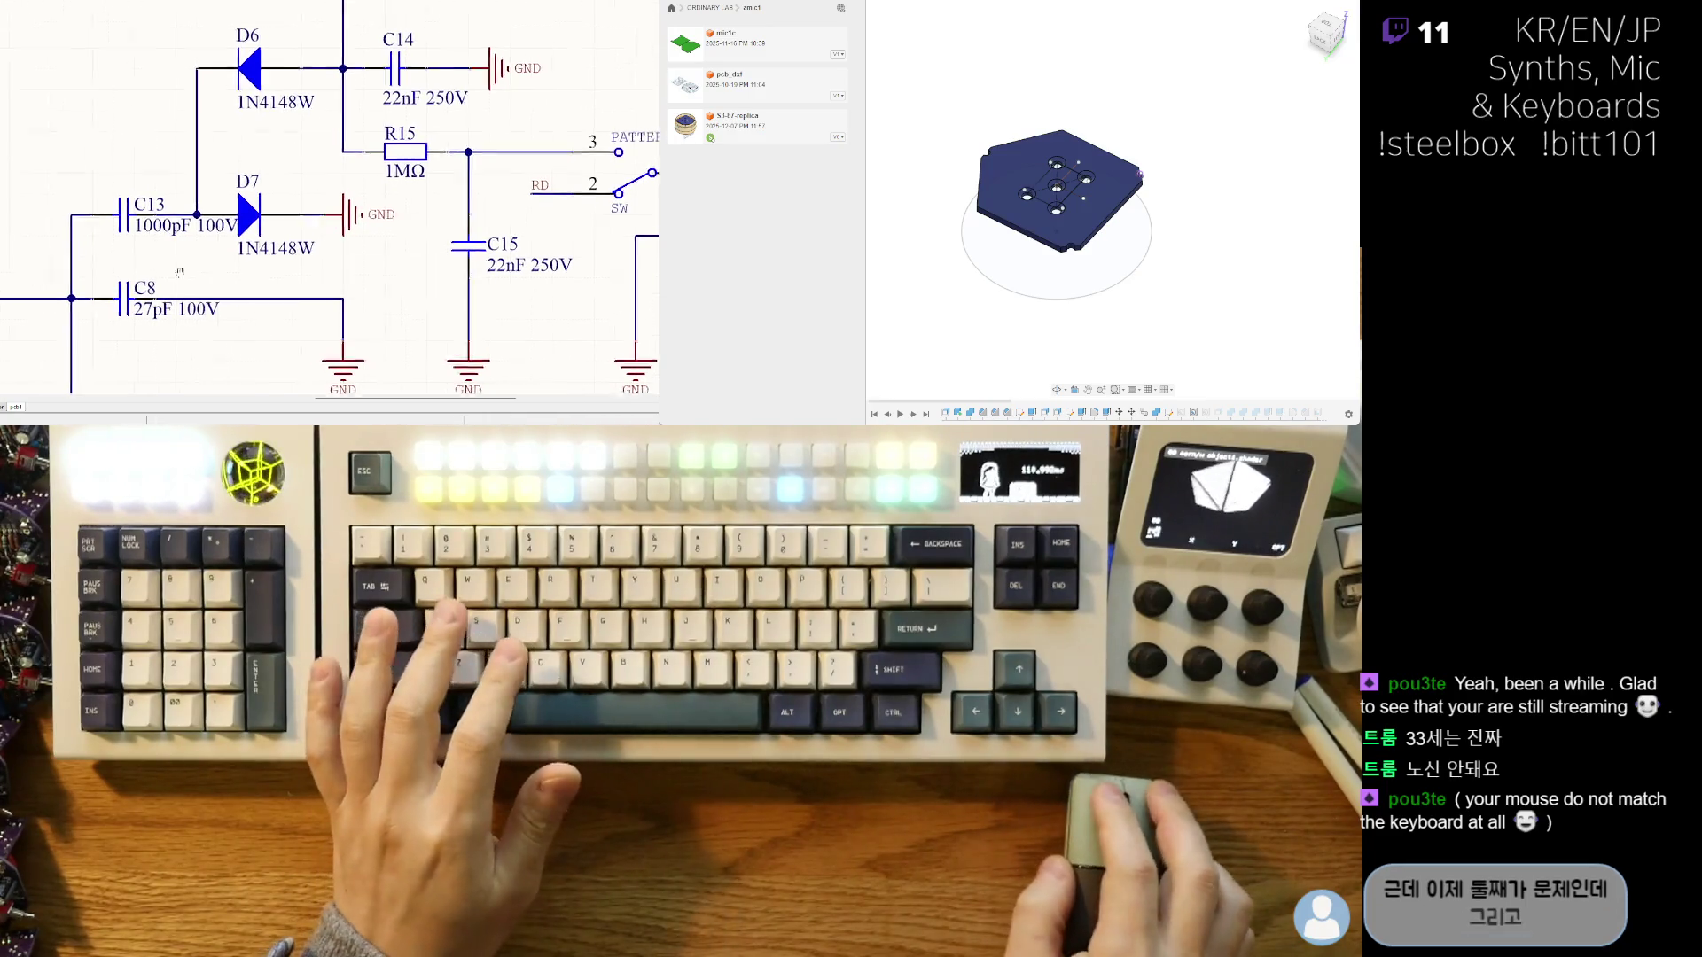
scroll(288, 246, "down", 2, "ctrl")
scroll(288, 246, "up", 2, "ctrl")
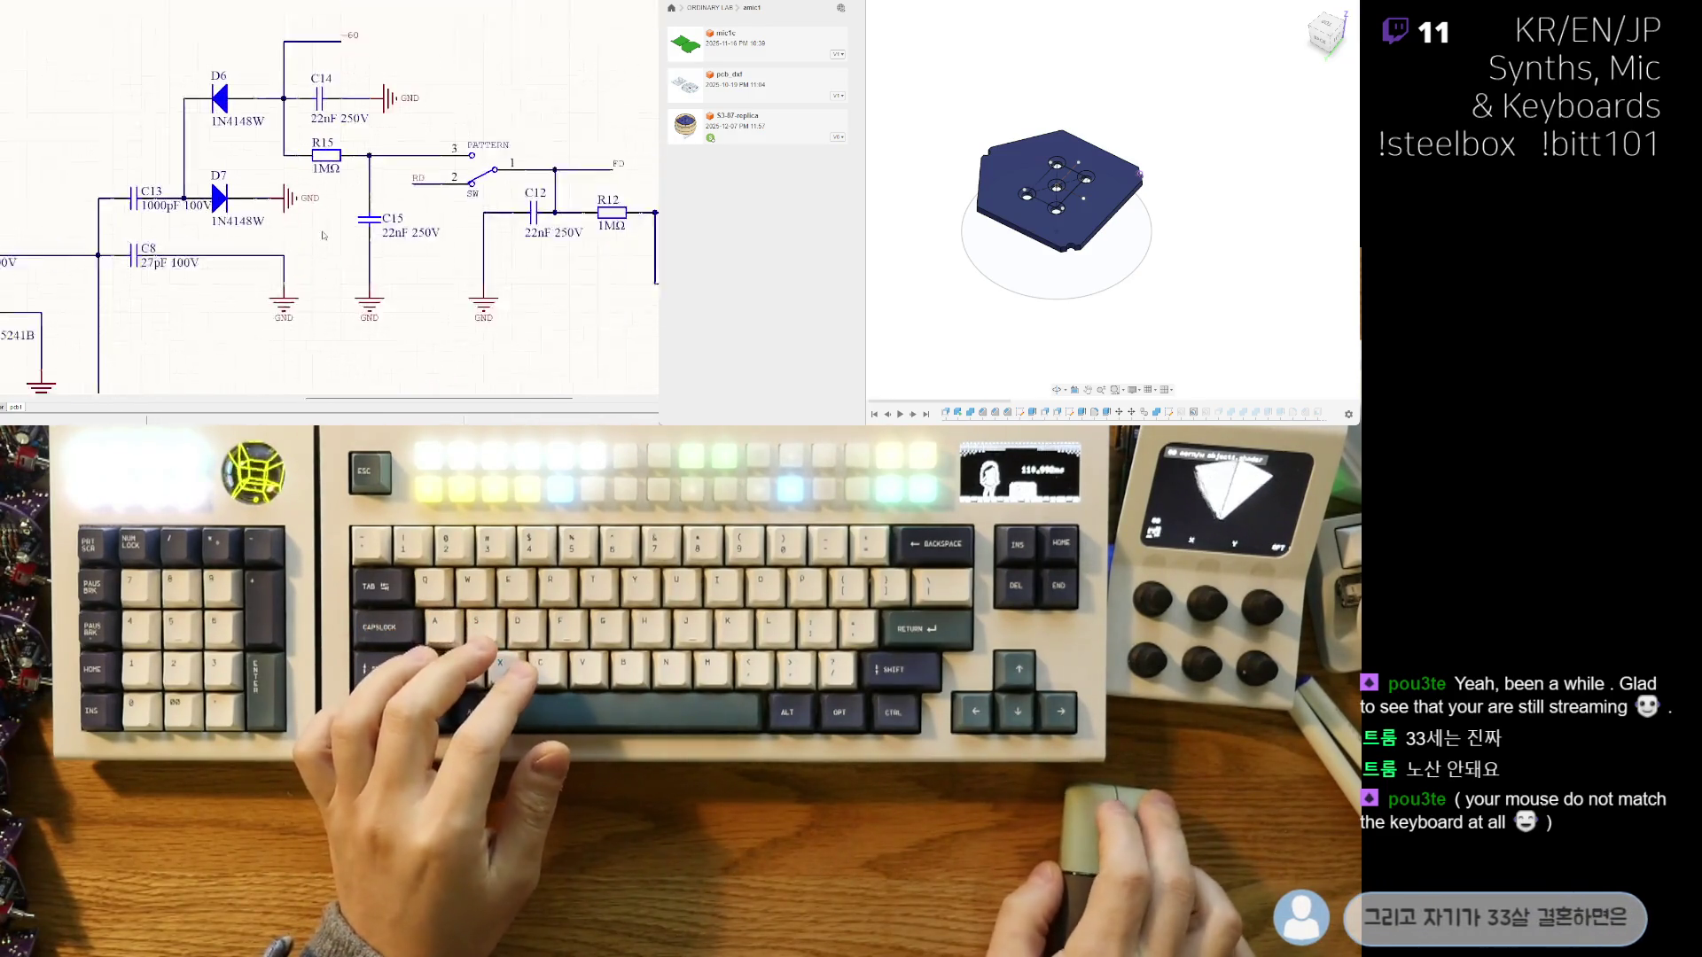
- Remove the extra GND symbol below D7 and wire D7 down to ground
left_click_drag(325, 199, 329, 309)
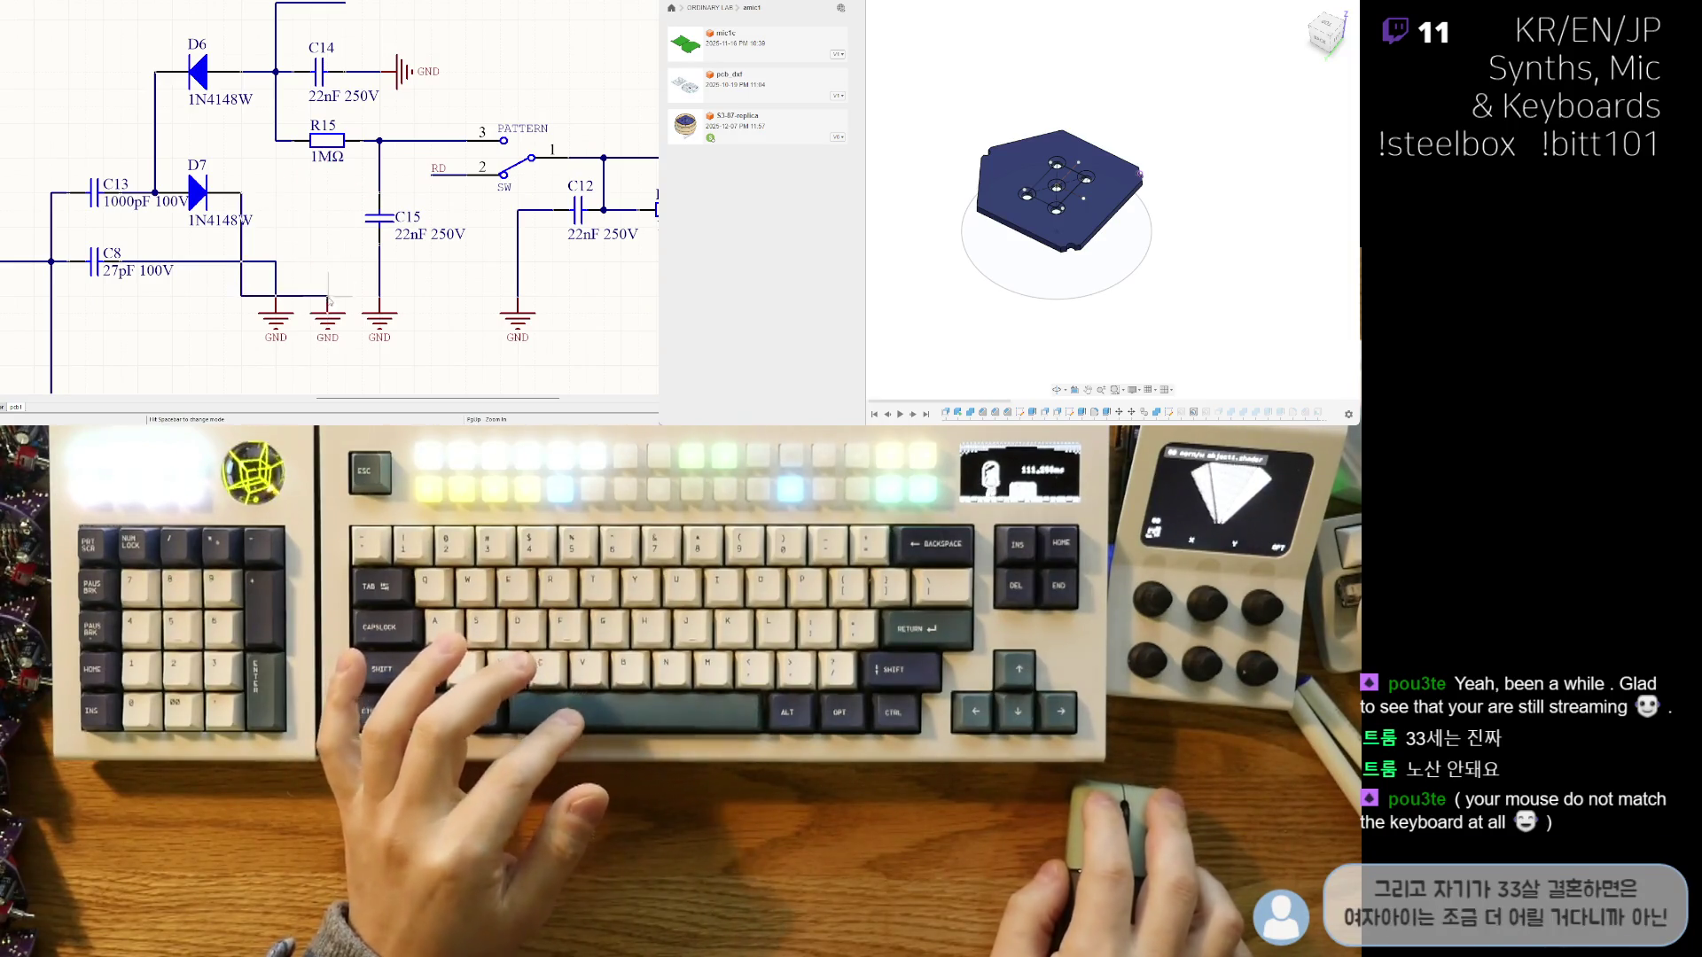
left_click_drag(326, 233, 327, 236)
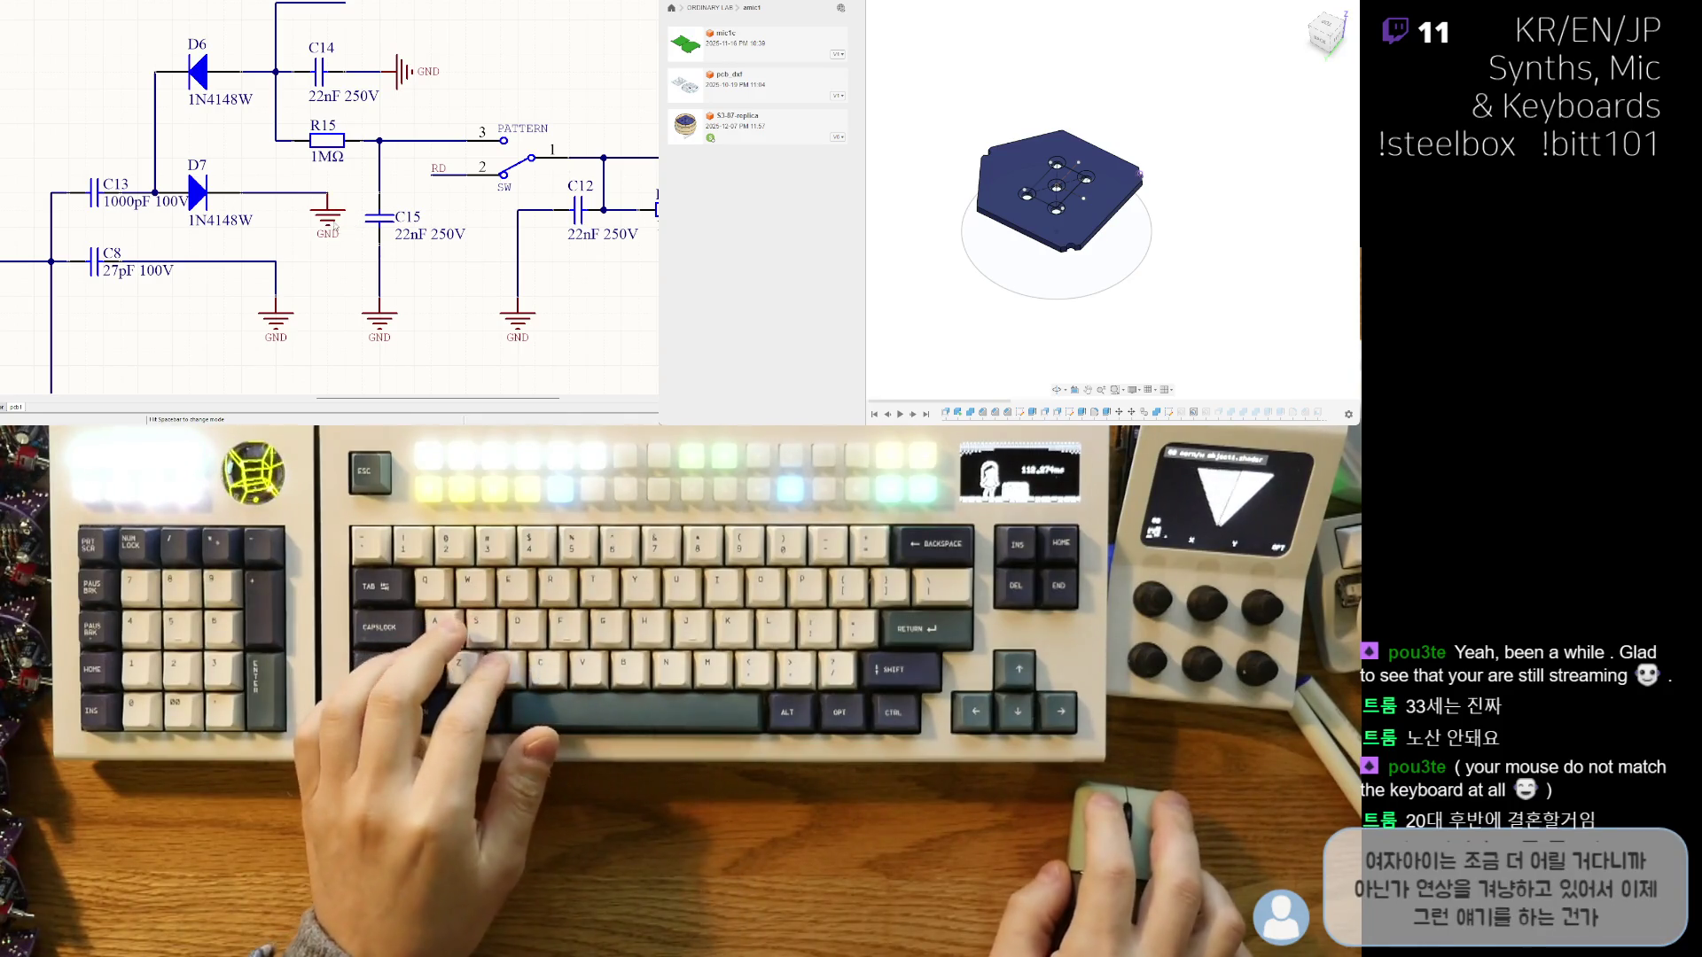
left_click(335, 229)
key("ctrl+x")
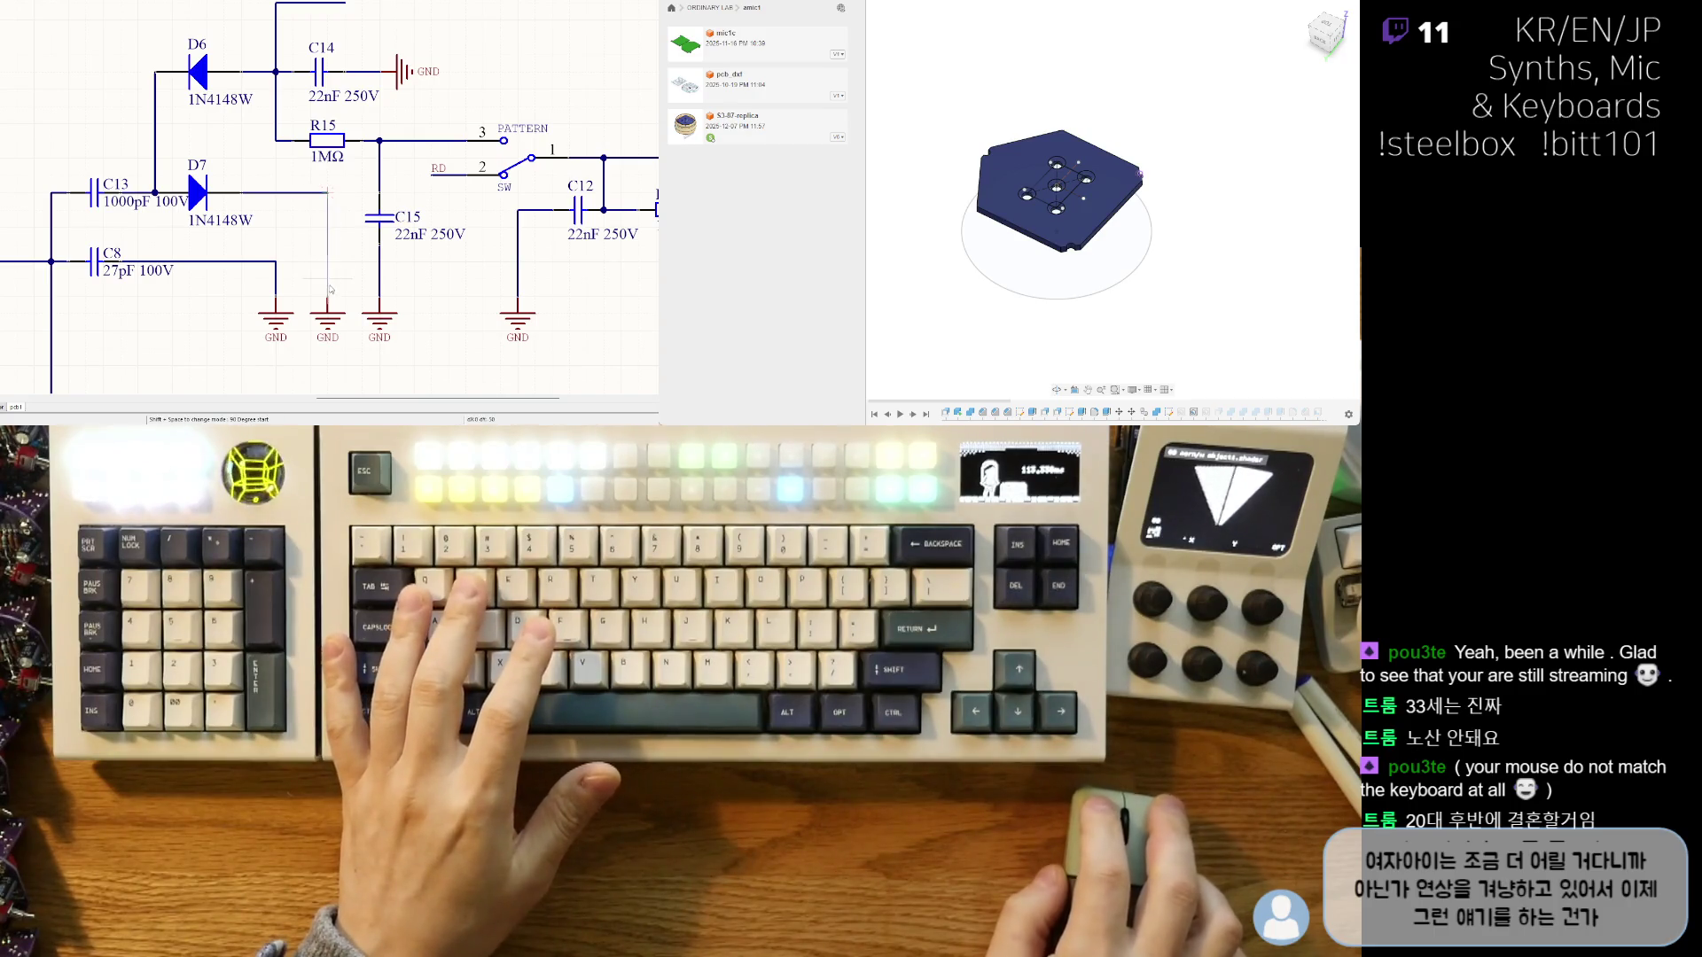
left_click(330, 288)
left_click_drag(245, 197, 278, 195)
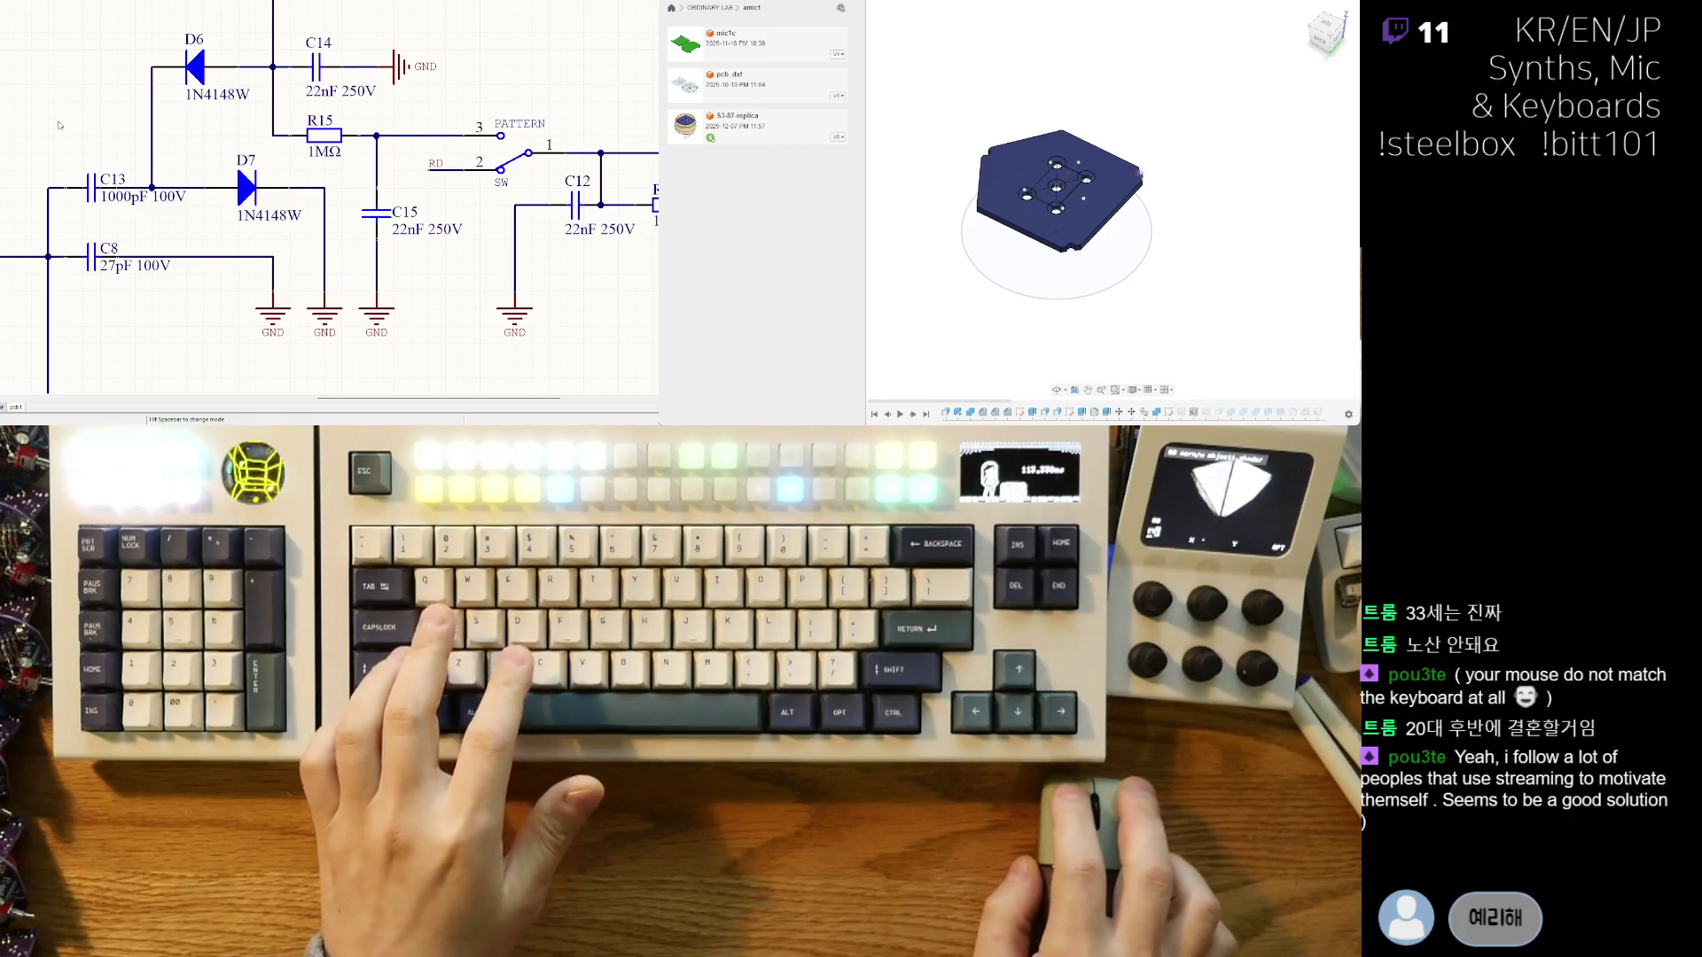
right_click_drag(86, 147, 90, 159)
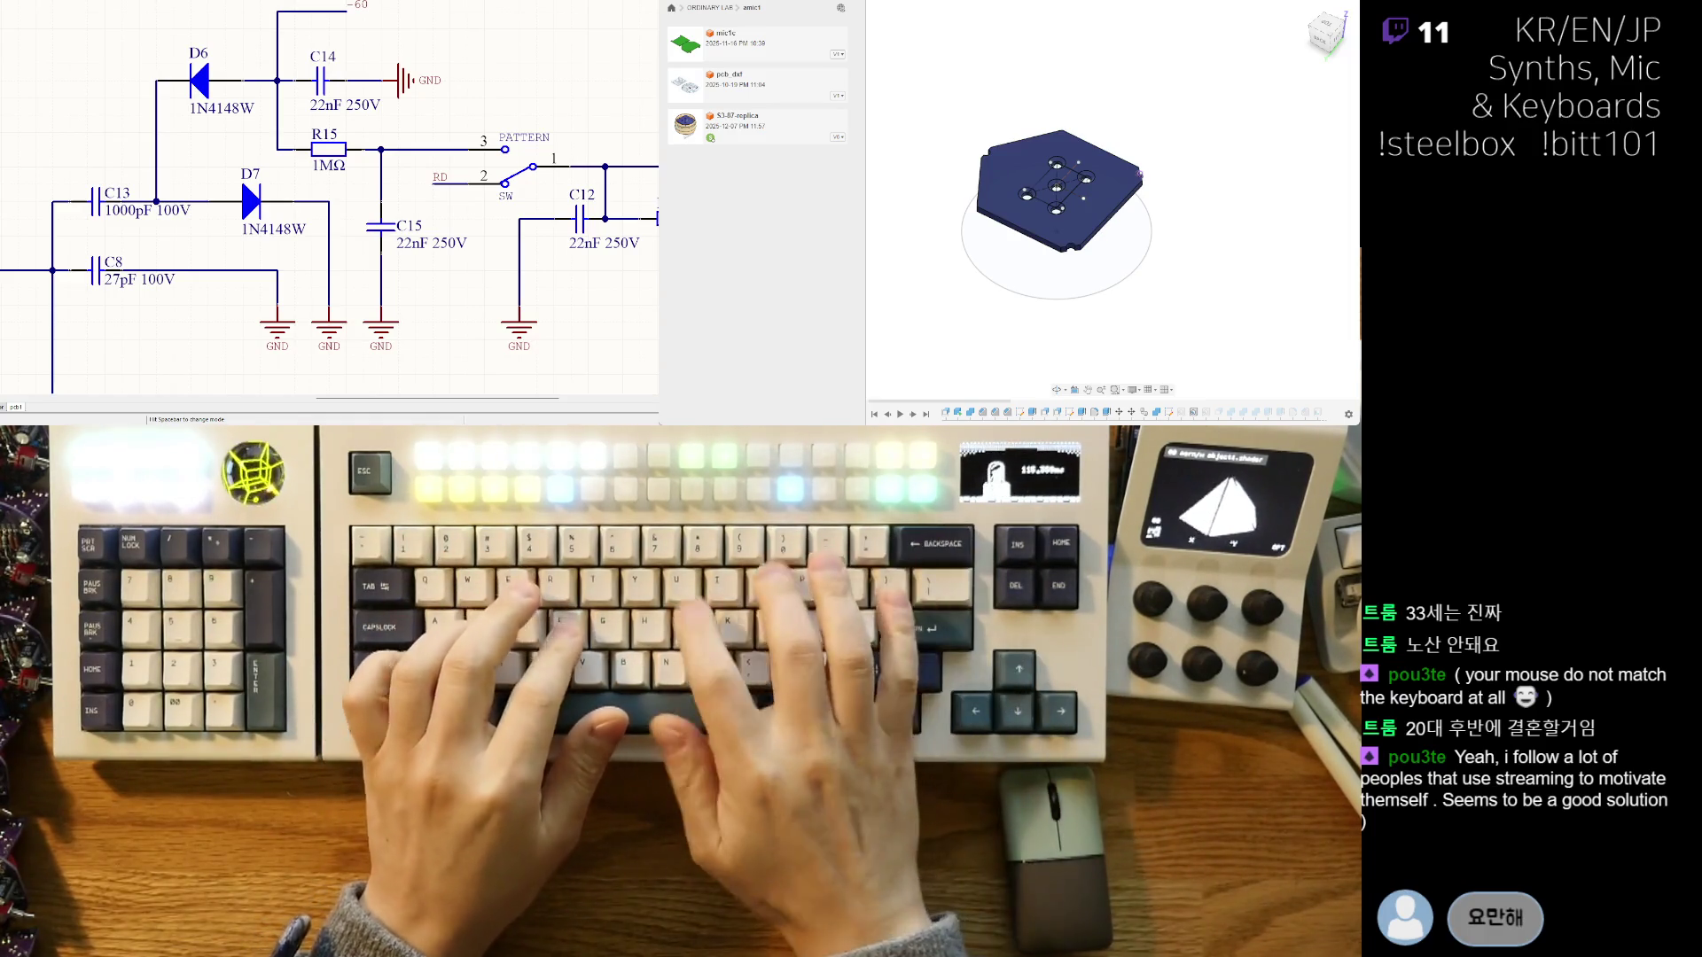
right_click_drag(218, 206, 338, 130)
- Zoom out and recentre on the whole schematic sheet
scroll(284, 193, "down", 2, "ctrl")
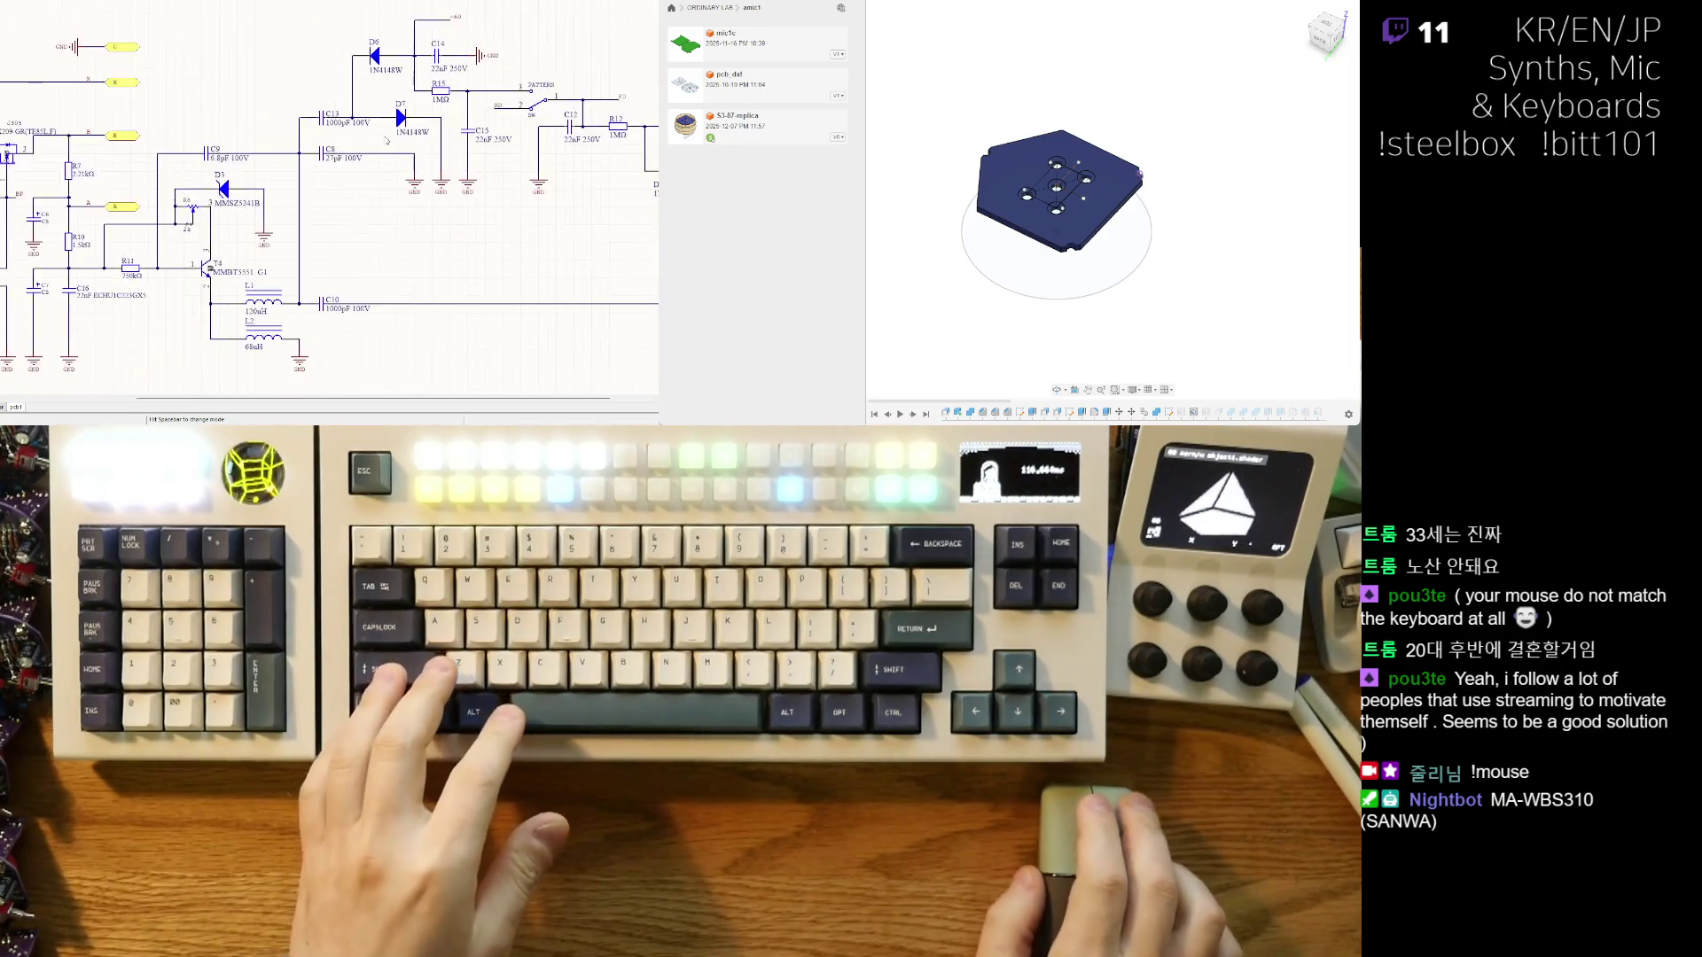
scroll(292, 181, "down", 2, "ctrl")
scroll(299, 170, "down", 2, "ctrl")
scroll(303, 164, "down", 2, "ctrl")
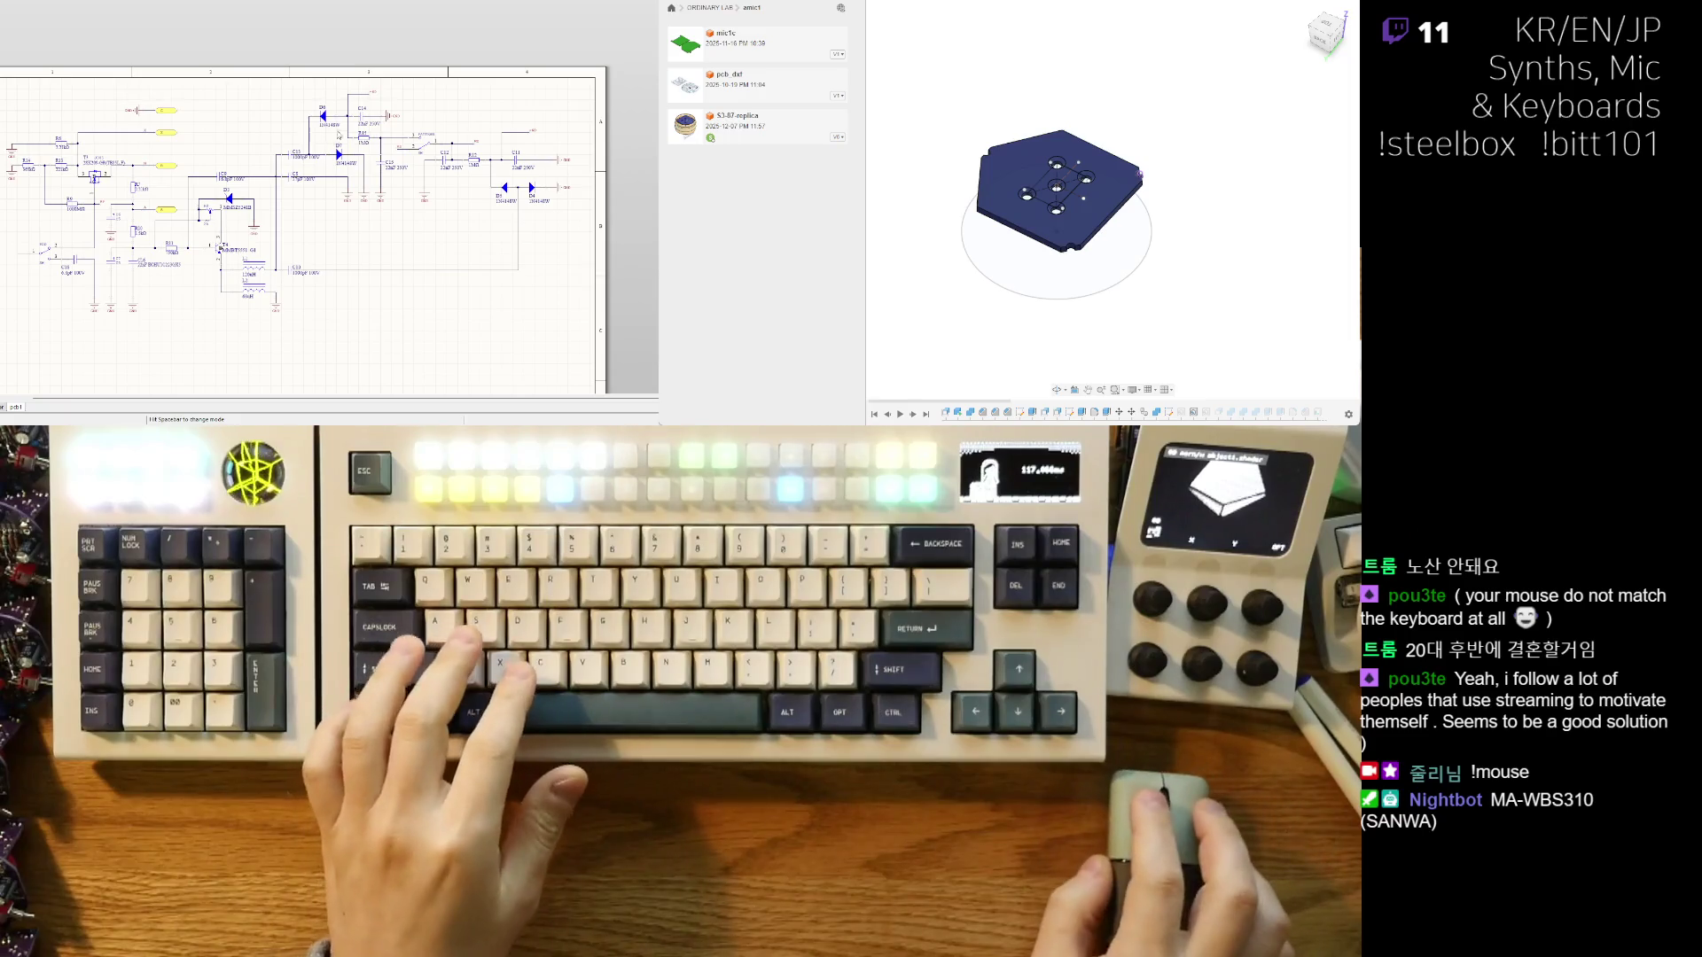
right_click_drag(296, 128, 214, 145)
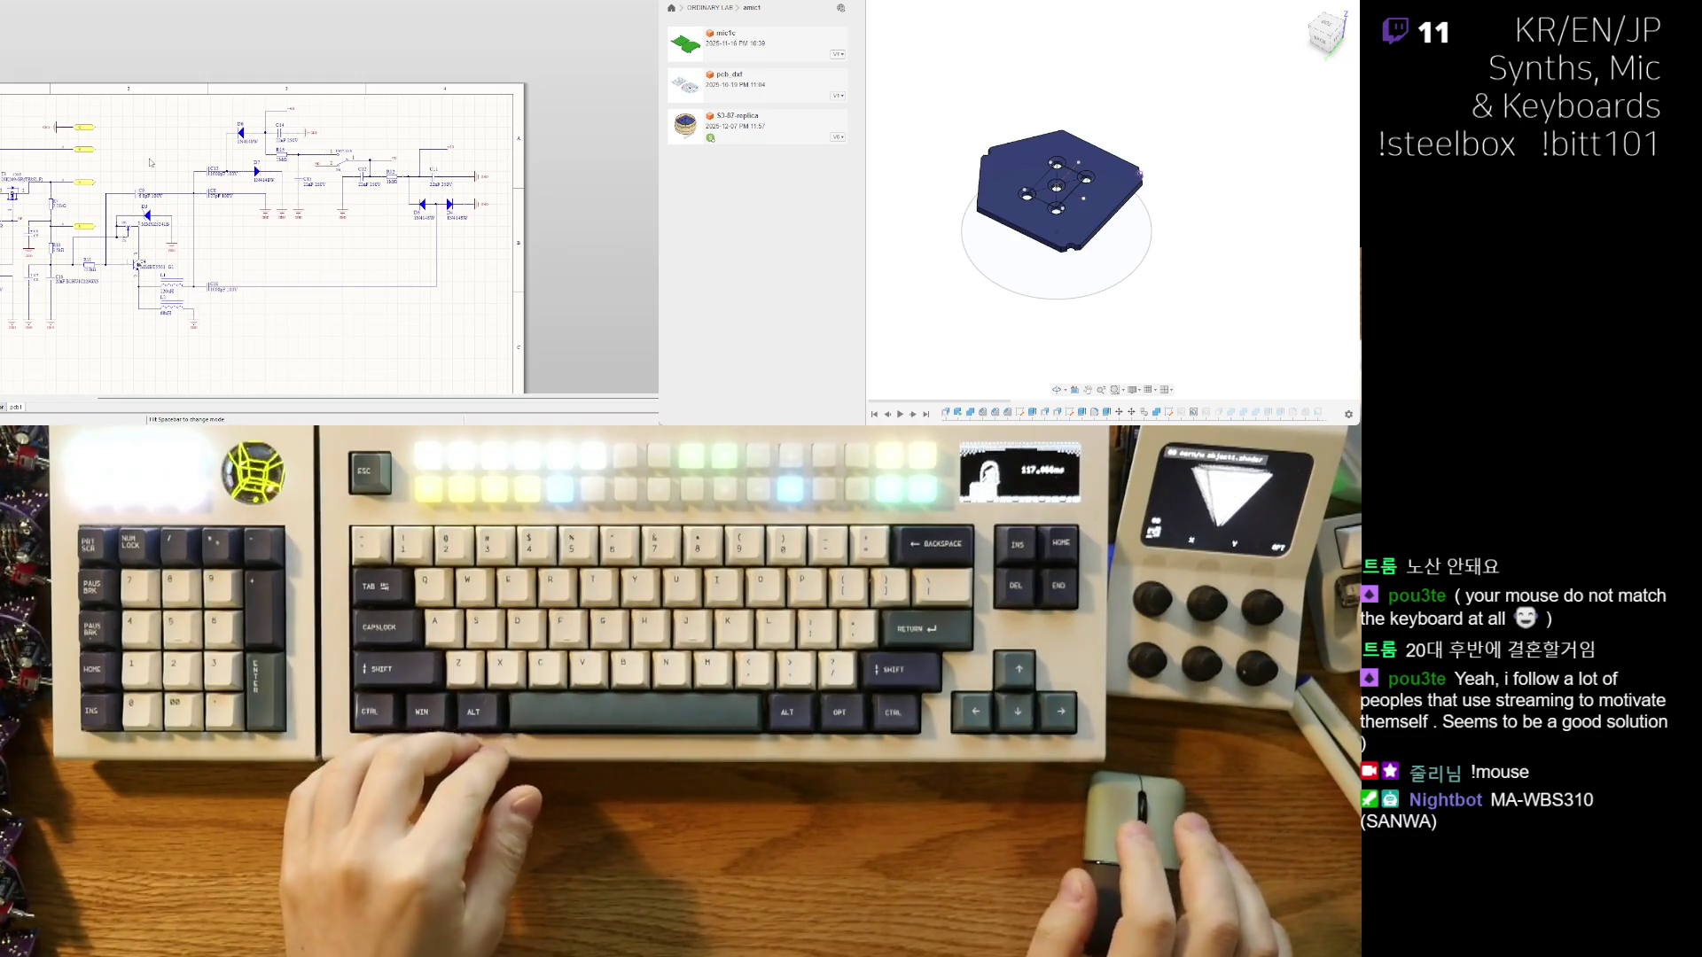
scroll(285, 190, "up", 1, "ctrl")
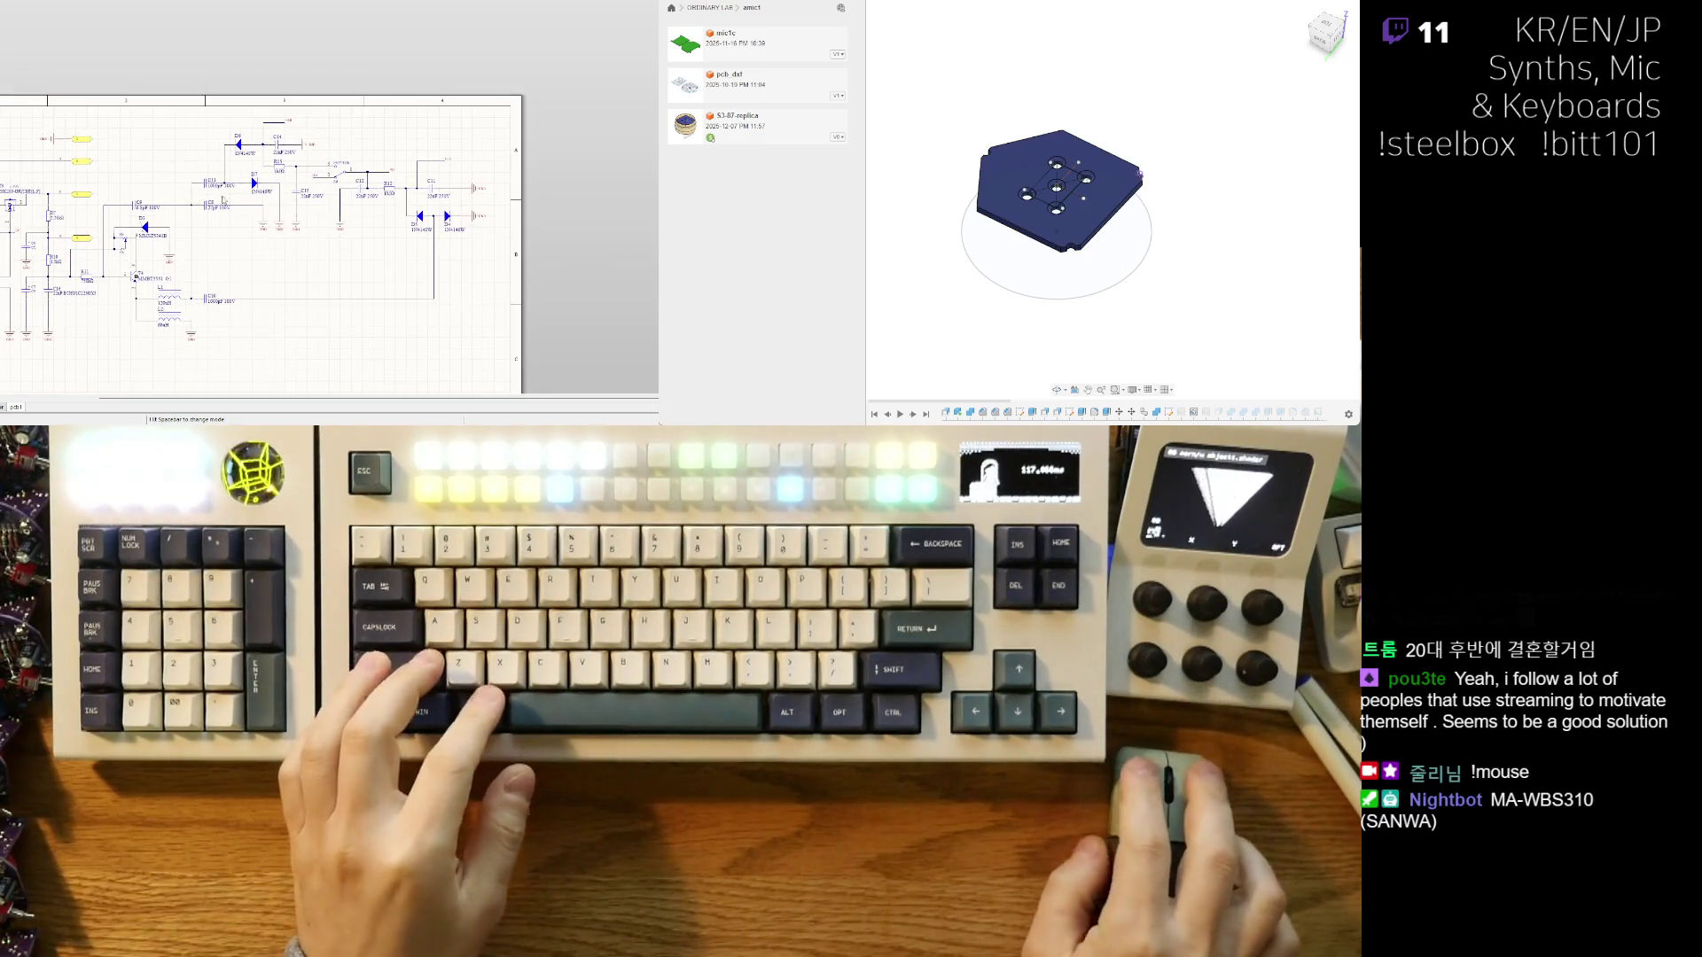
scroll(285, 189, "up", 2, "ctrl")
scroll(285, 190, "down", 2, "ctrl")
scroll(512, 230, "up", 2, "ctrl")
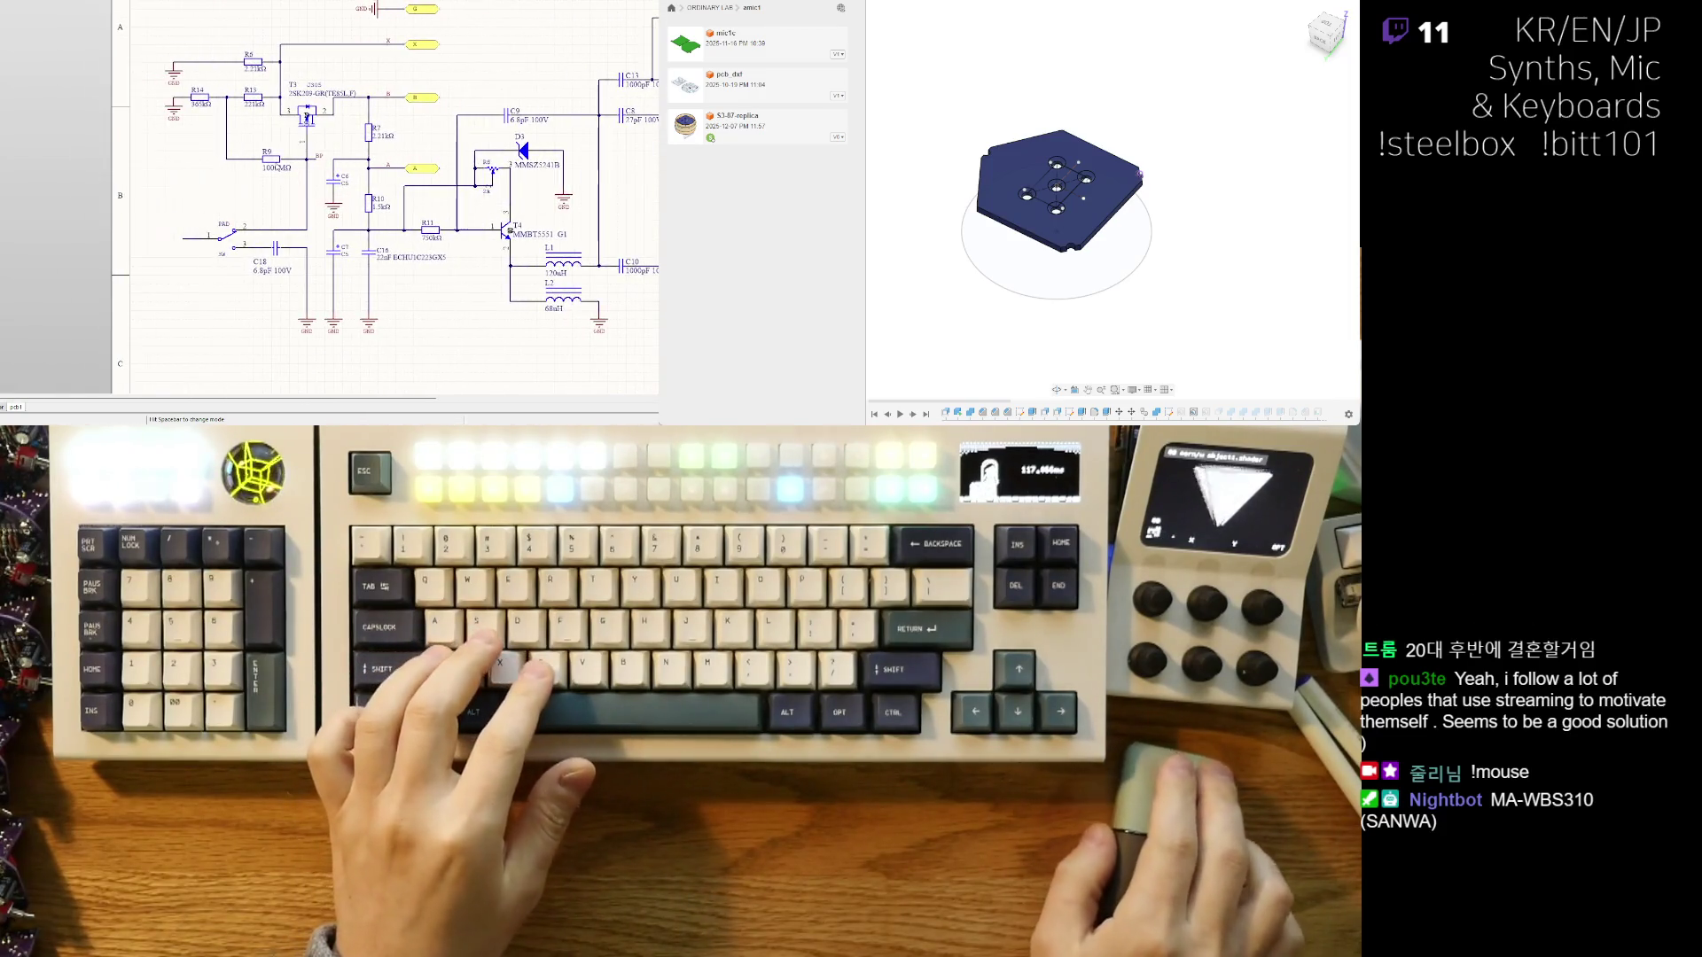
- Pan right from T4 and zoom into the D4–D7 diode section
right_click_drag(254, 264, 144, 263)
right_click_drag(343, 268, 188, 262)
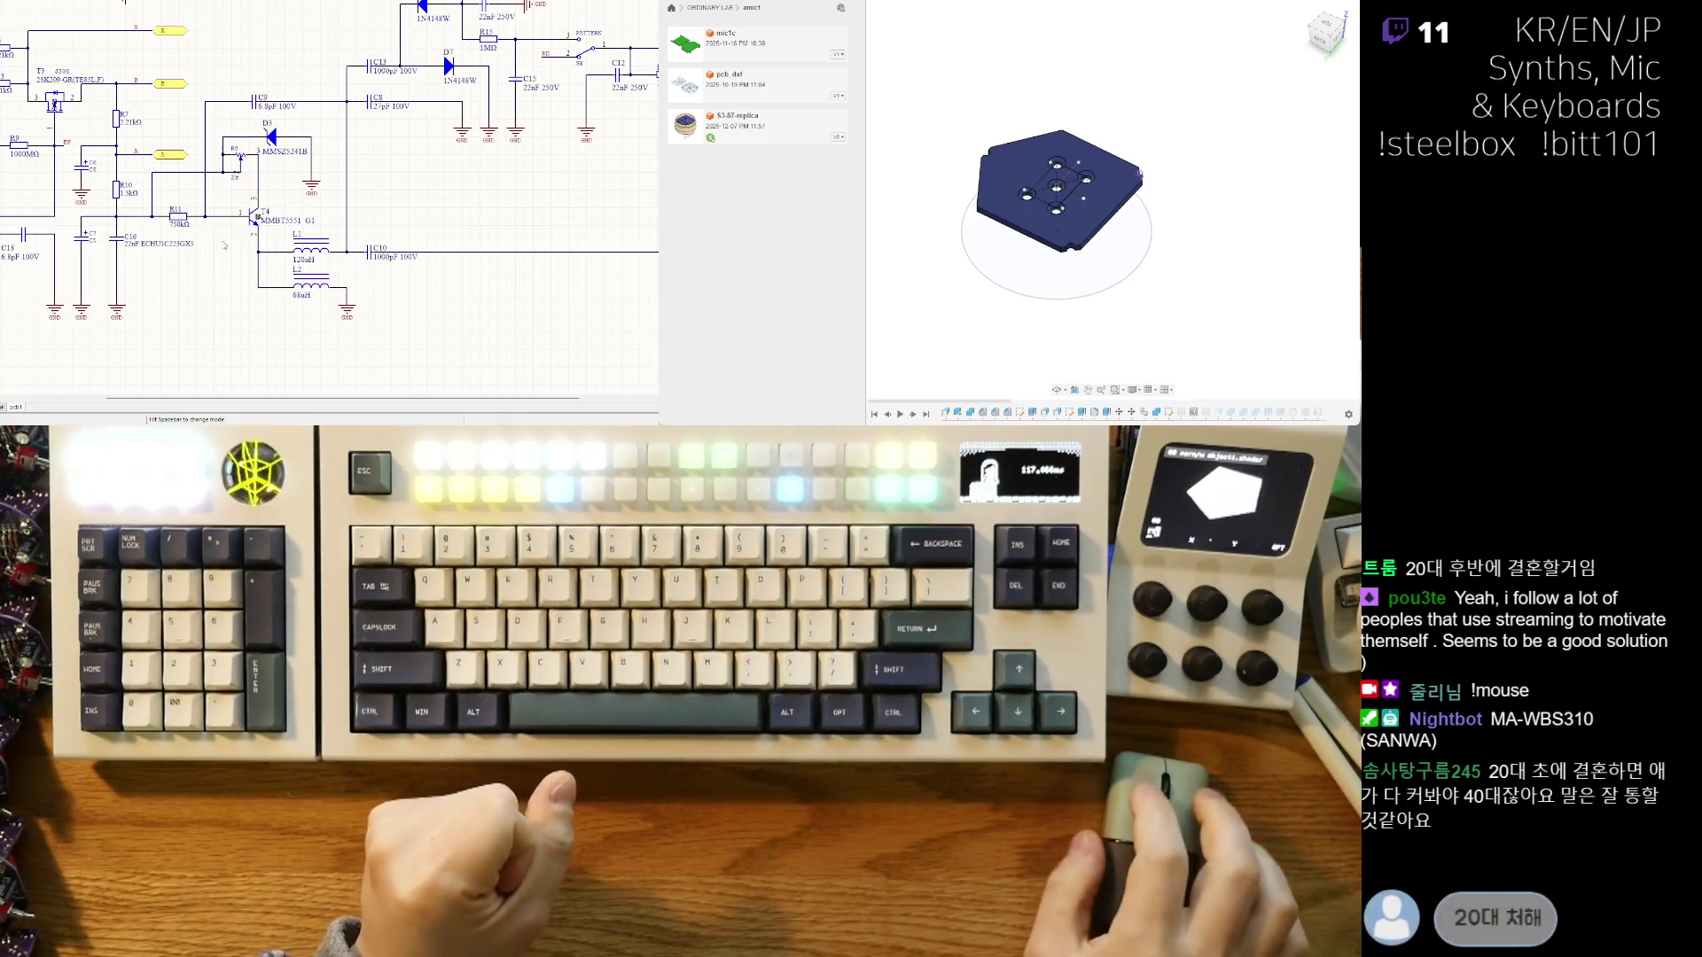
right_click_drag(481, 245, 382, 246)
scroll(382, 246, "up", 2, "ctrl")
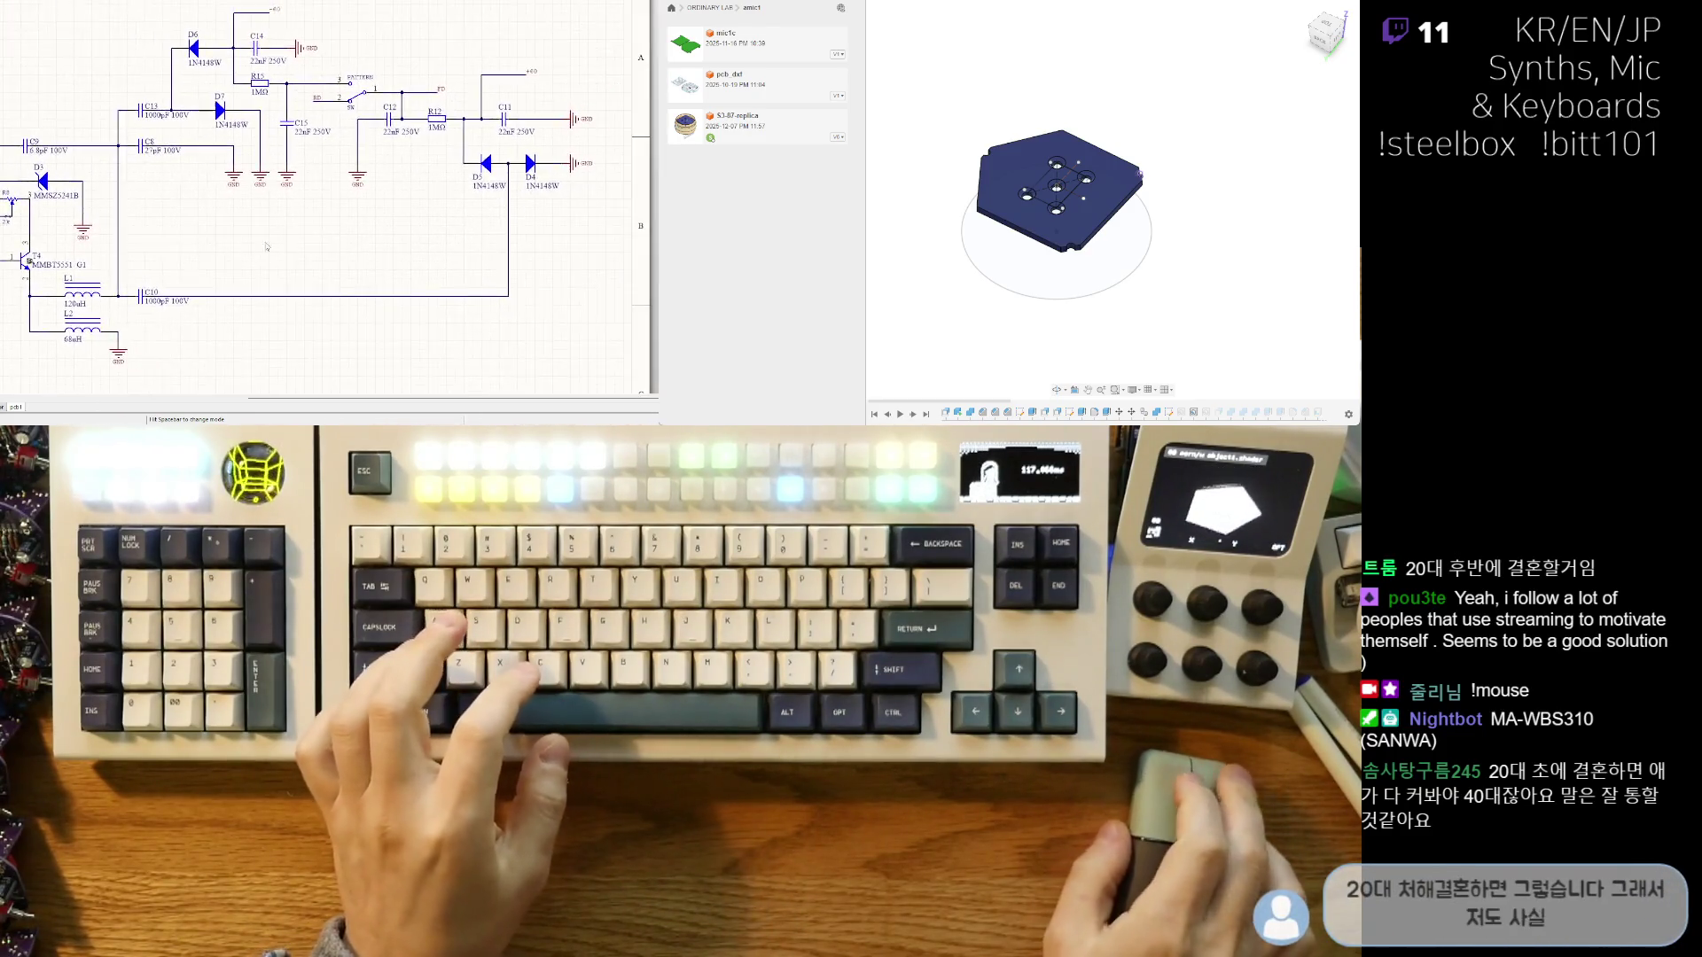
scroll(385, 246, "up", 1, "ctrl")
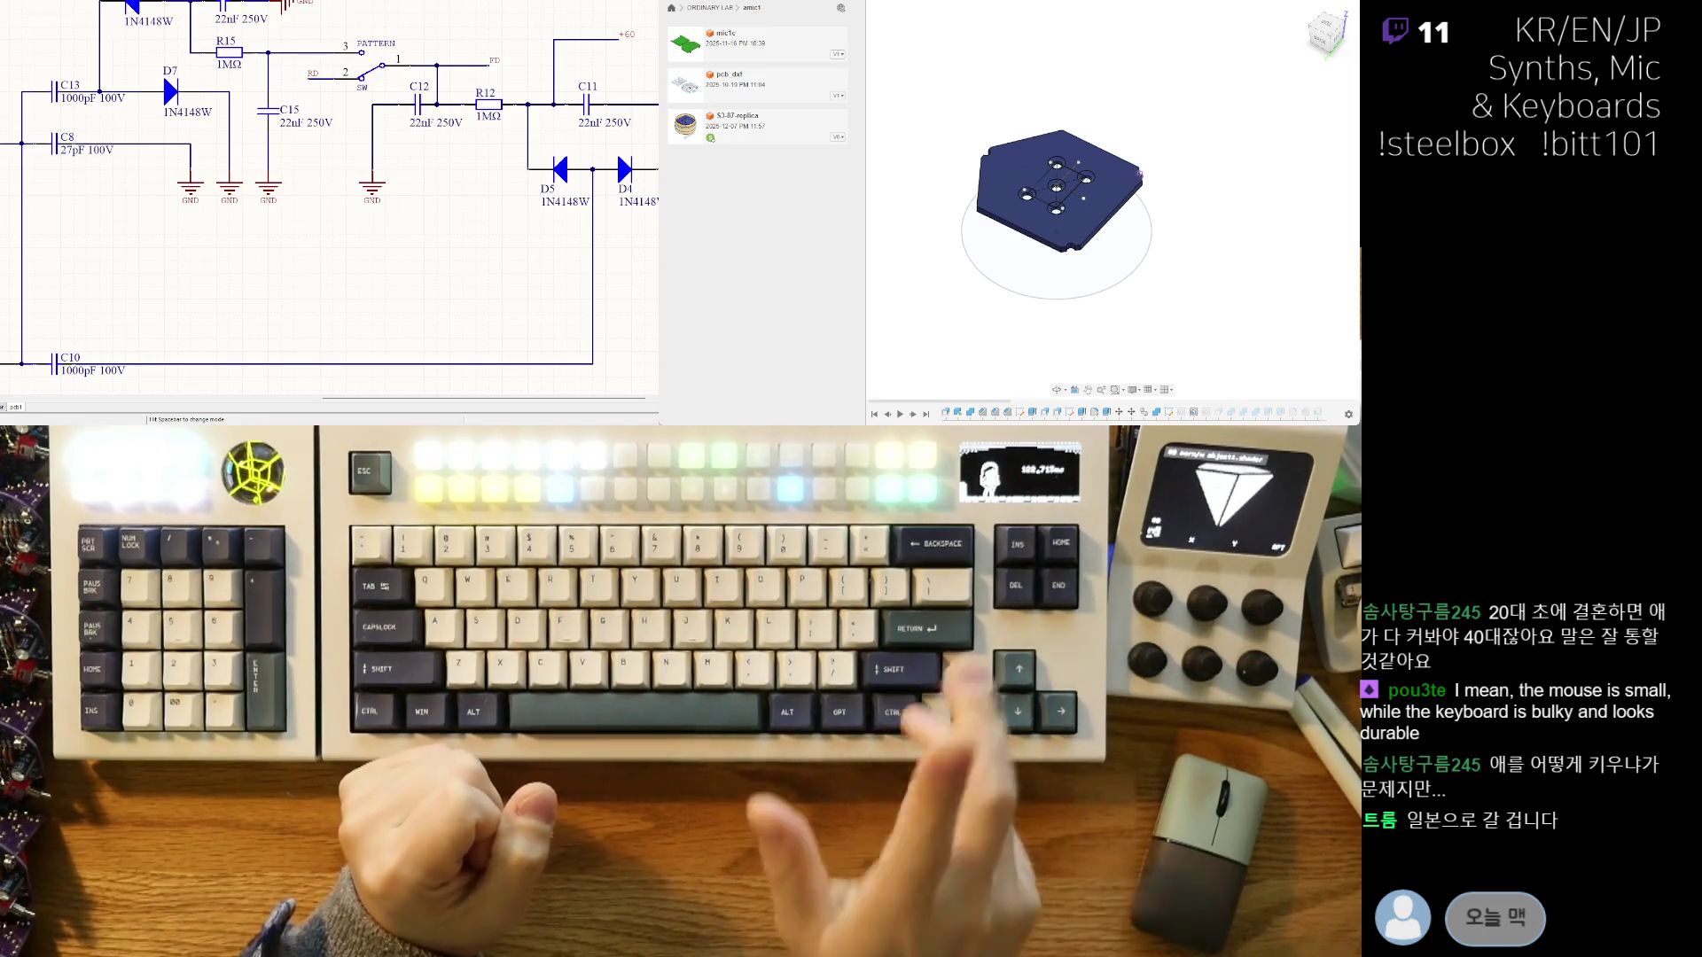
type("What is ring의")
key("BackSpace")
type("you")
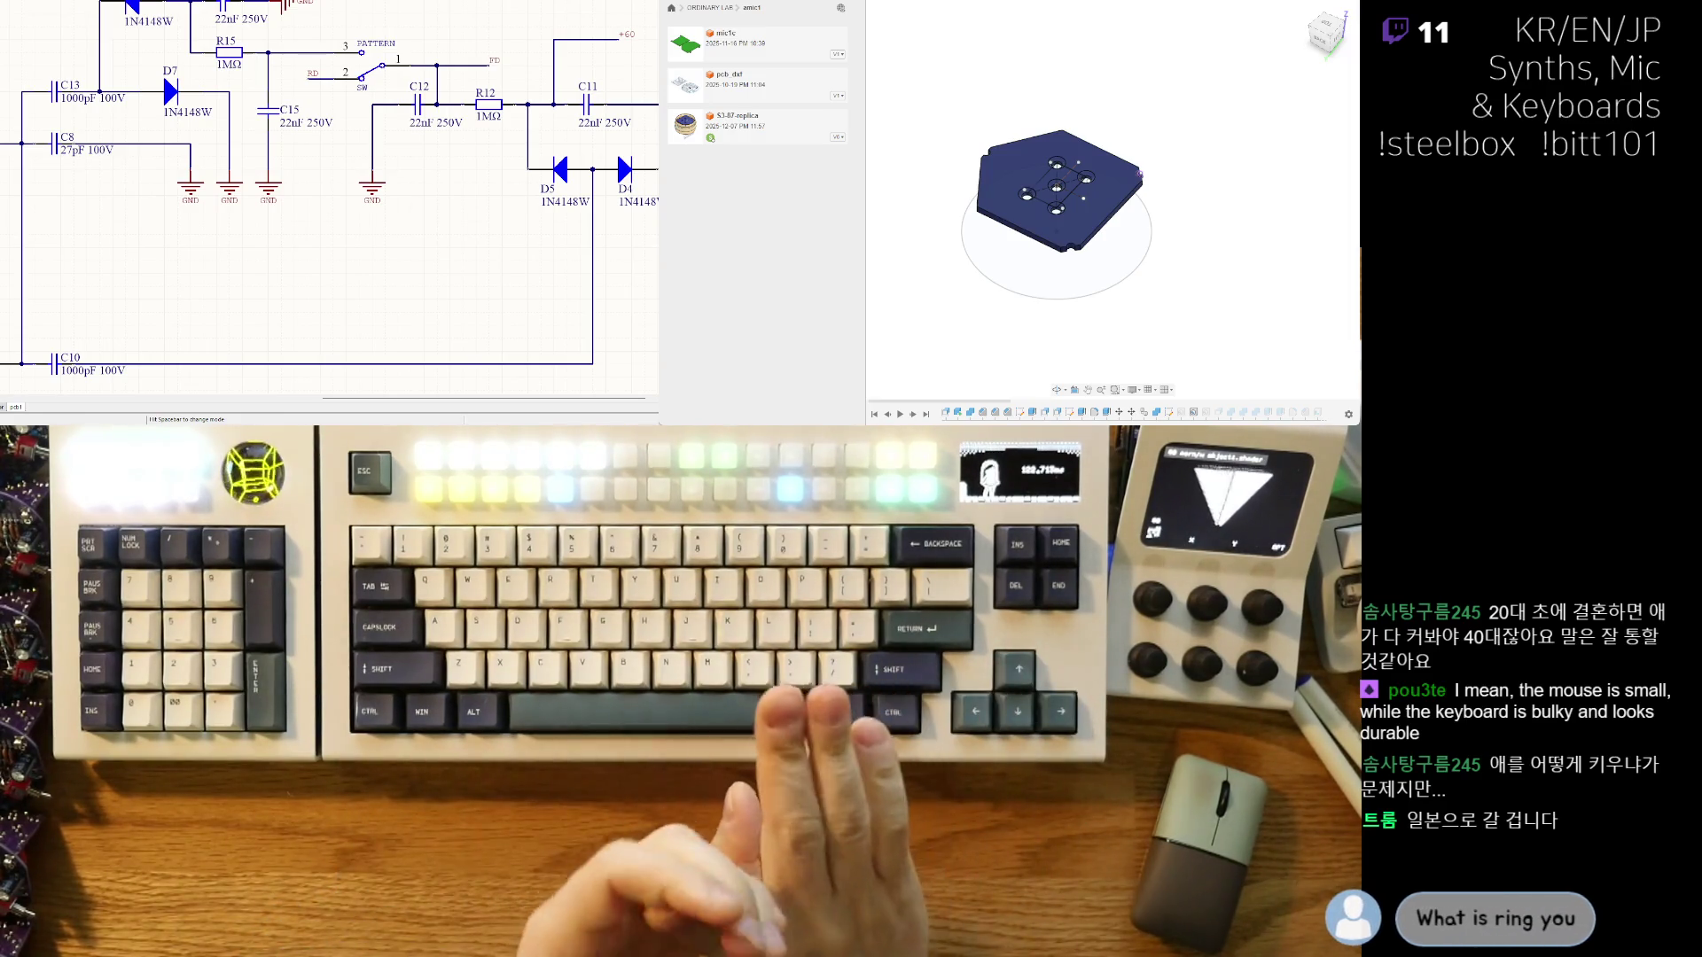
type(" 마우스")
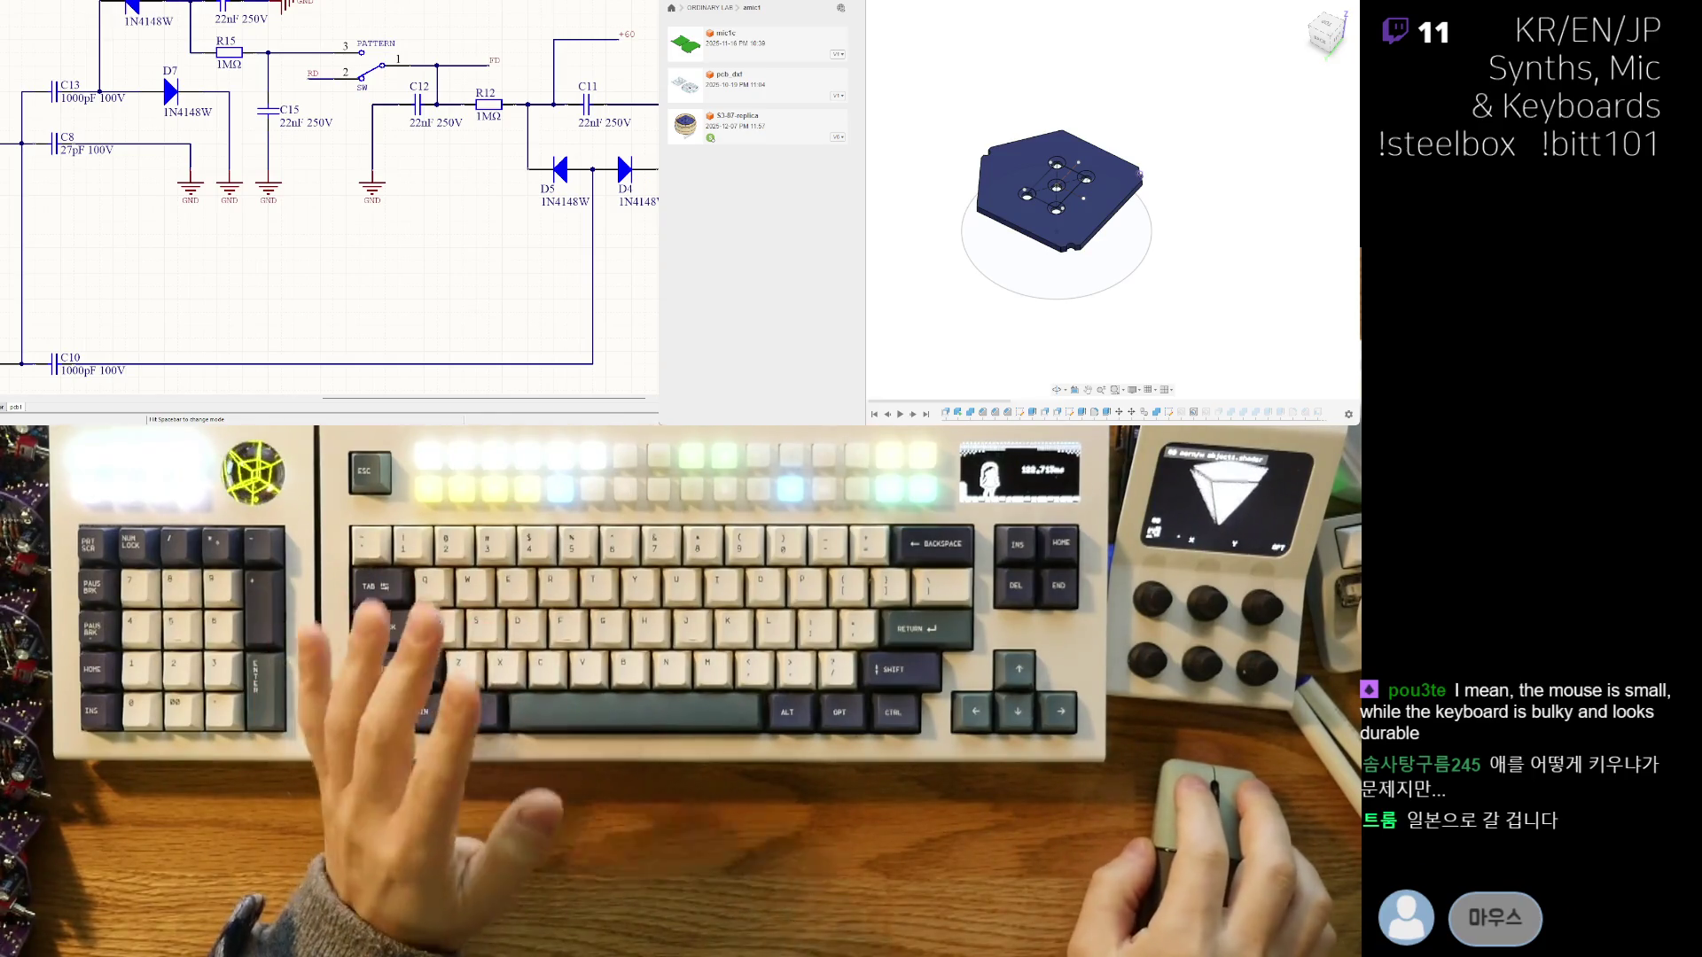
scroll(413, 213, "down", 1, "ctrl")
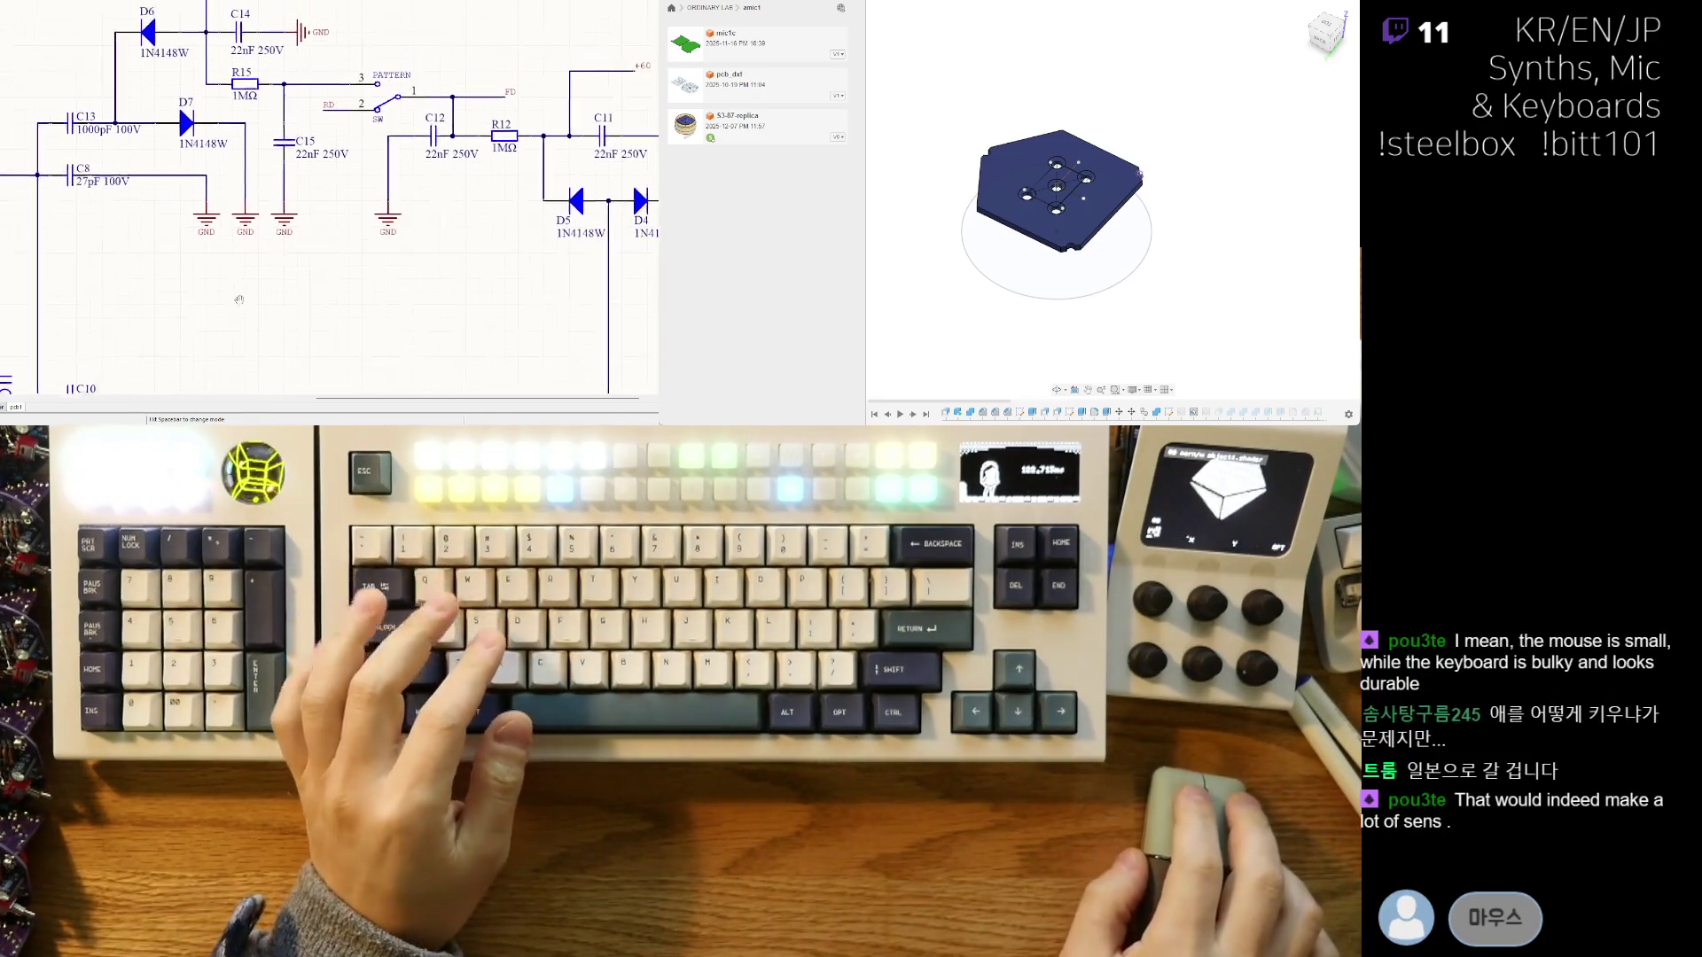
- Pan from the diode section past L1 and L2 to T4, D3 and the R8 trimmer
mouse_move(295, 233)
right_mouse_down()
mouse_move(413, 213)
mouse_move(376, 171)
right_mouse_up()
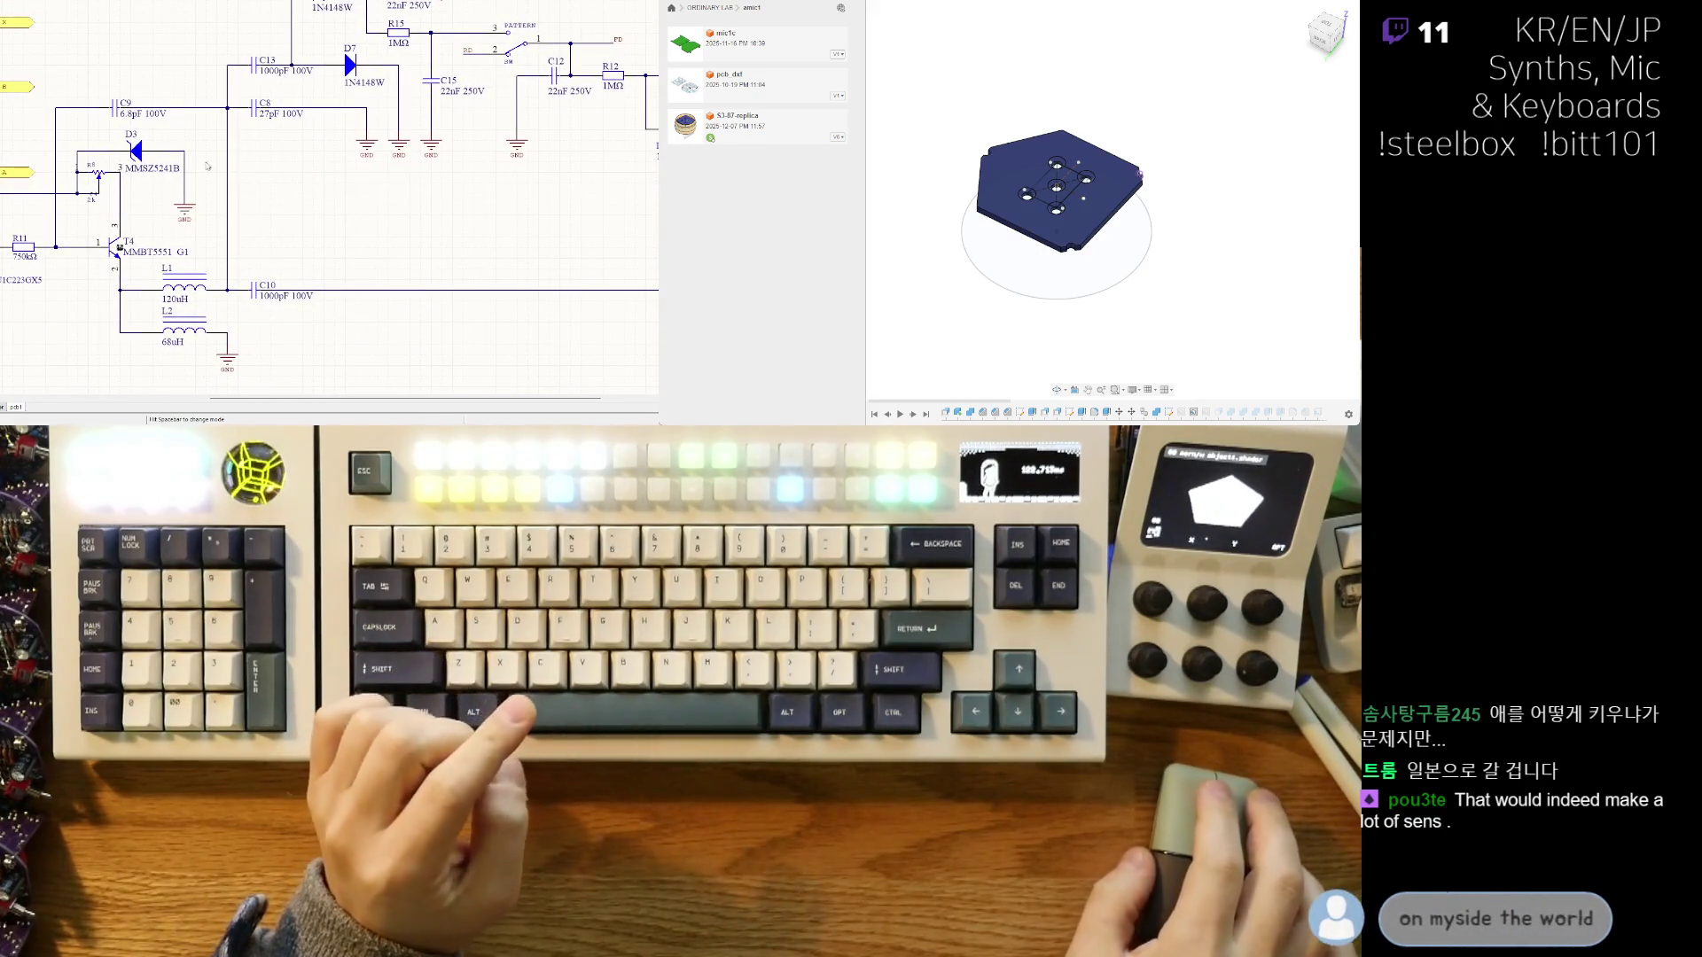
right_click_drag(399, 167, 336, 224)
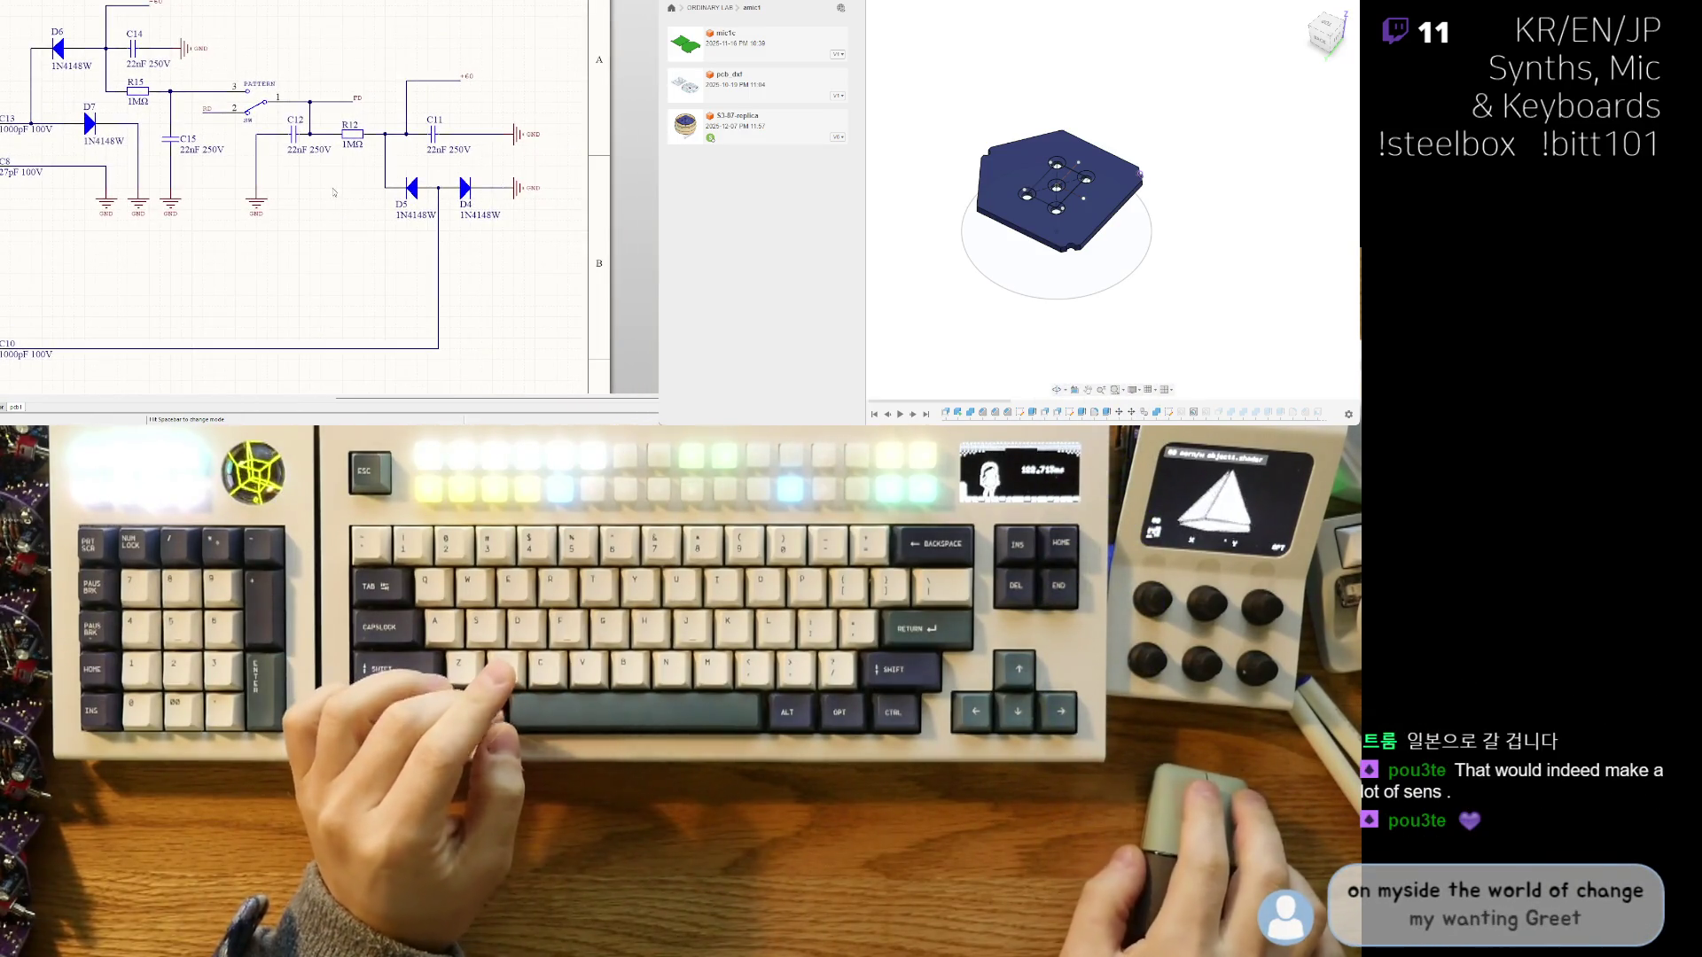
right_click_drag(331, 251, 435, 235)
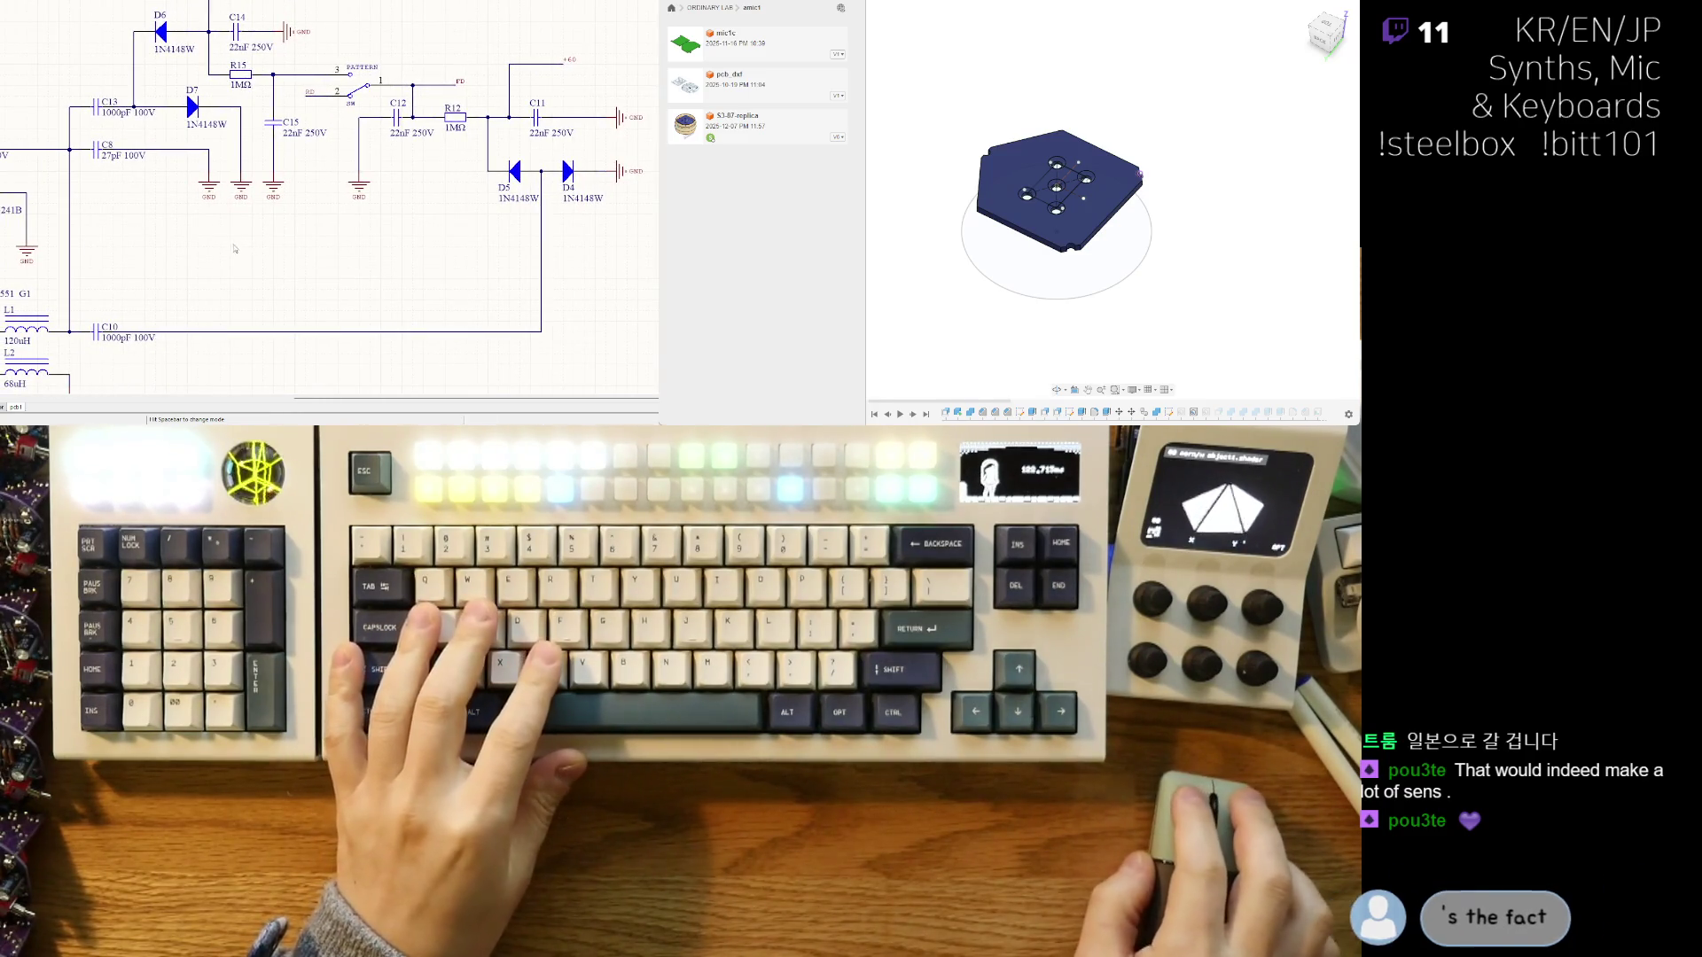
right_click_drag(194, 263, 461, 196)
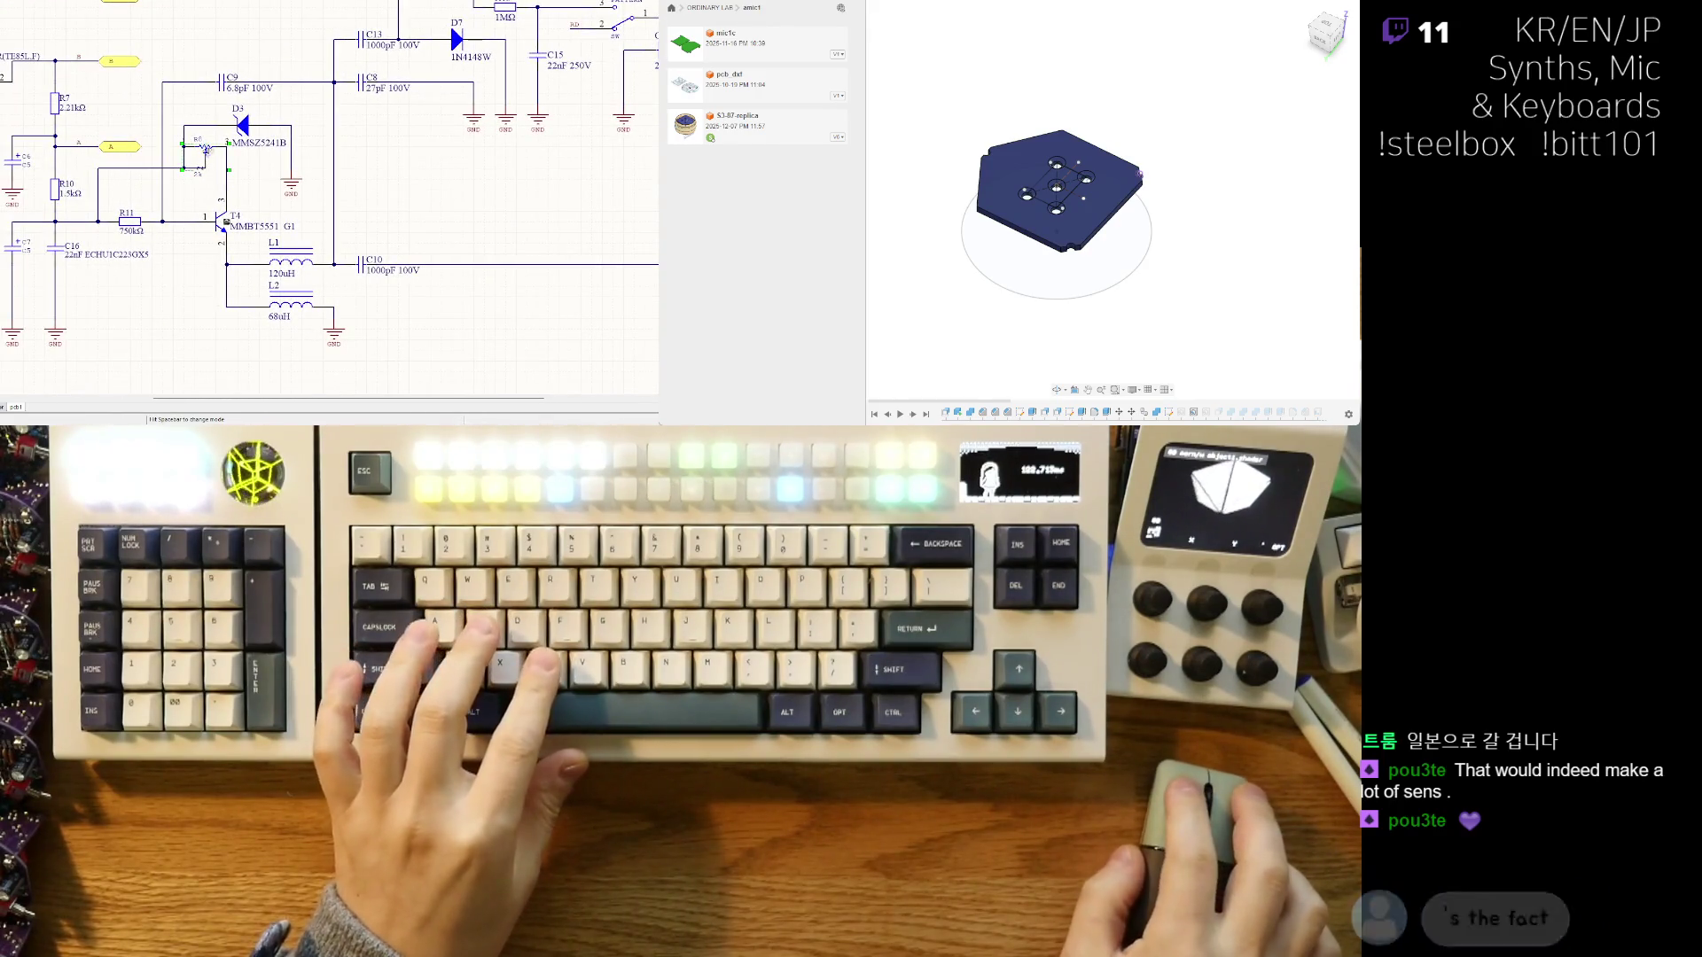
right_click_drag(204, 148, 230, 197)
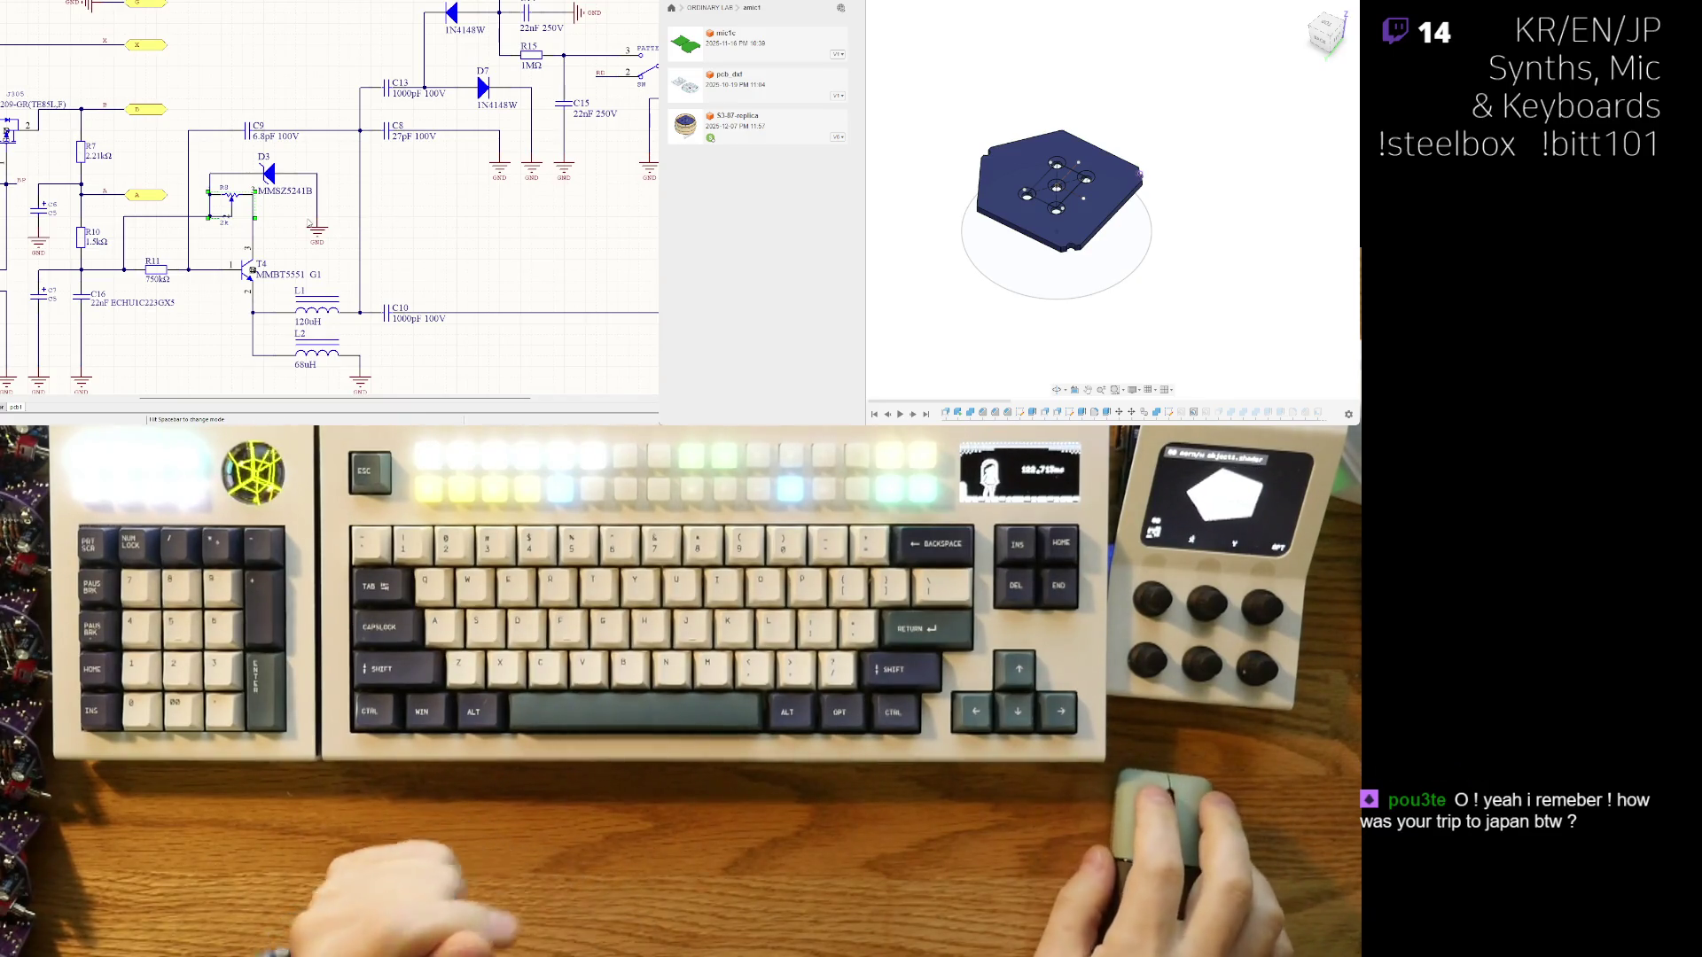
- Zoom into the T3 and R9 area, then zoom back out to the surrounding circuit
scroll(304, 201, "up", 2, "ctrl")
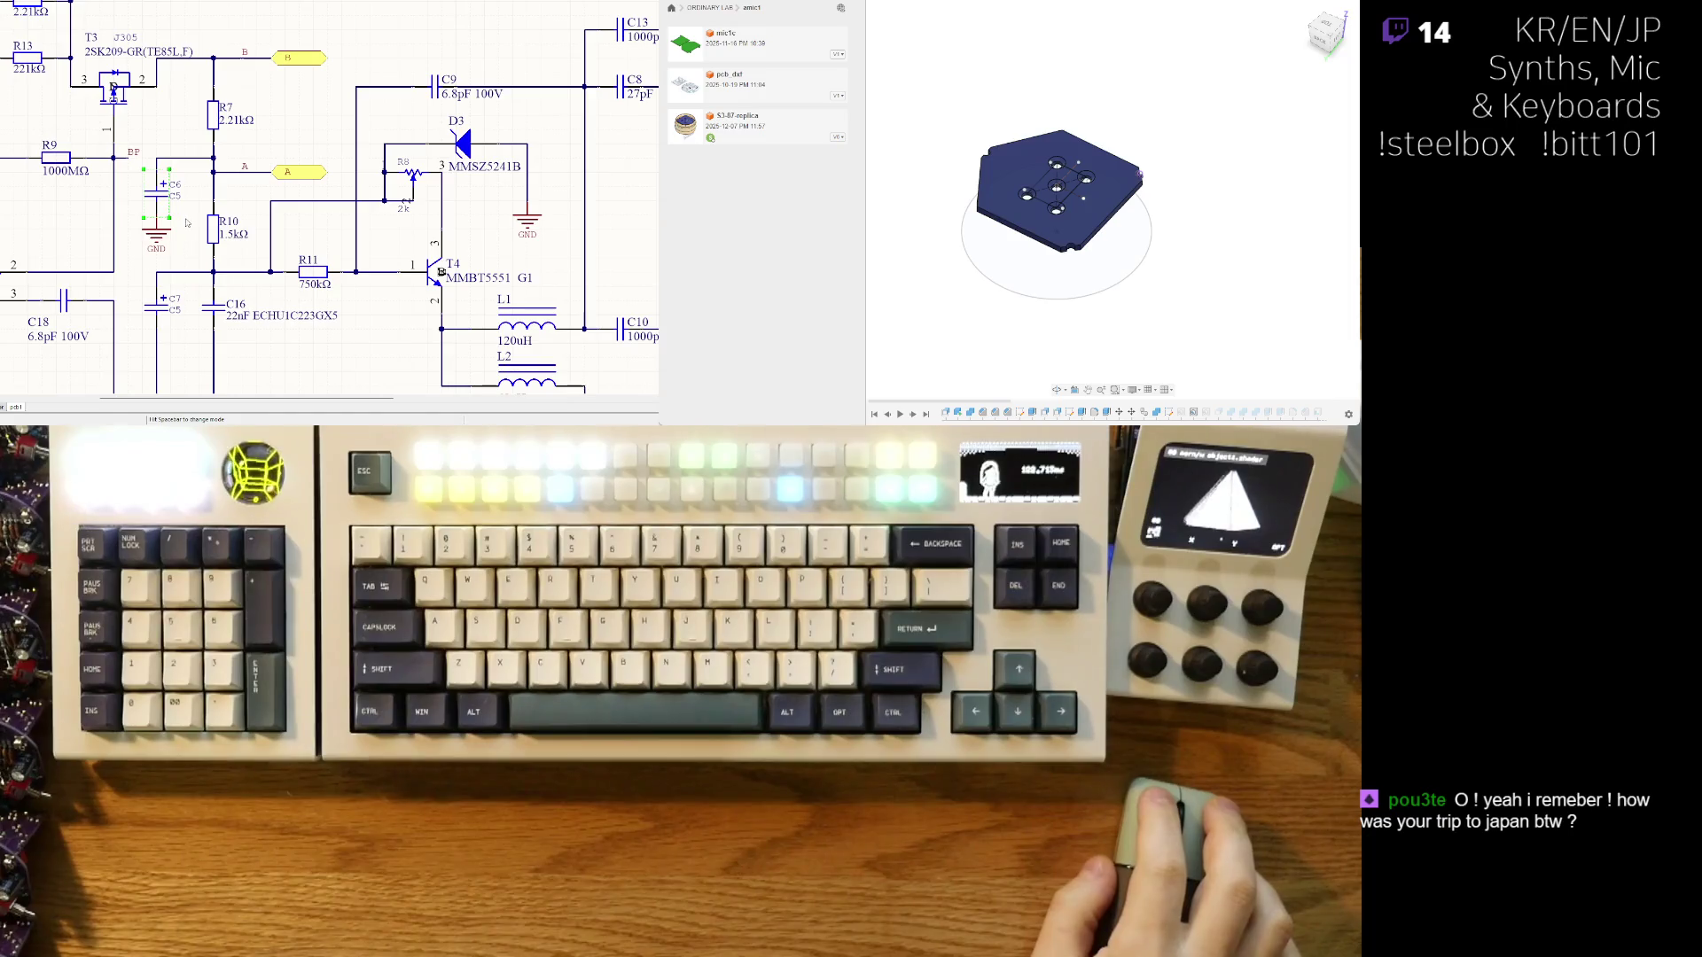
right_click_drag(203, 285, 240, 257)
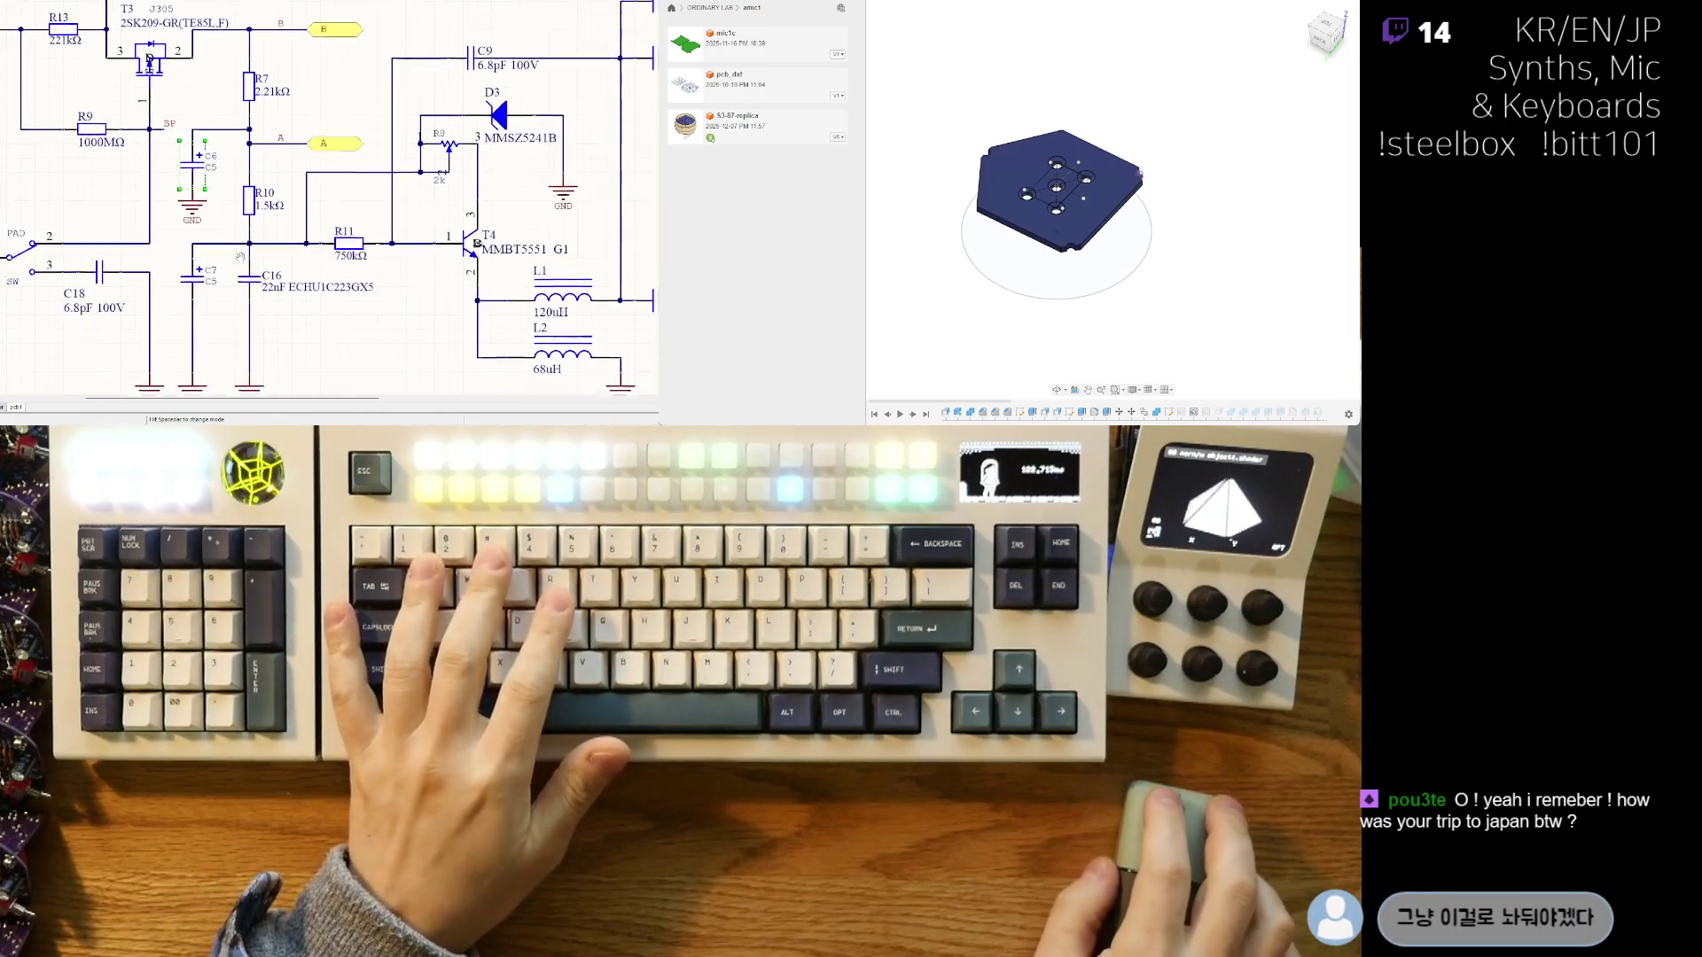
scroll(239, 257, "down", 3, "ctrl")
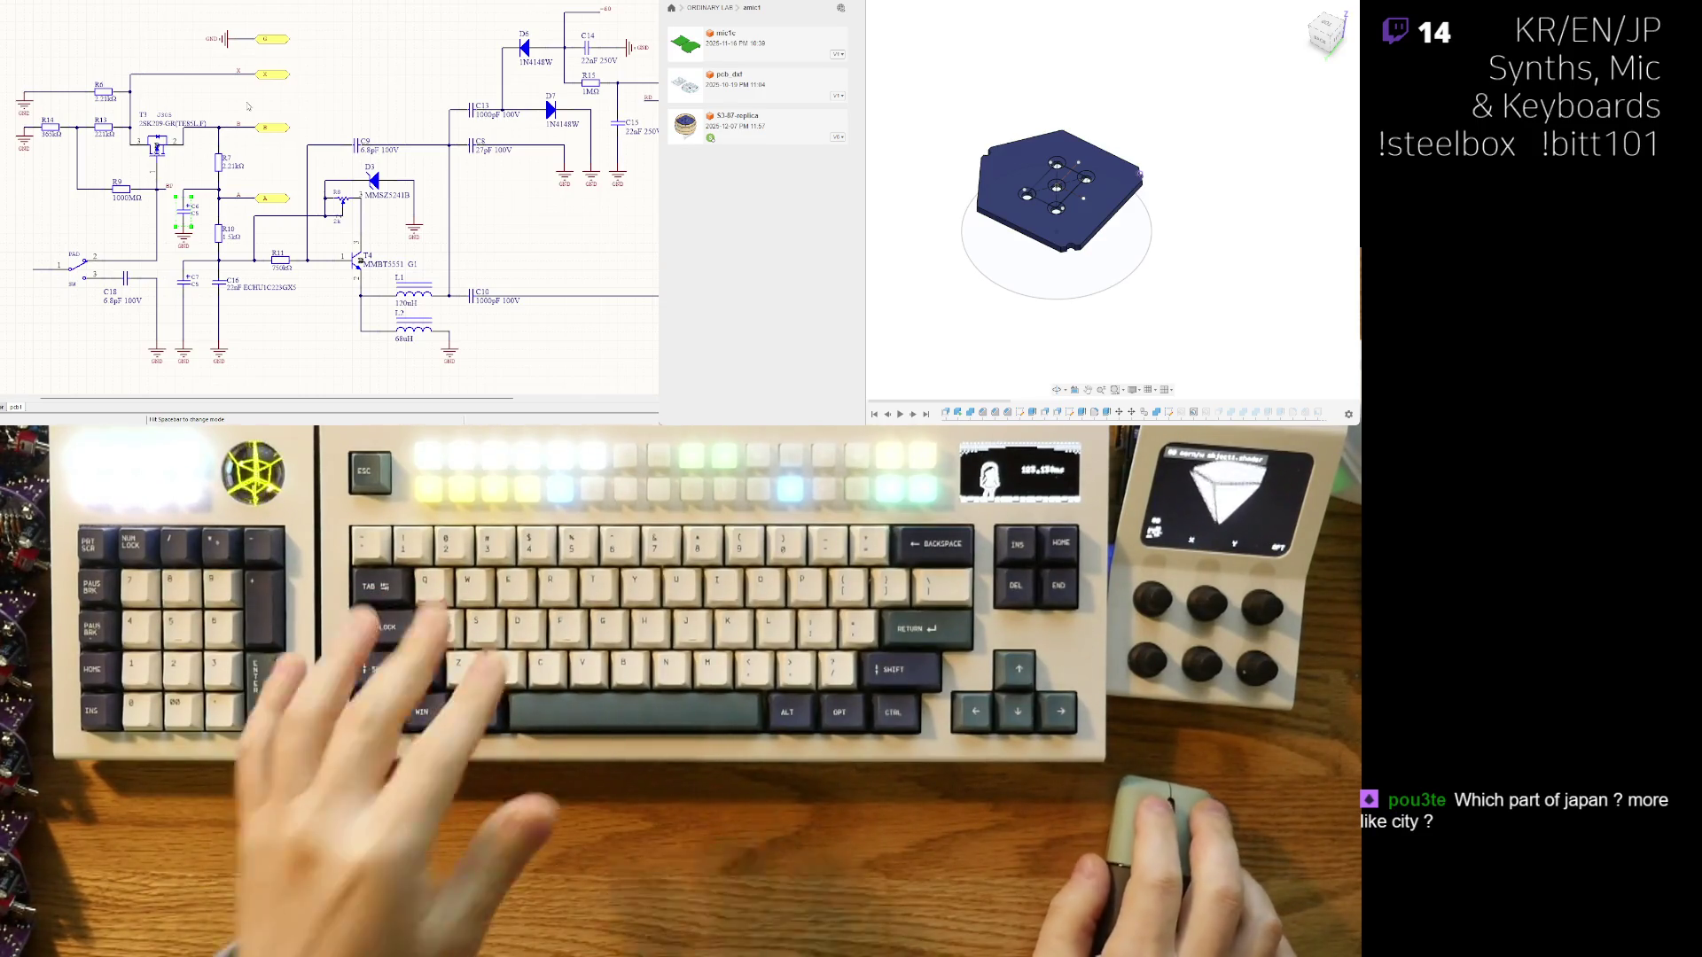
- Cross-probe from transistor T4 on the schematic to the same spot on the PCB layout
mouse_move(279, 137)
right_mouse_down()
mouse_move(259, 156)
mouse_move(289, 126)
right_mouse_up()
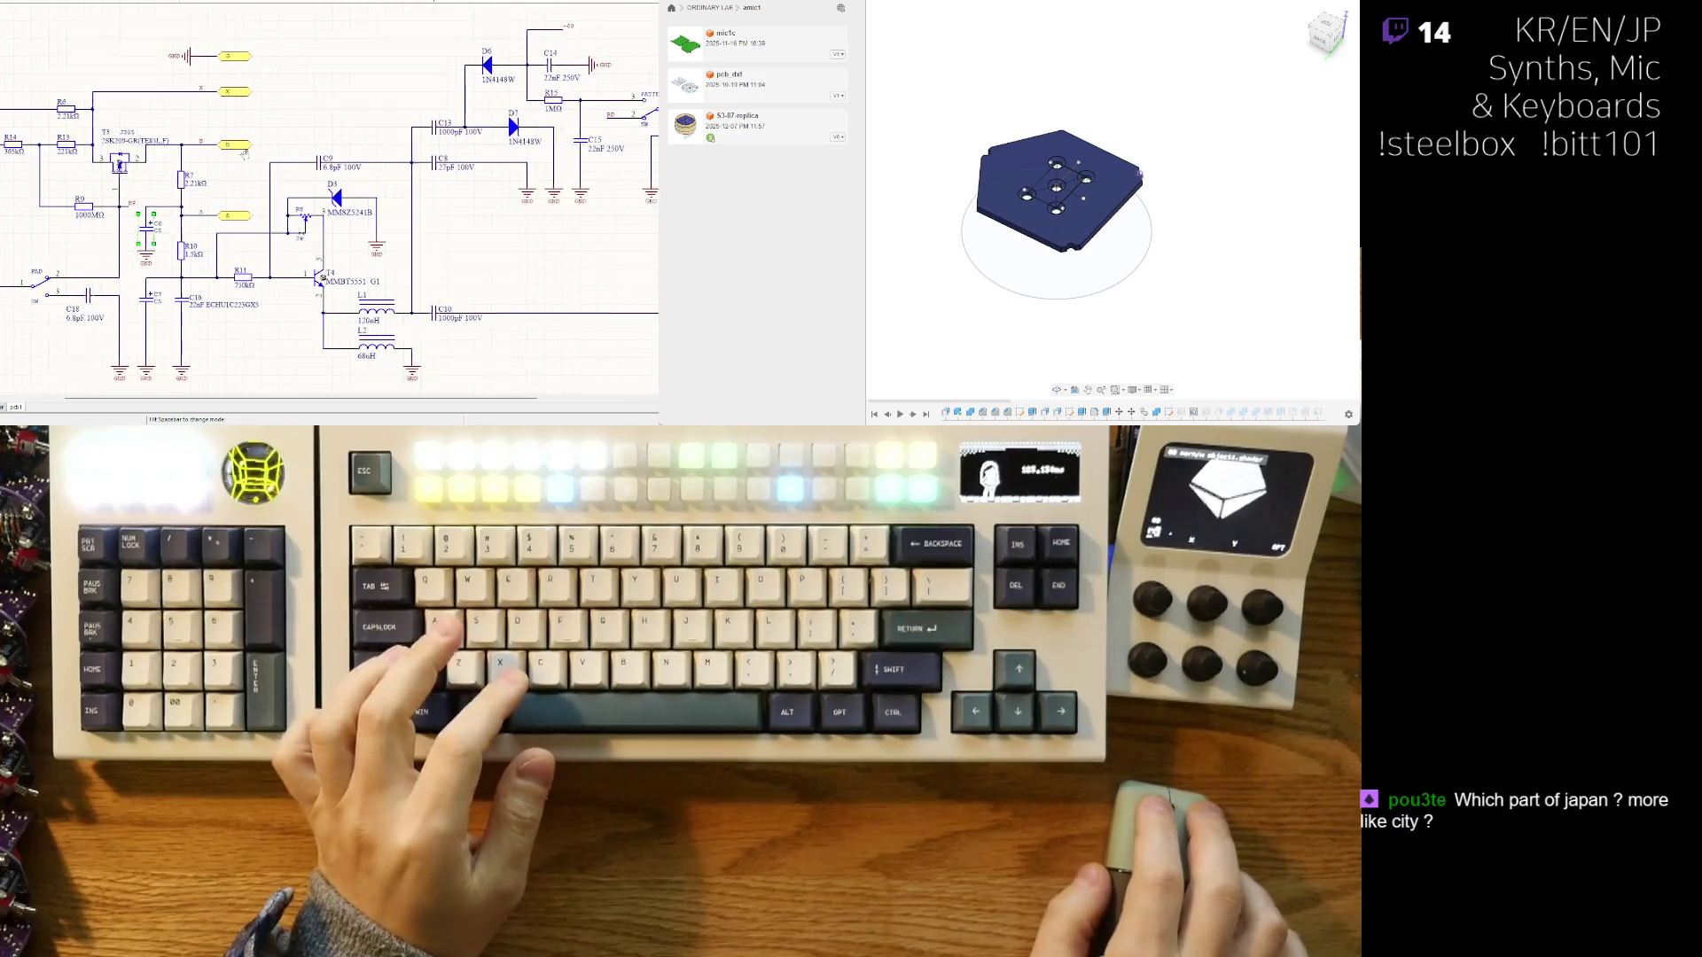
scroll(362, 256, "up", 2, "ctrl")
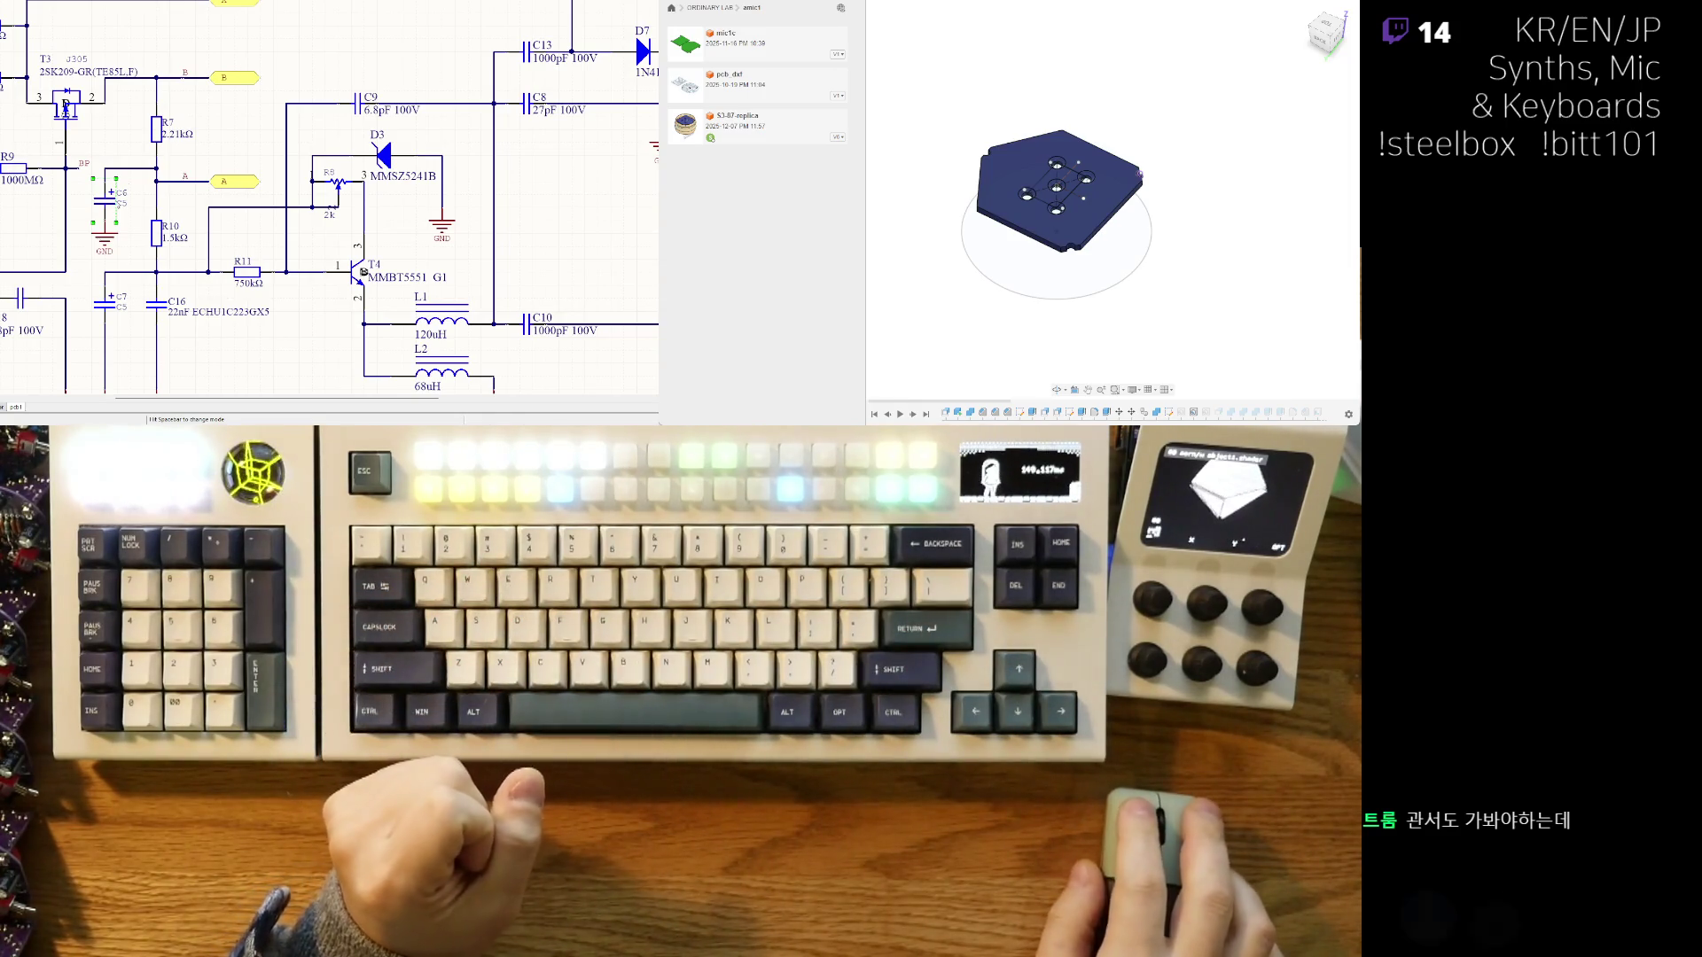
right_click_drag(364, 273, 383, 232)
left_click(383, 232, "ctrl")
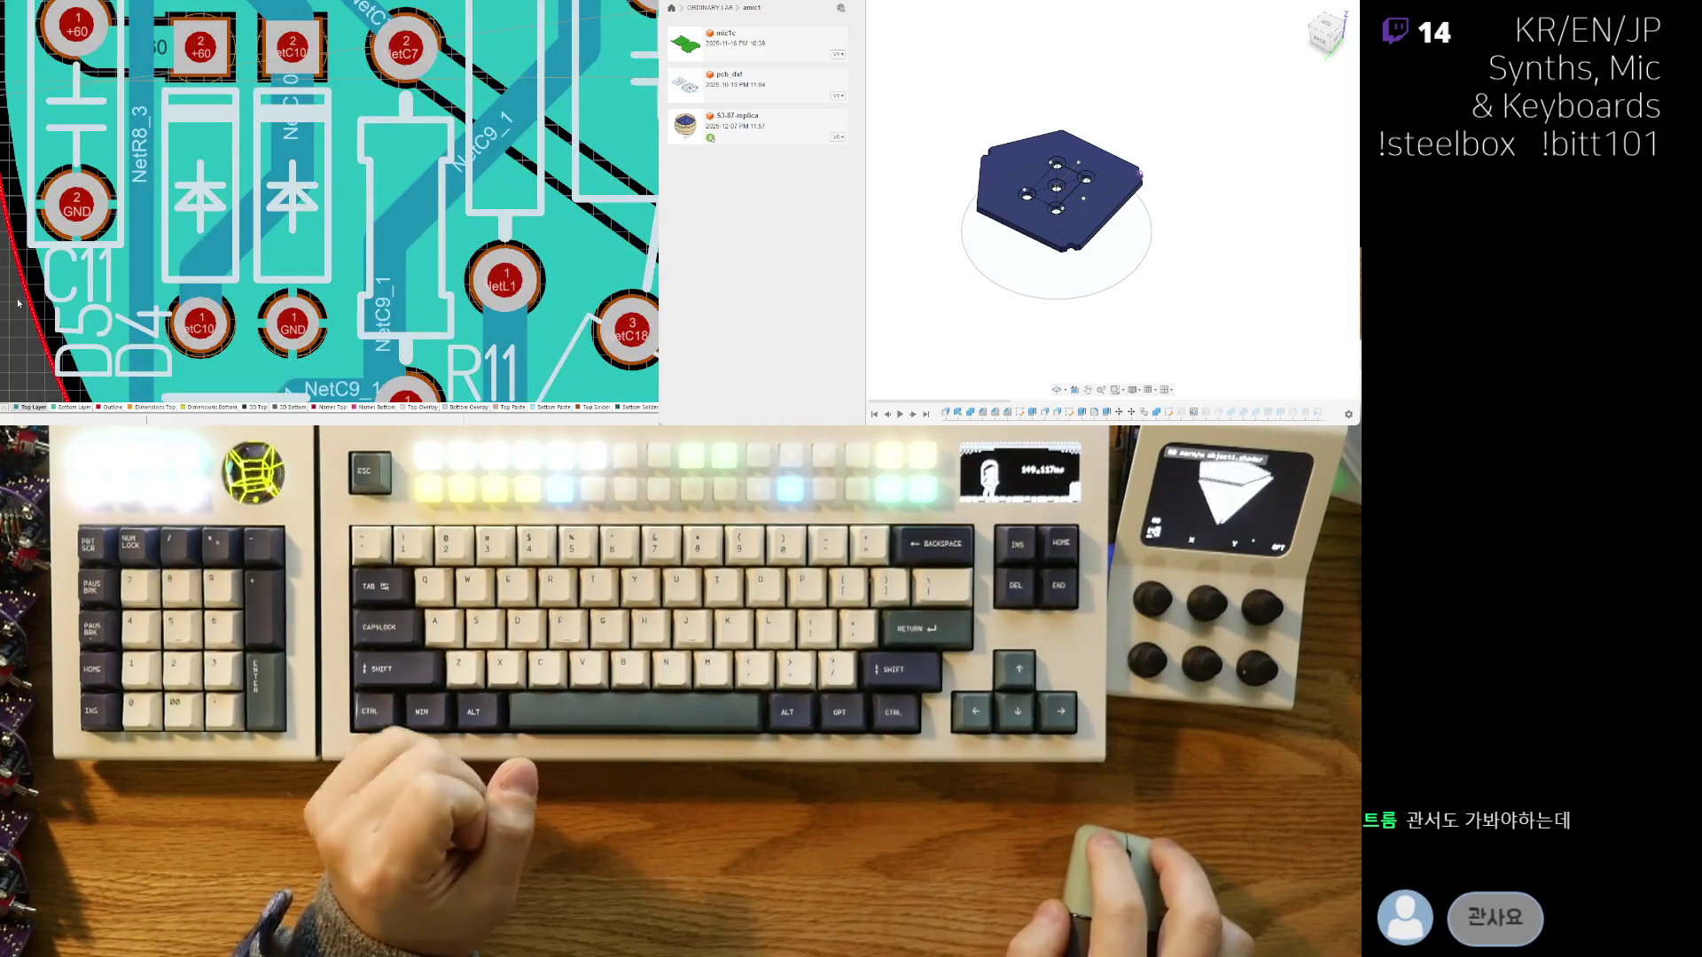
- Frame T3 and the BP pad on the board and try a Ctrl+M measurement
scroll(197, 58, "down", 5, "ctrl")
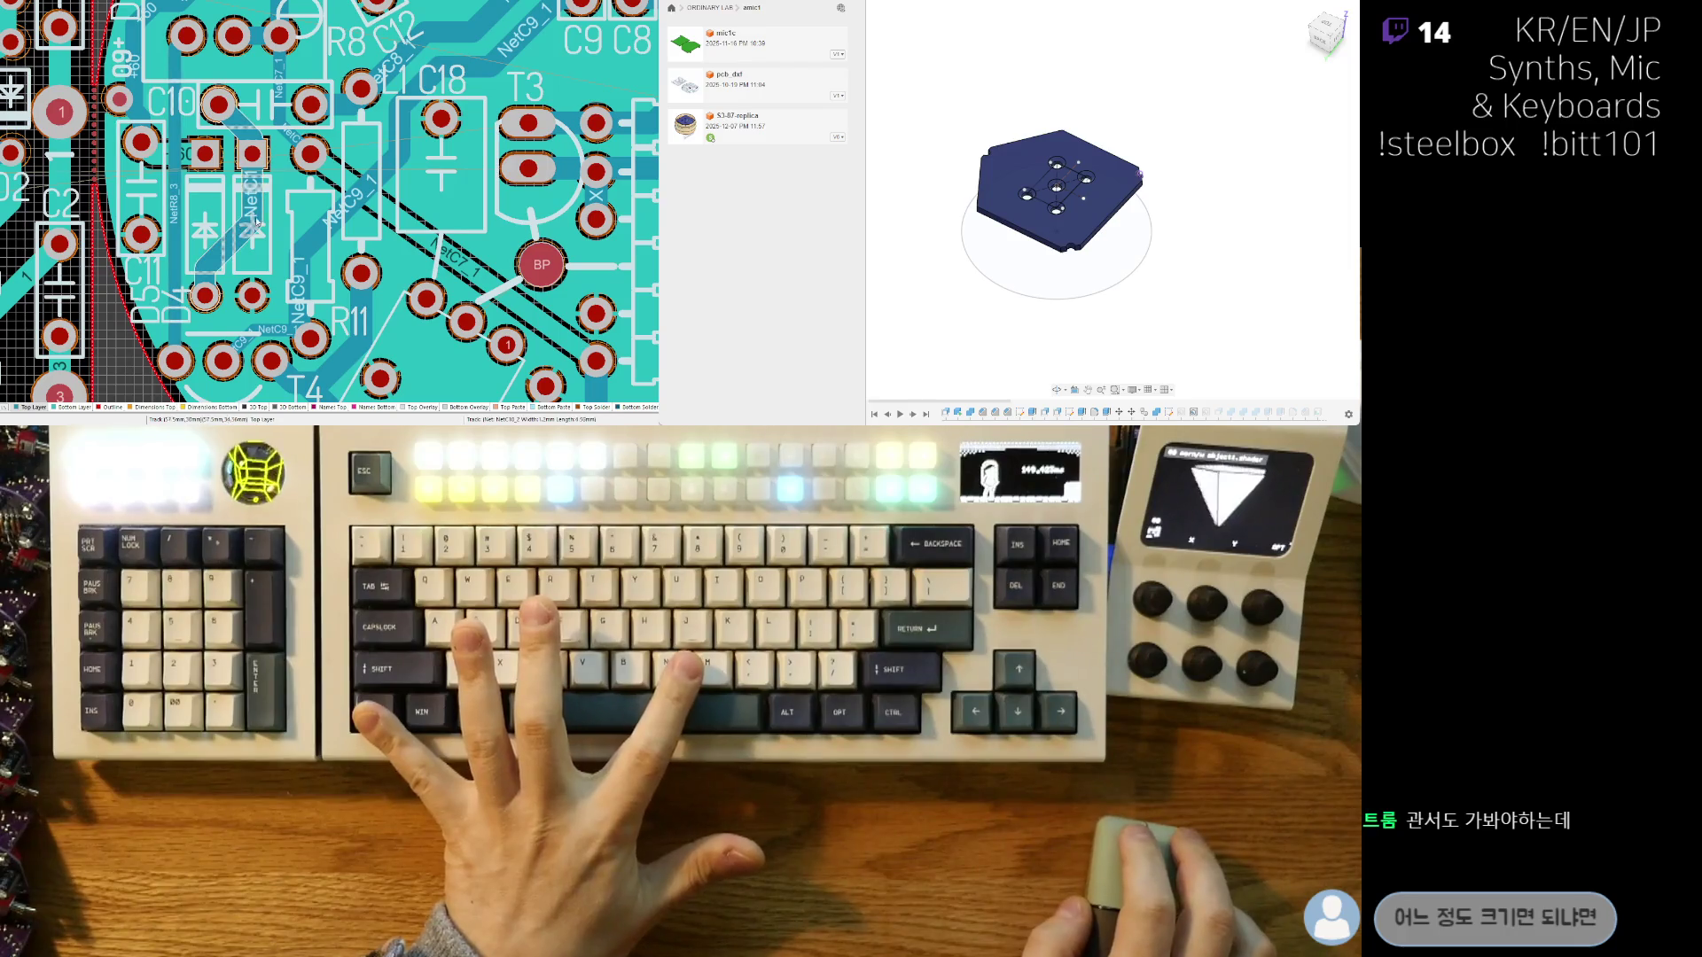
right_click_drag(170, 168, 95, 91)
scroll(95, 91, "up", 2, "ctrl")
key("ctrl+m")
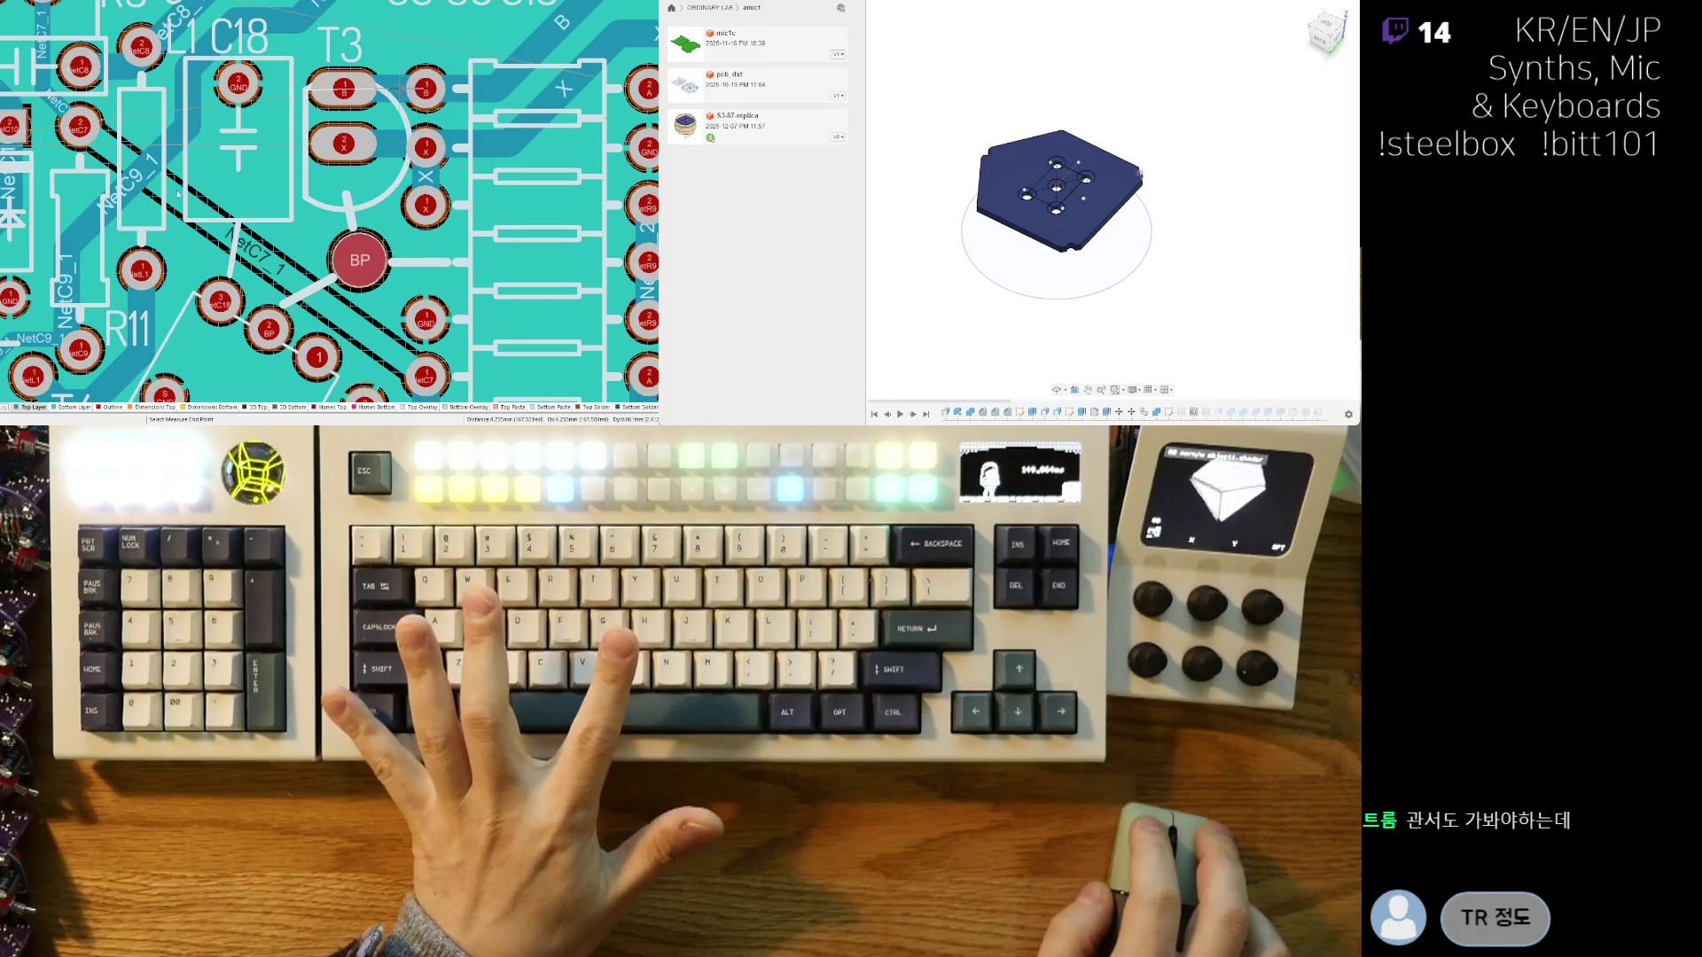
right_click_drag(178, 194, 157, 211)
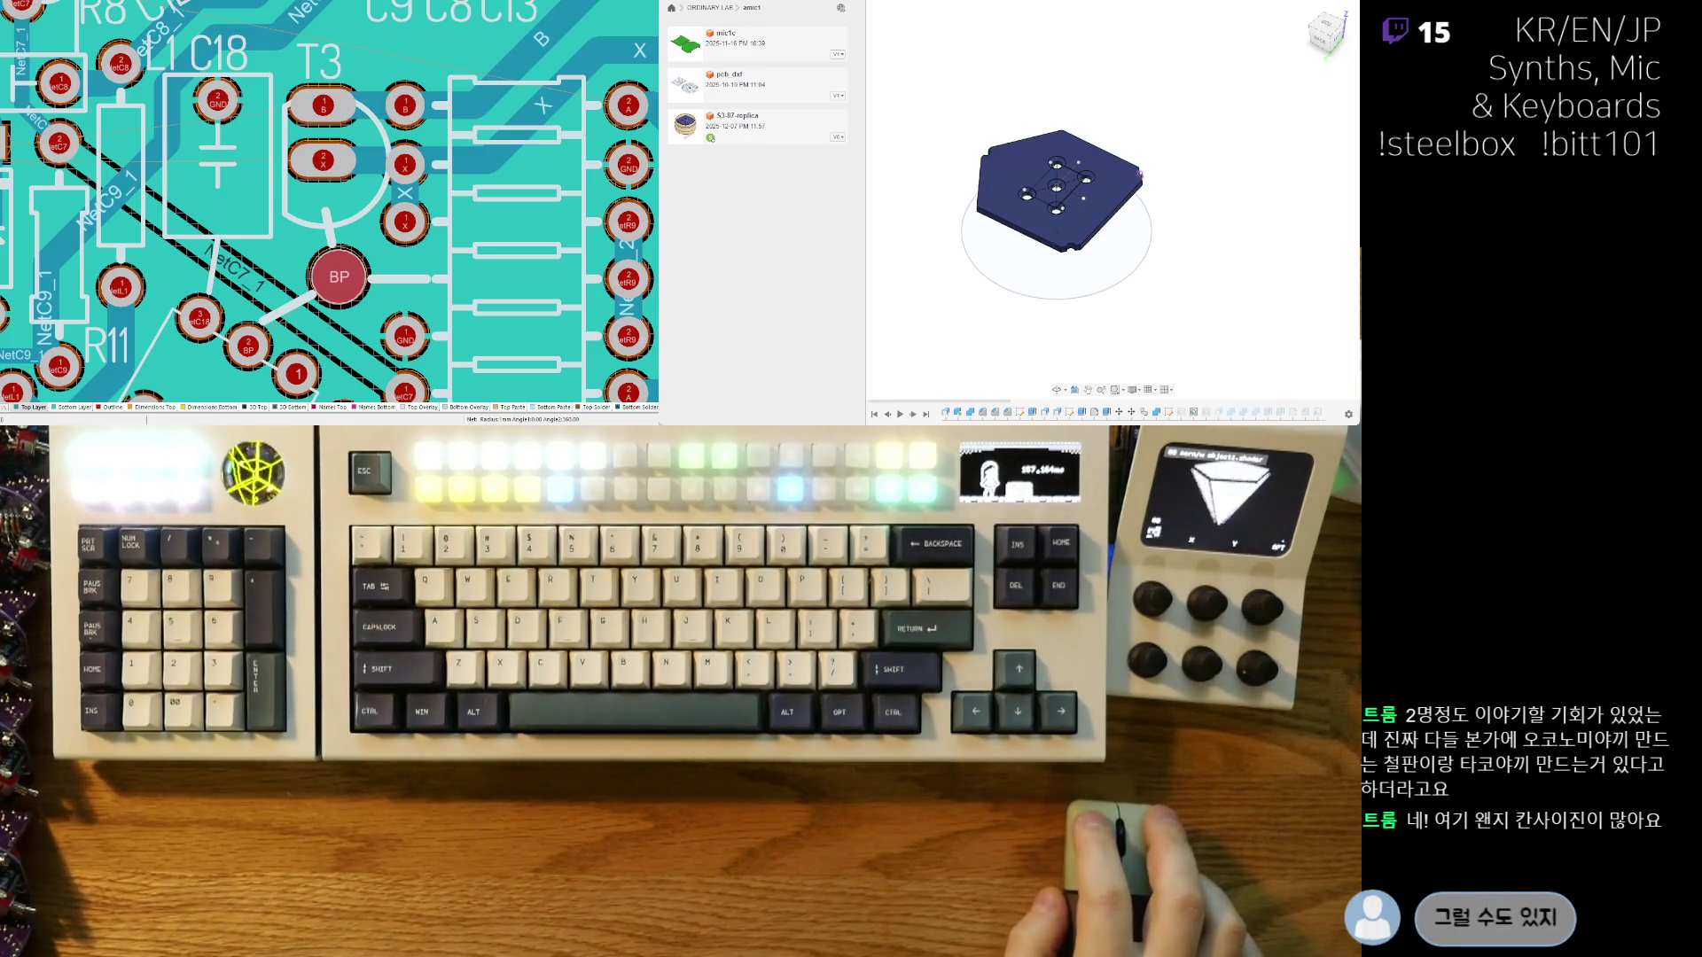
- Nudge the board view near T3, then return to the schematic sheet
right_click_drag(355, 266, 370, 263)
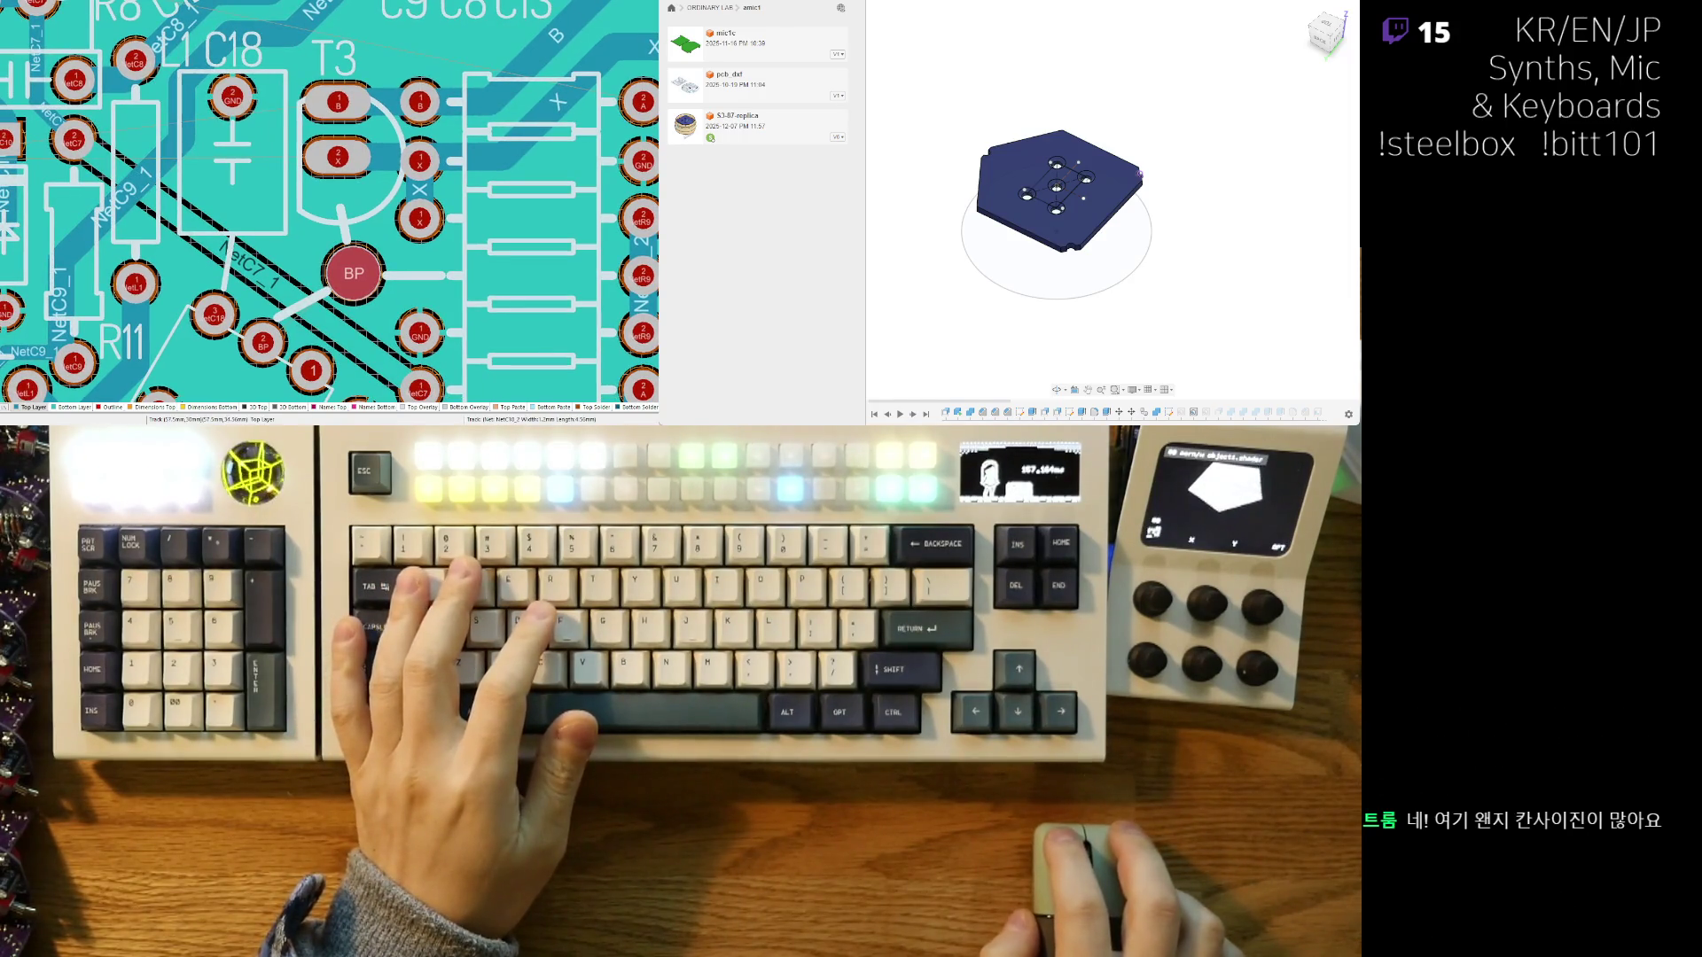
key("ctrl+Tab")
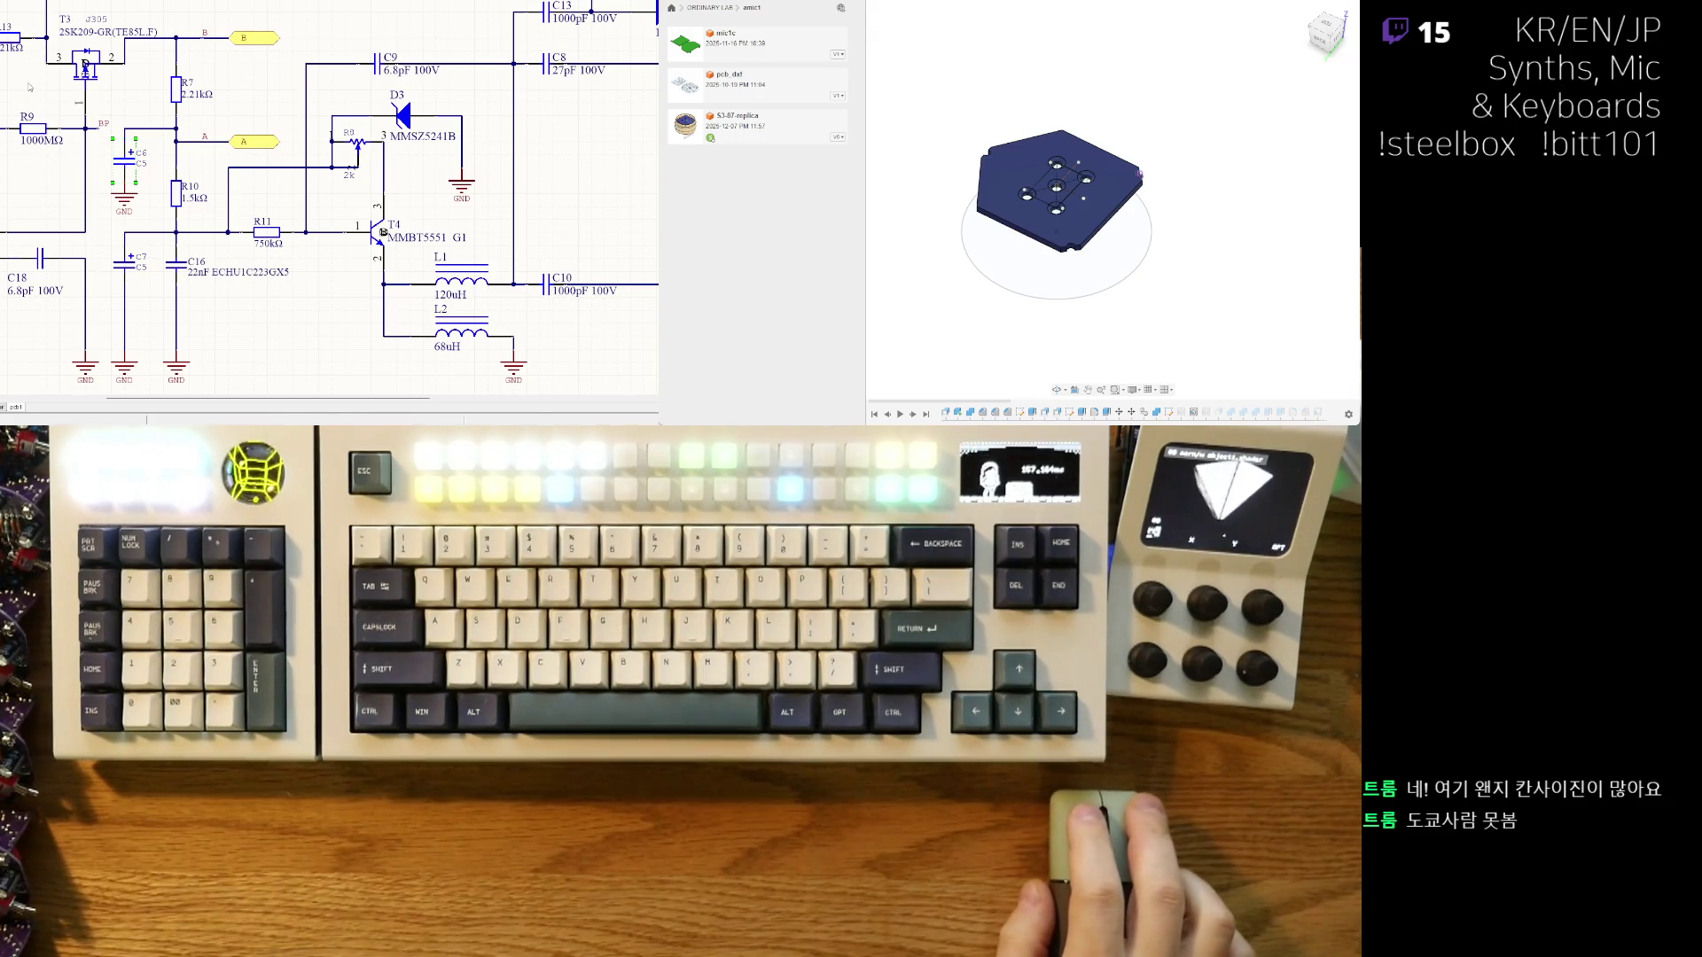
- Pan the schematic to the T4 MMBT5551 stage with L1 120nH and L2 68nH
right_click_drag(20, 83, 21, 102)
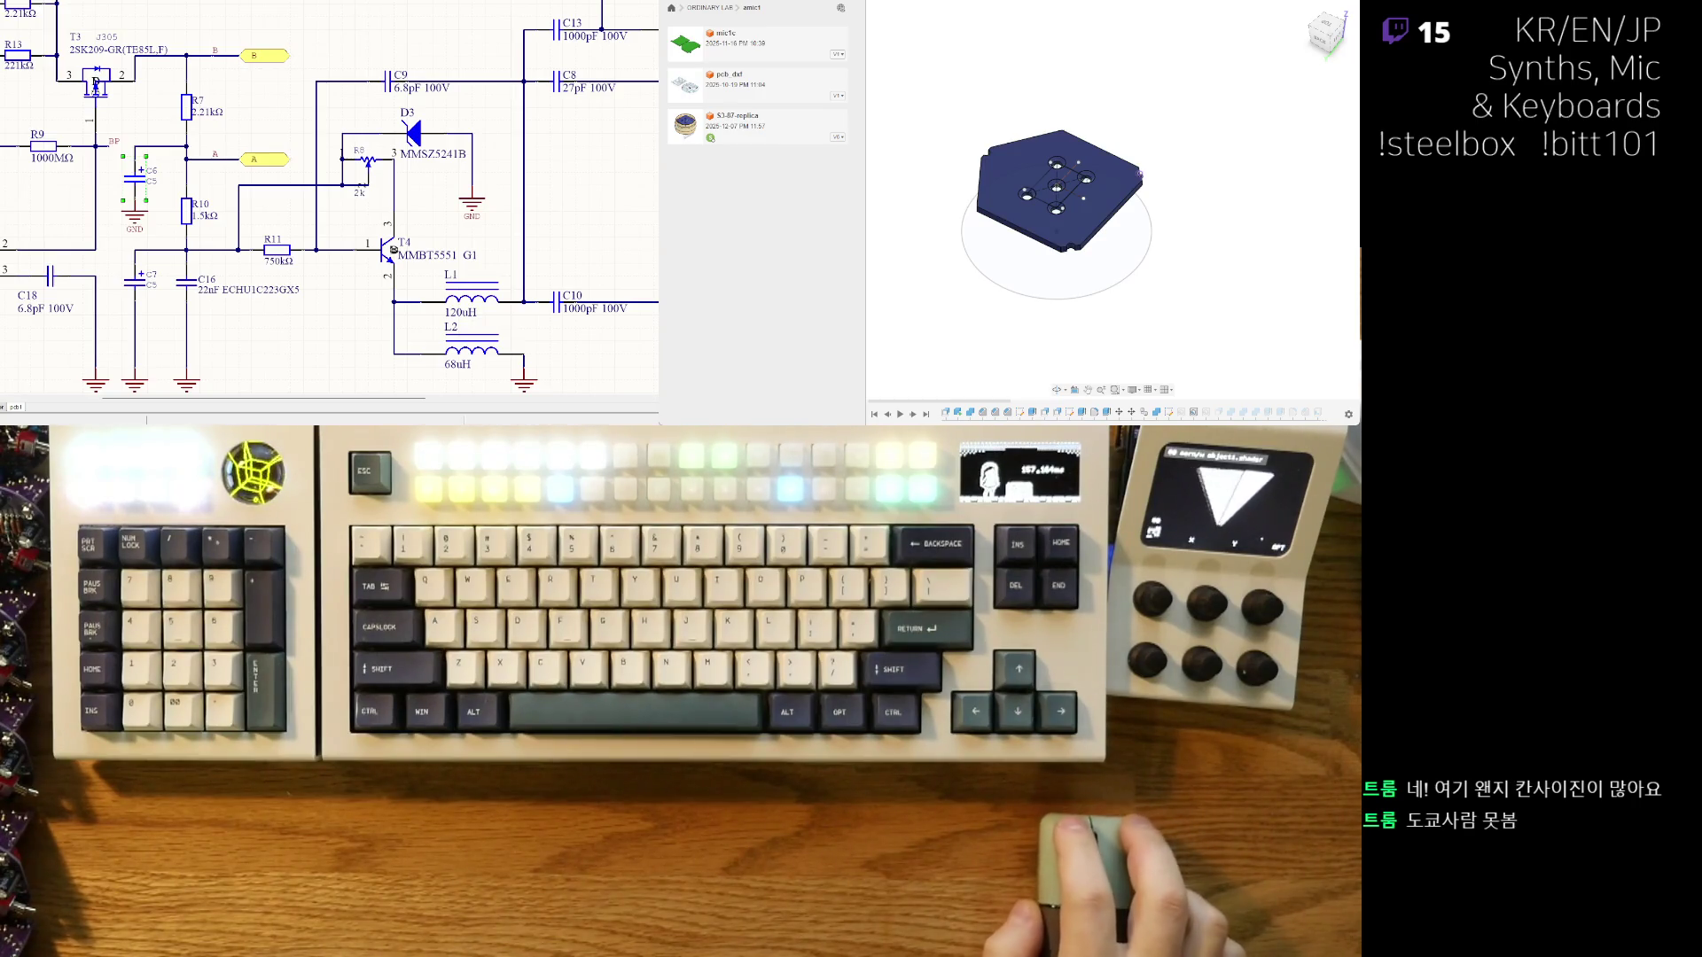
scroll(328, 200, "right", 5)
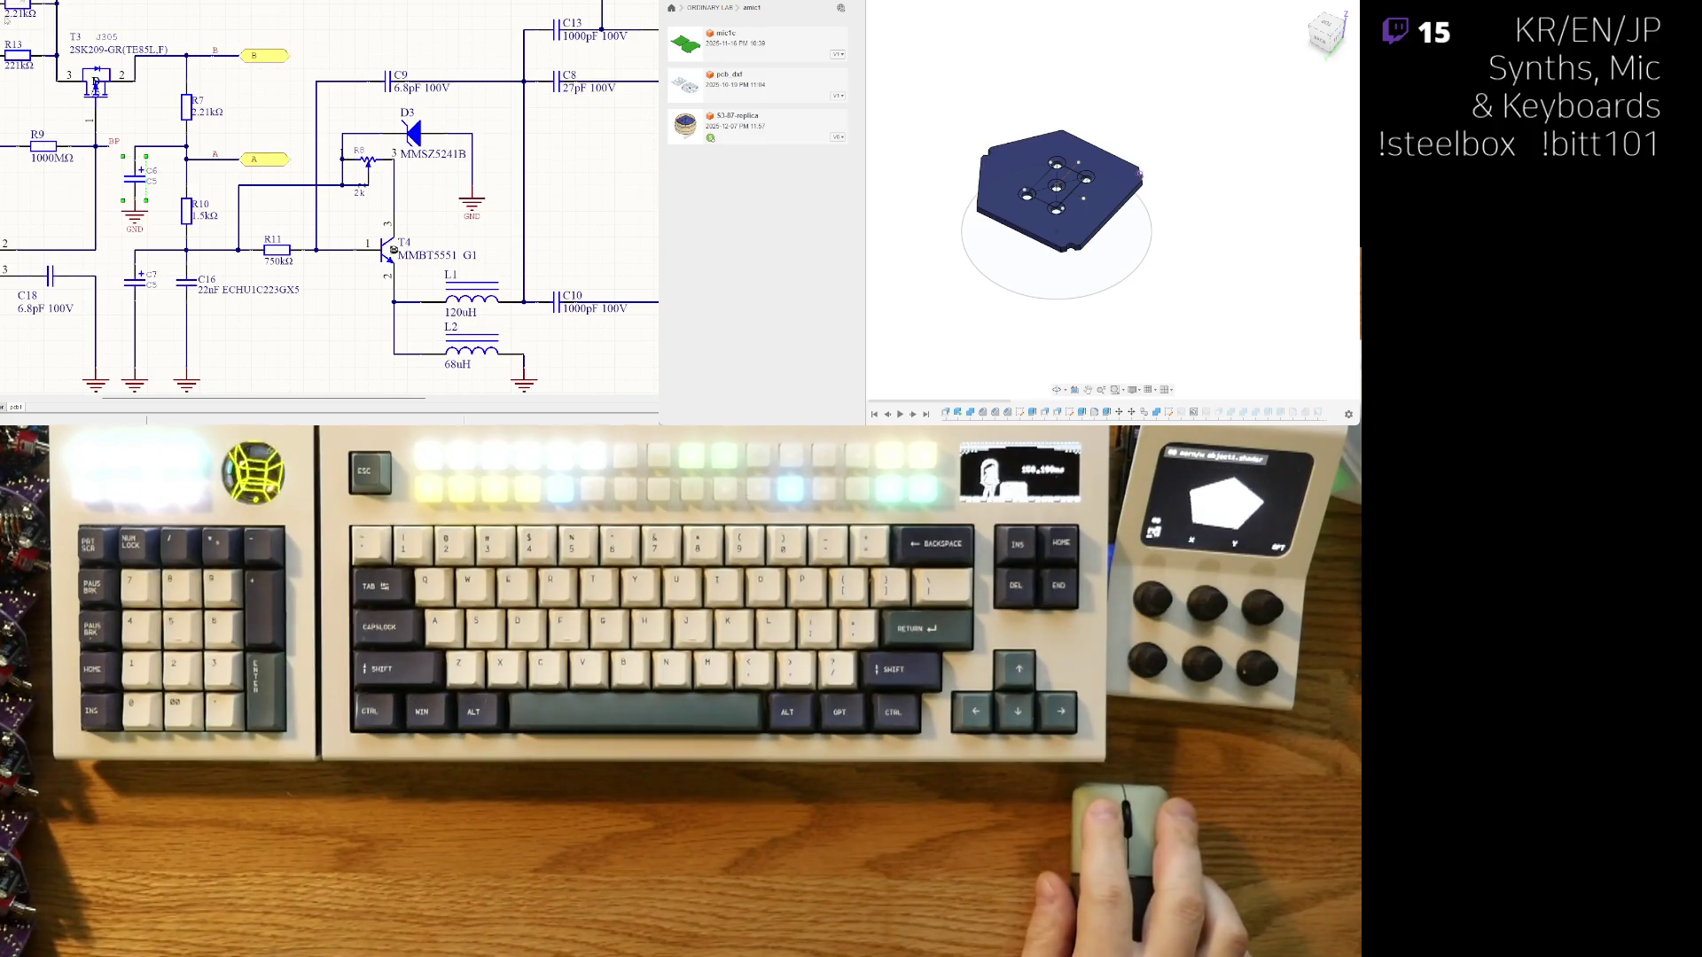
key("ctrl+s")
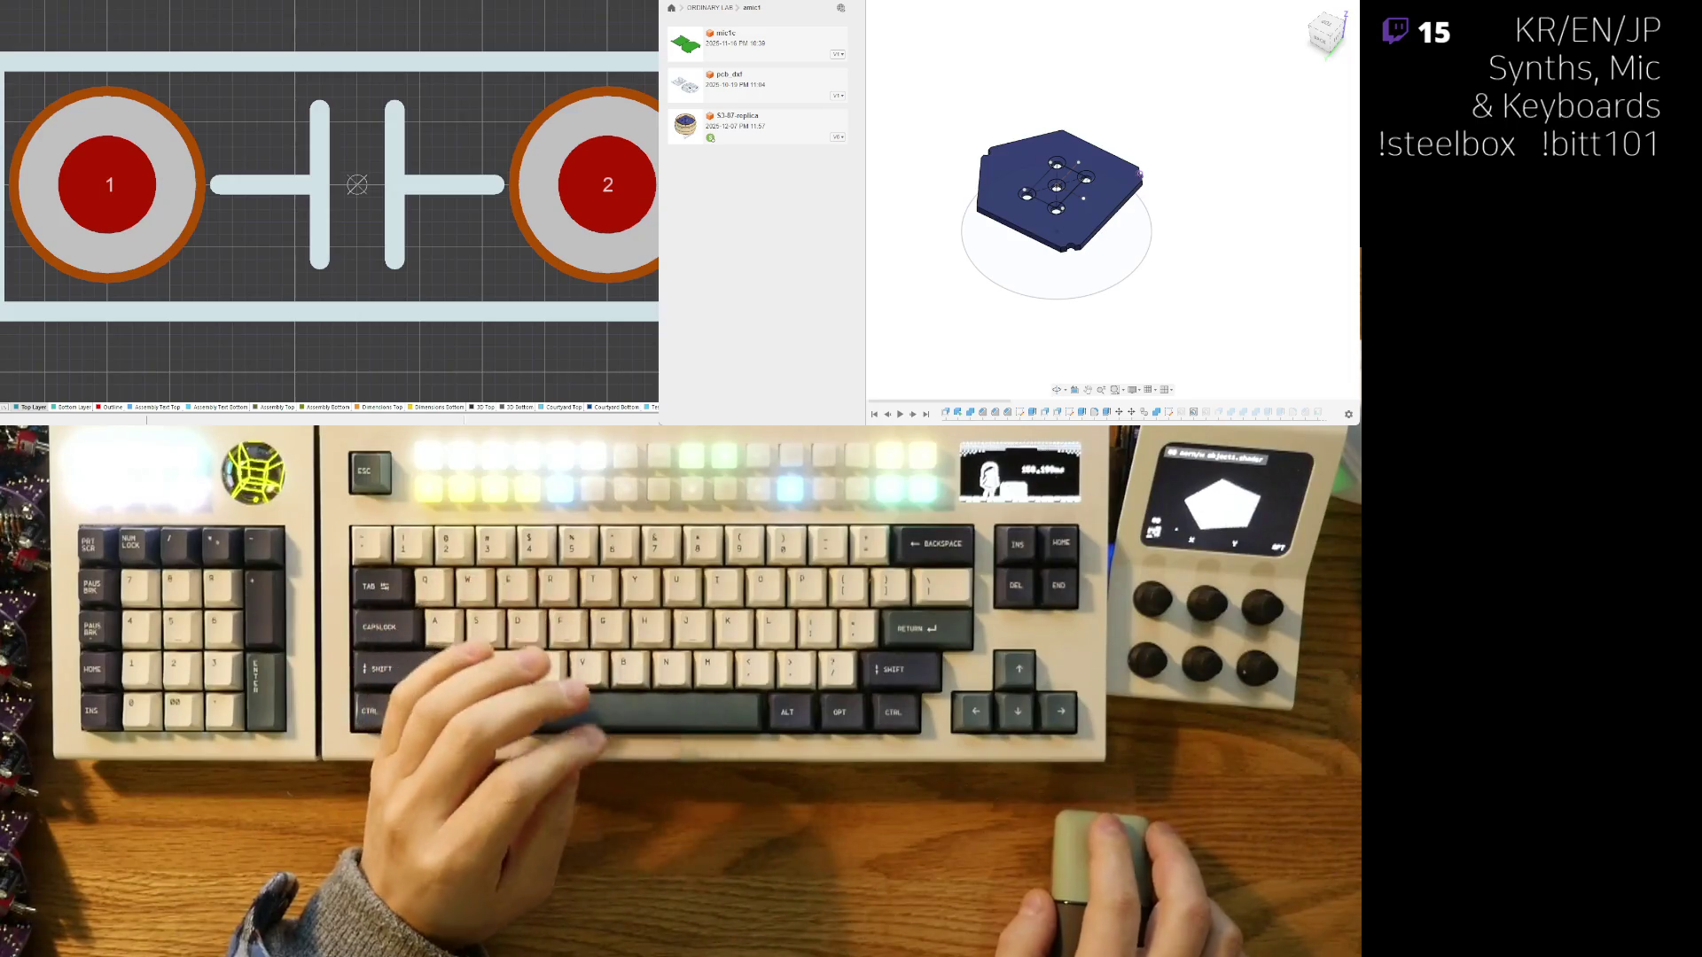
- Bring up the three-pad surface-mount transistor footprint in the PCB library
key("ctrl+s")
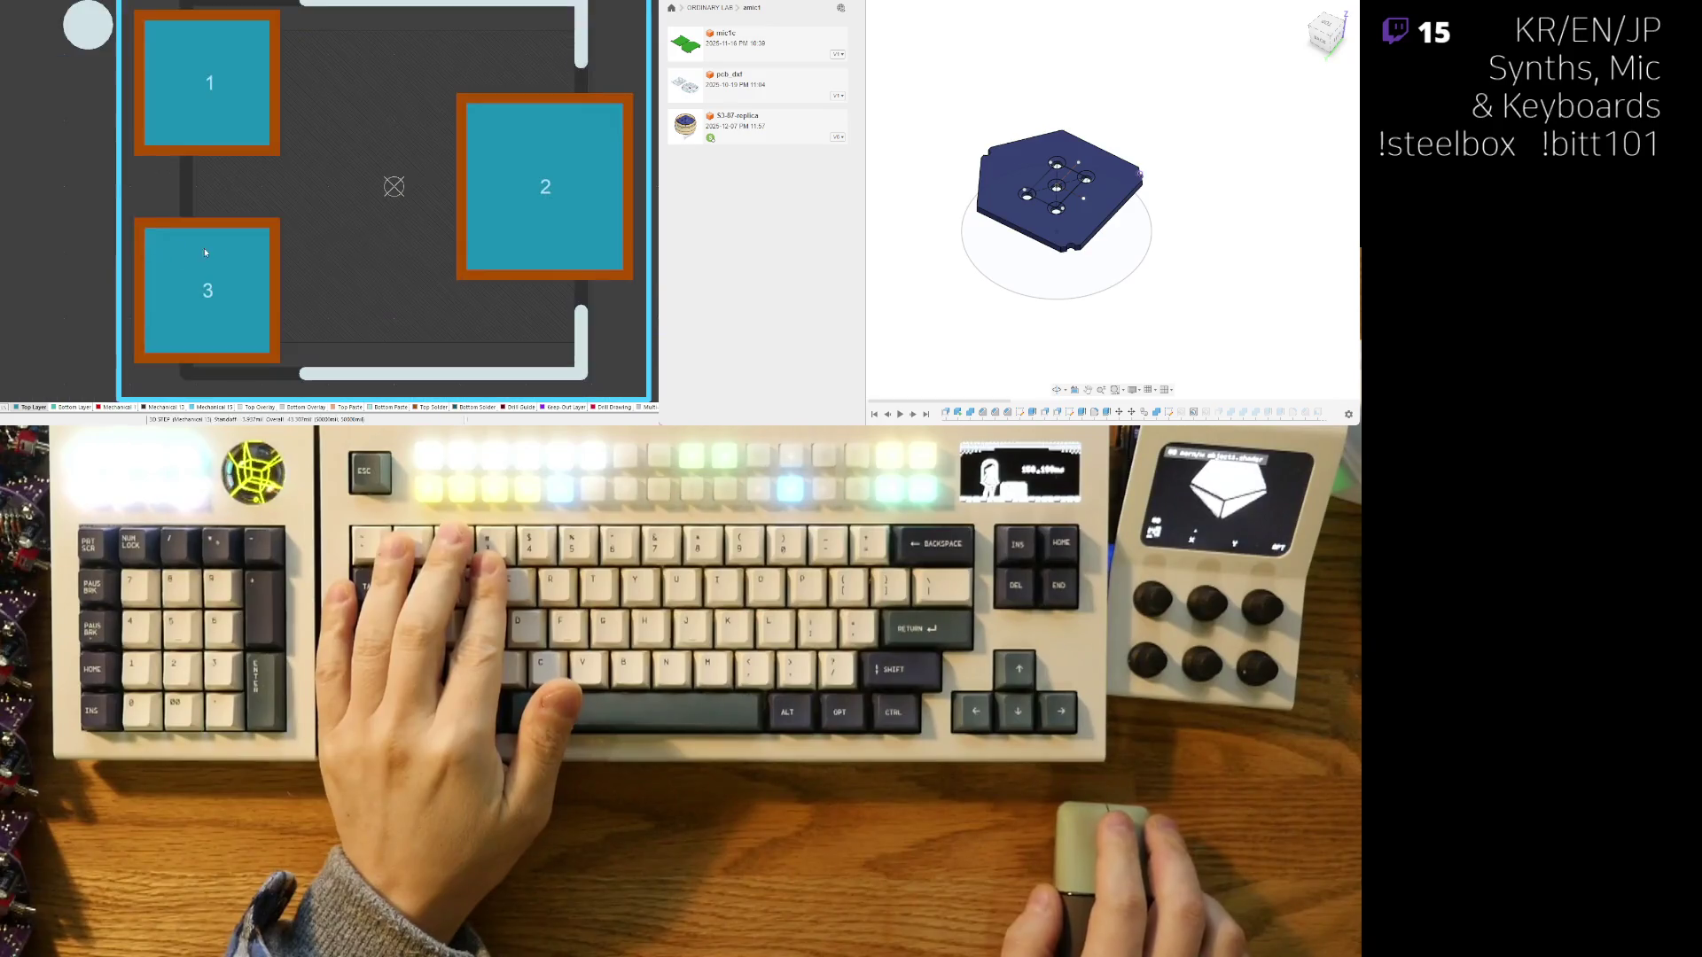
scroll(266, 248, "down", 2, "ctrl")
scroll(321, 253, "down", 1, "ctrl")
scroll(320, 252, "down", 1, "ctrl")
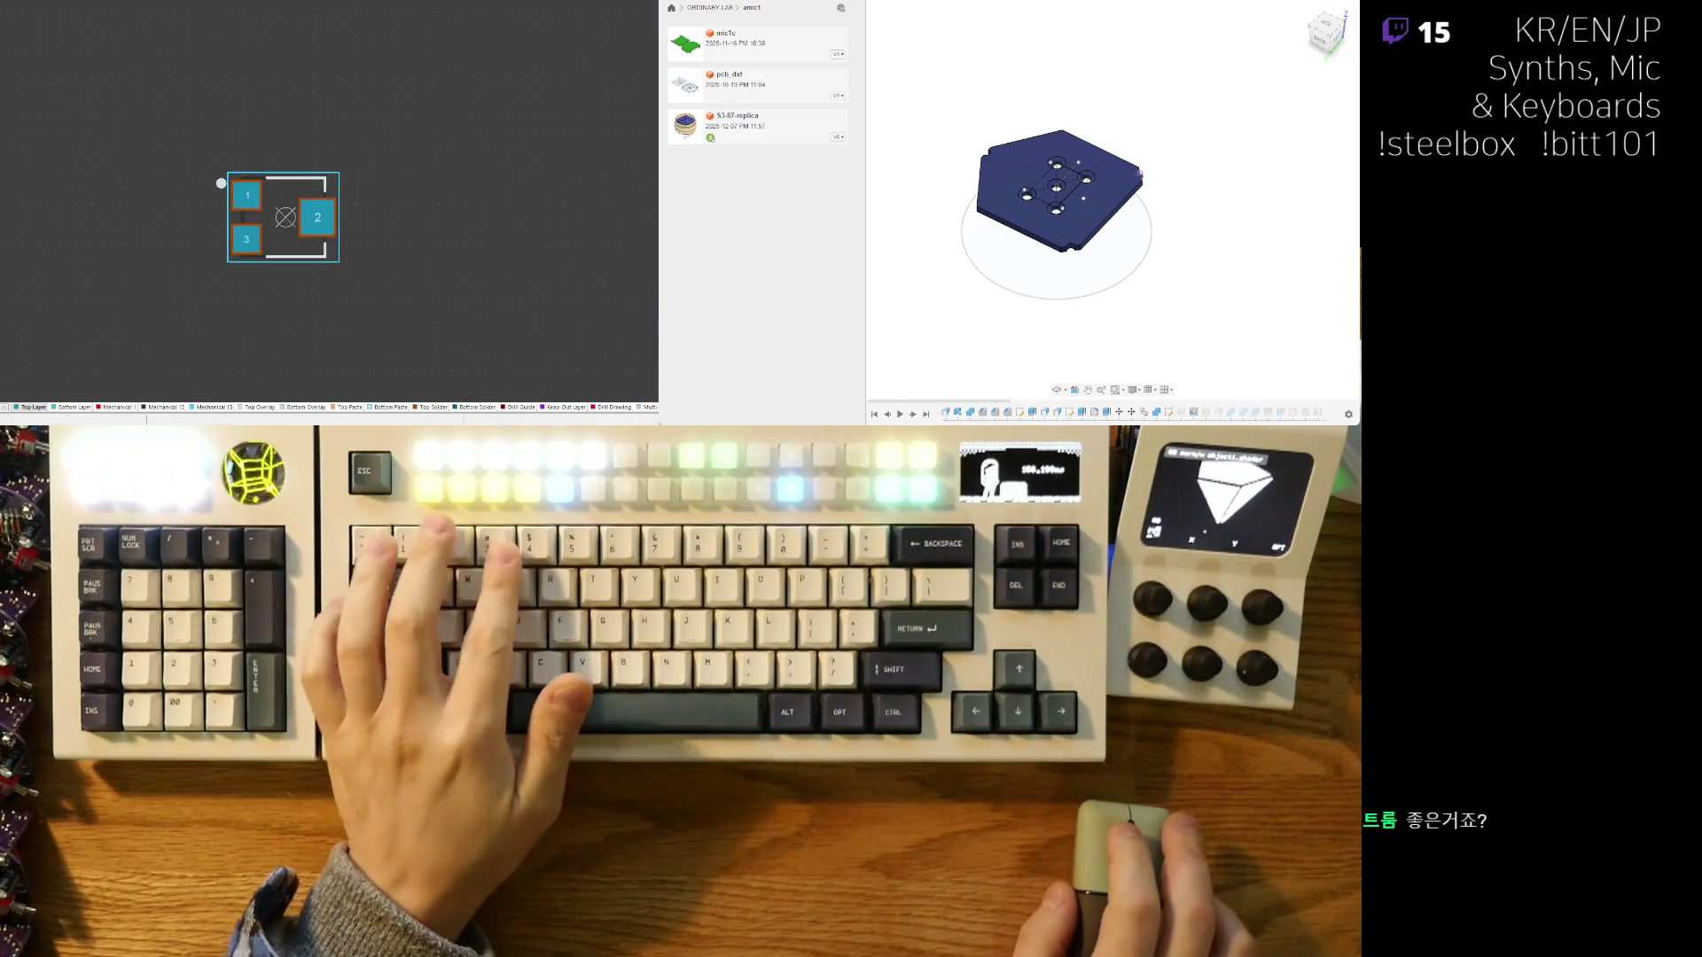
key("3")
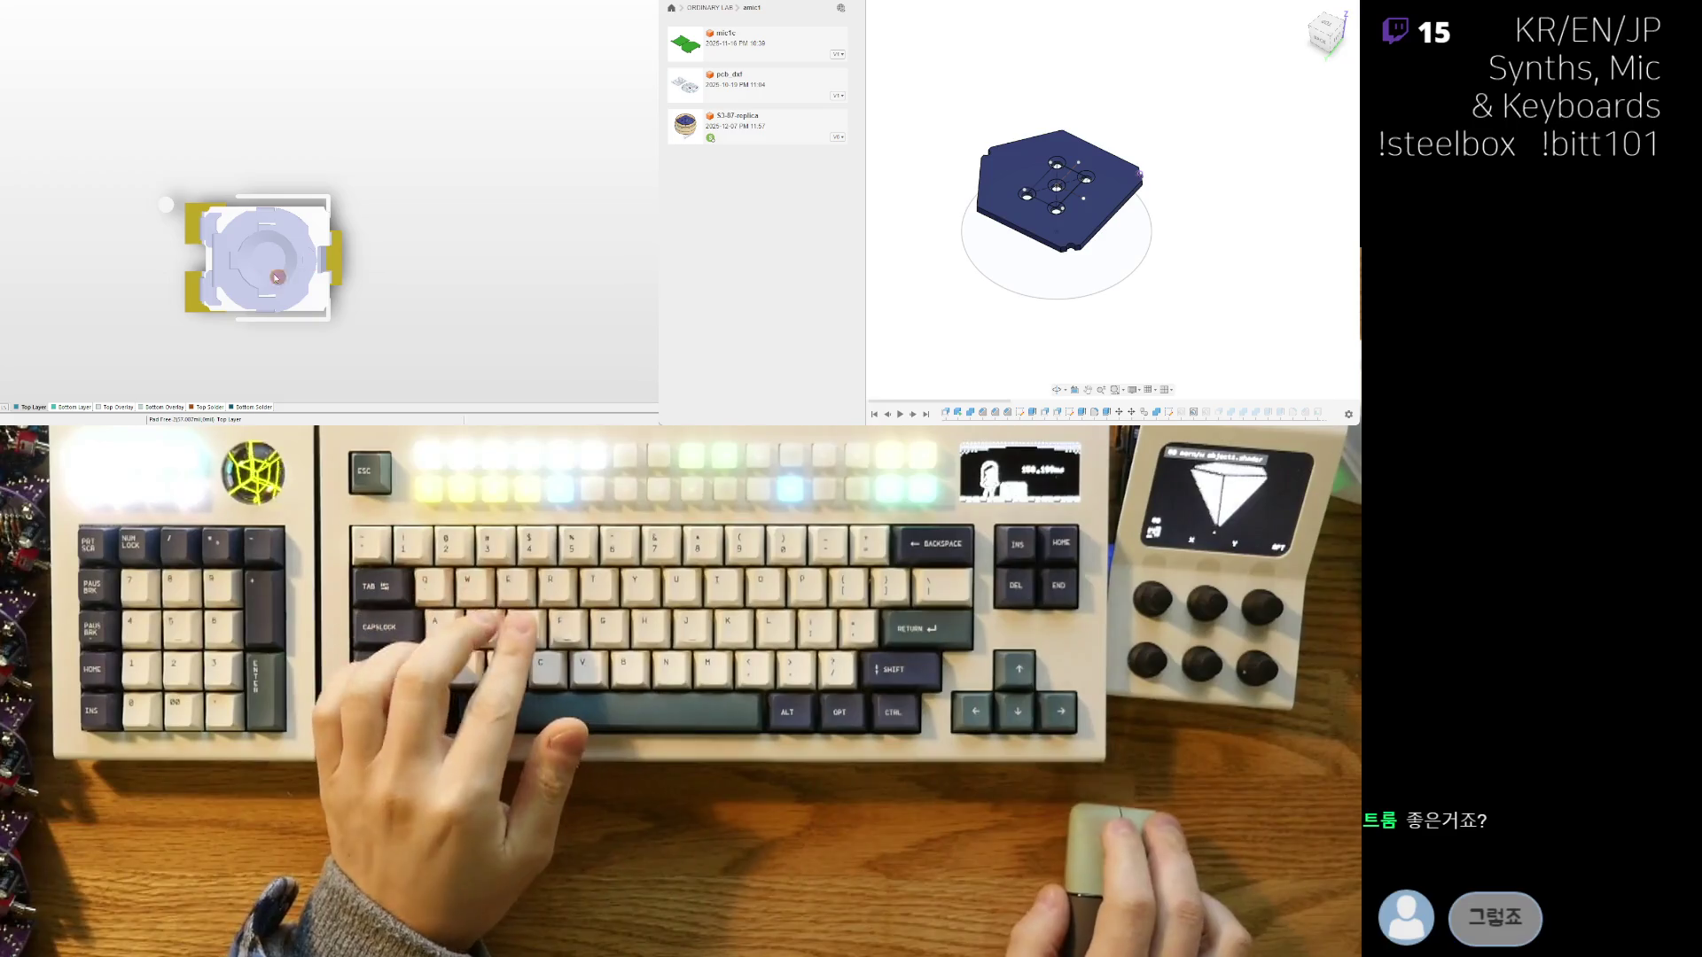
scroll(205, 220, "down", 2)
scroll(205, 221, "left", 3, "shift")
scroll(264, 269, "up", 2, "ctrl")
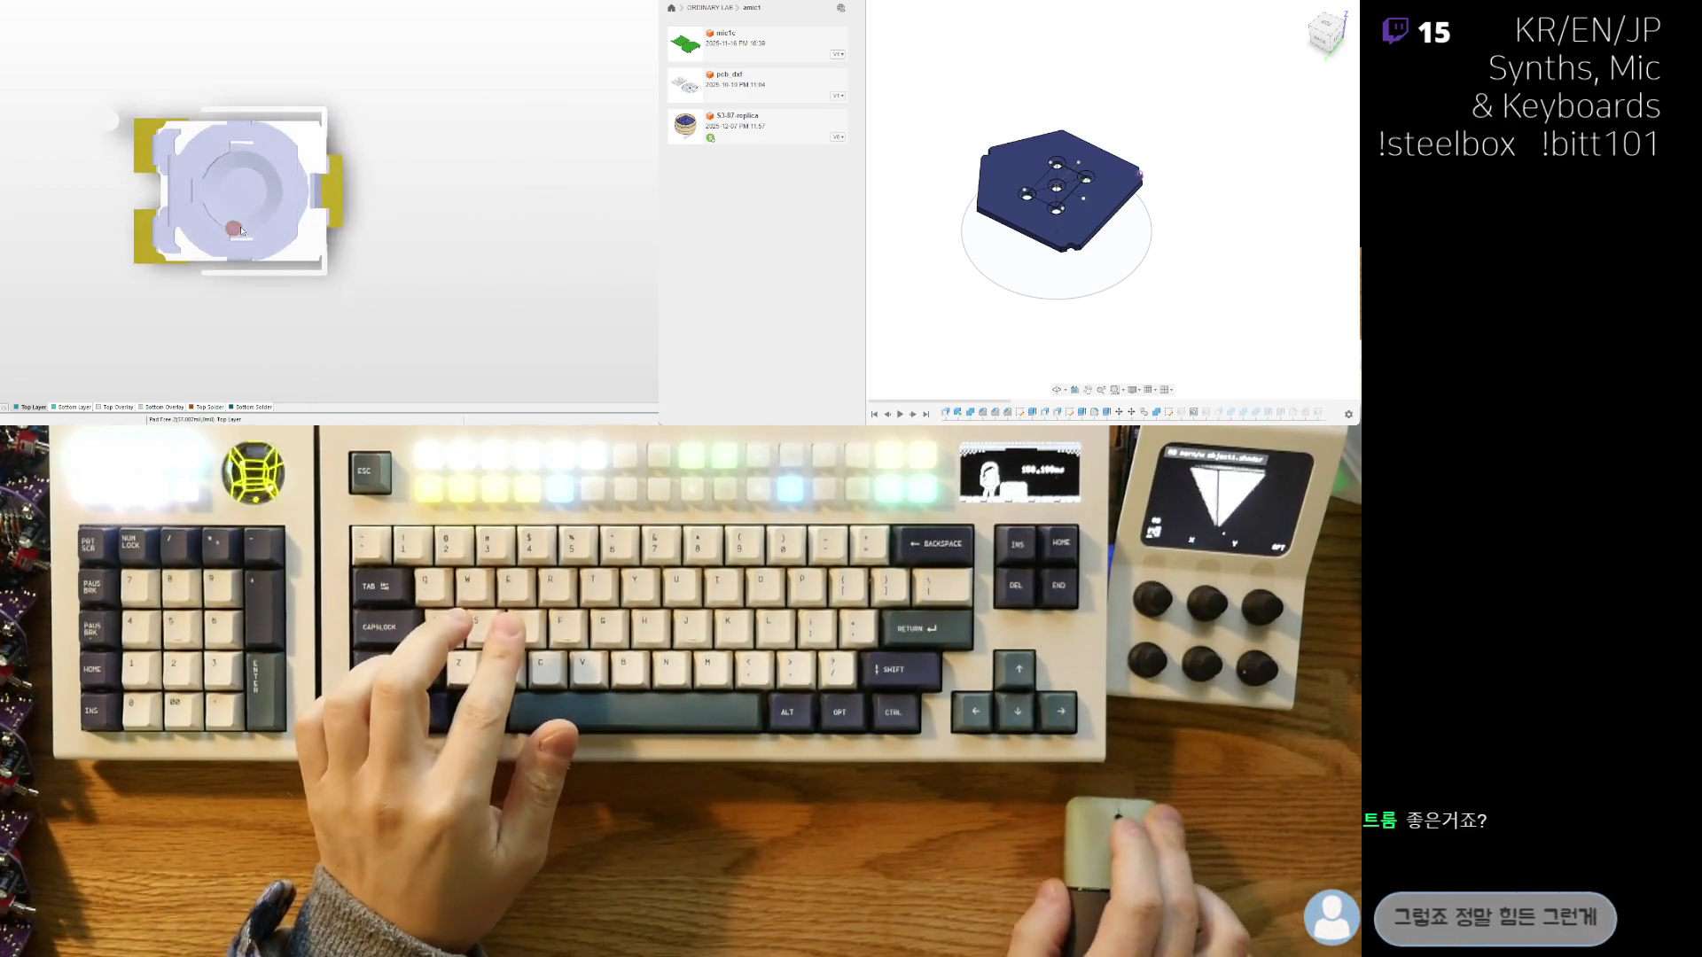
key("2")
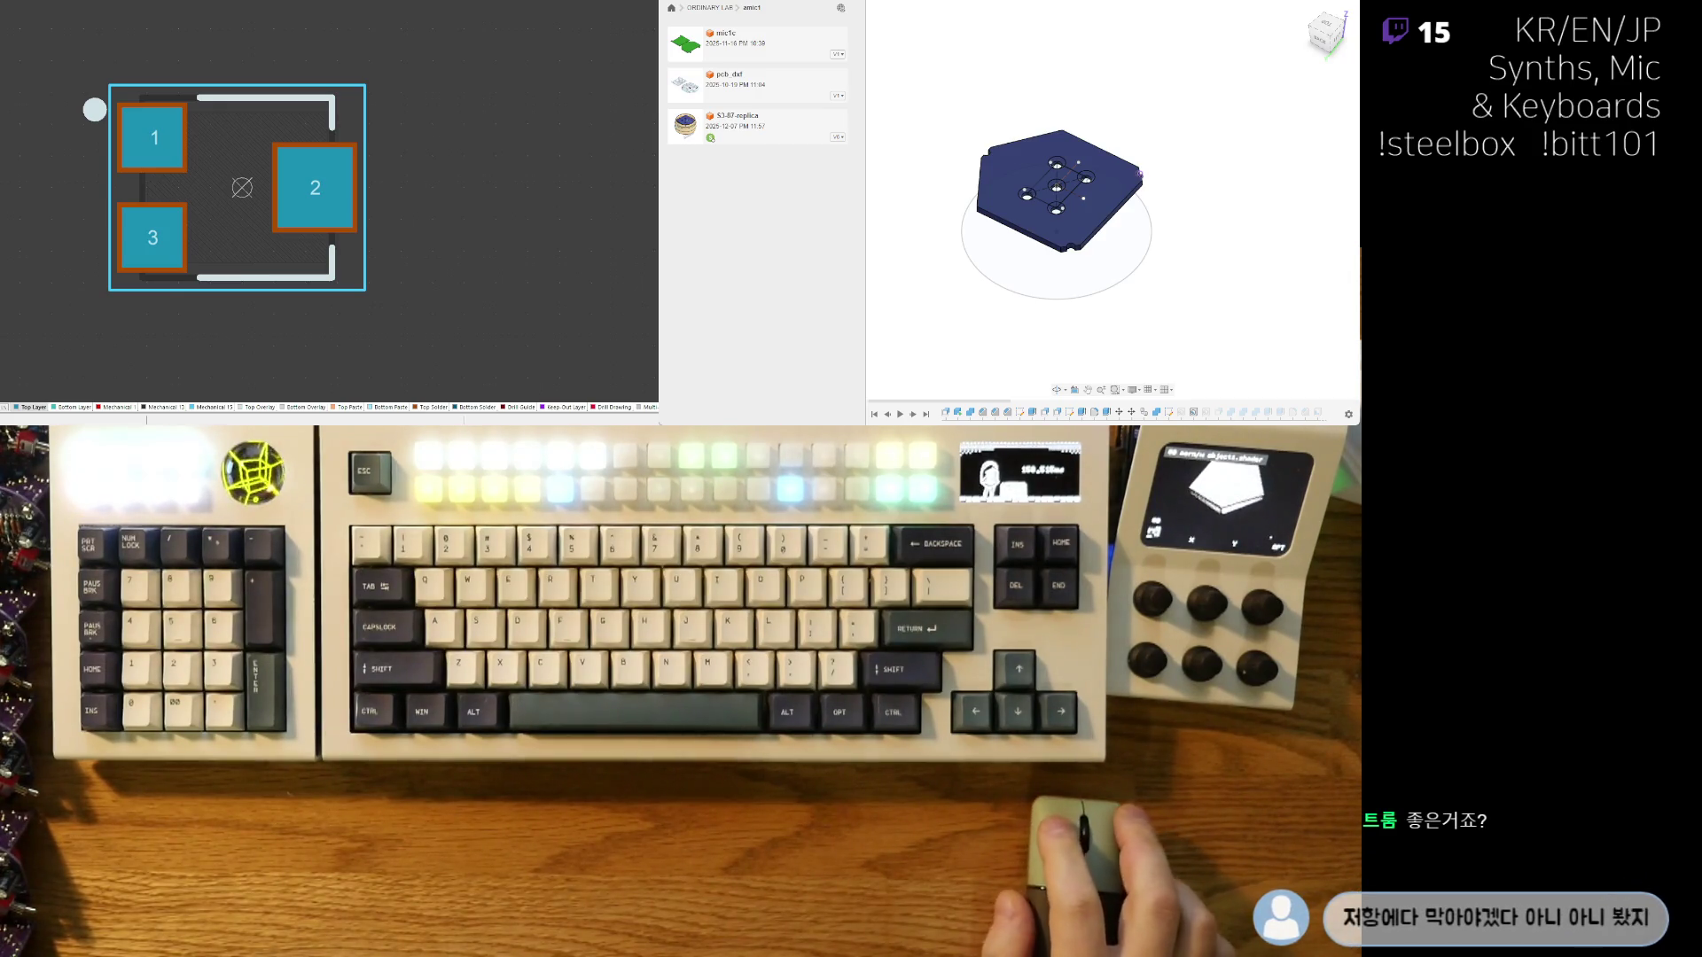
right_click_drag(23, 377, 70, 334)
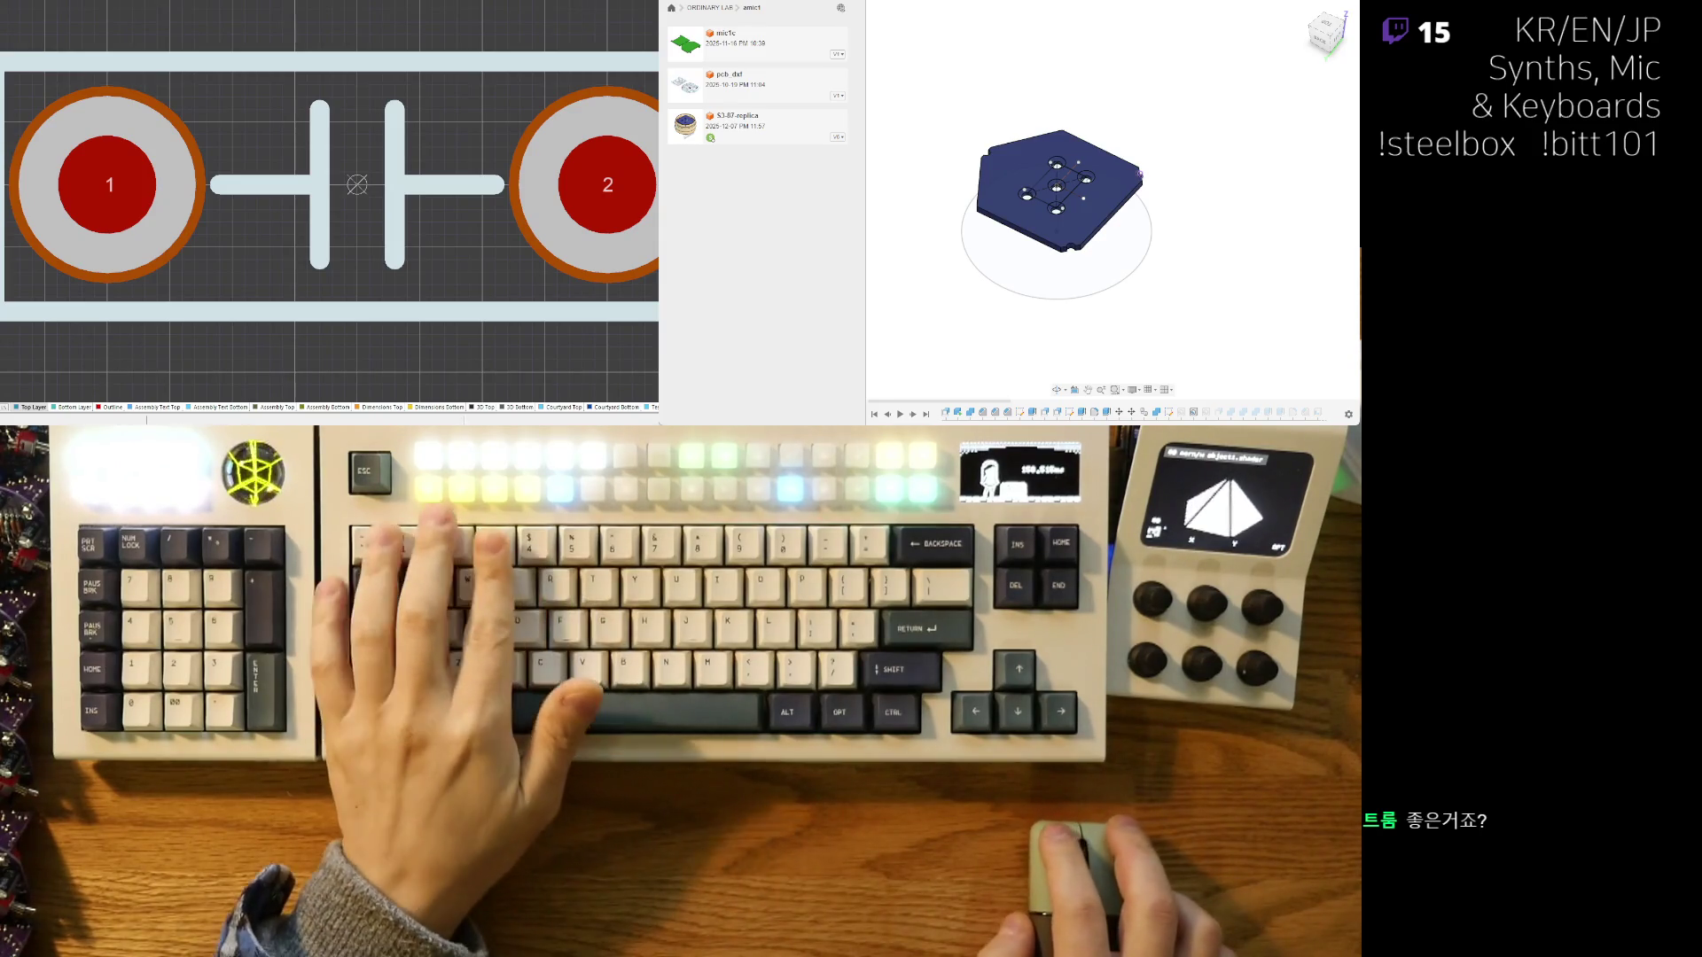
- Check the capacitor footprint in 3D and back in 2D, then open the inductor L? symbol
right_click_drag(134, 336, 139, 328)
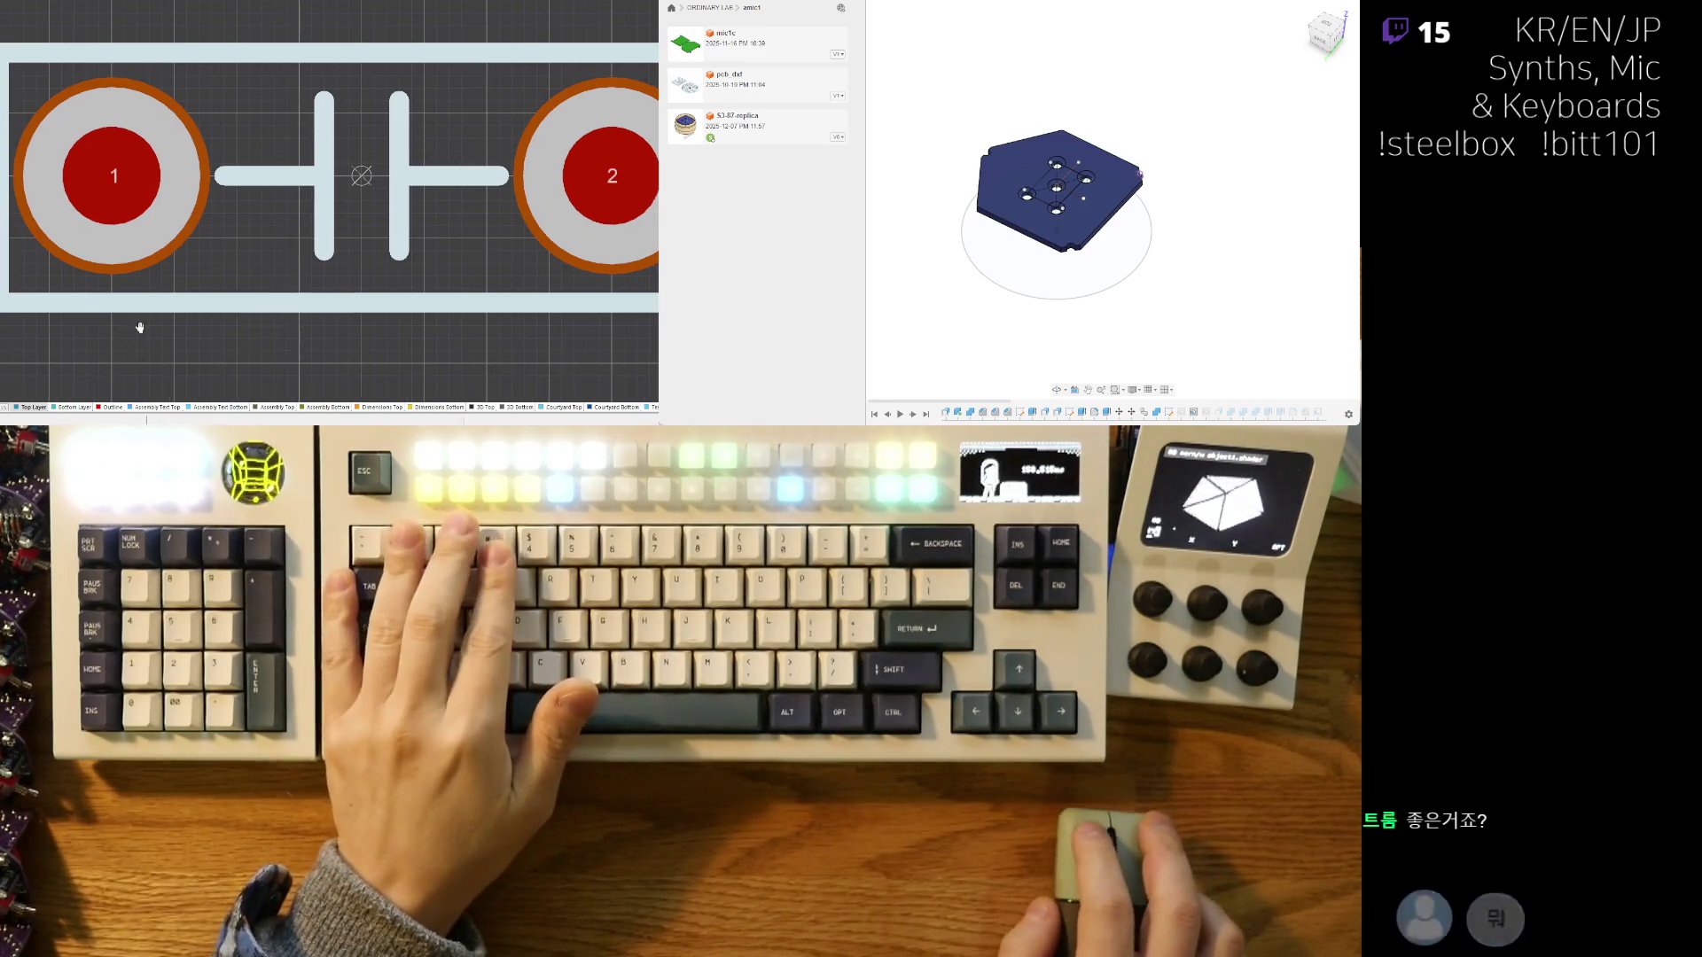
scroll(140, 328, "down", 2, "ctrl")
scroll(142, 302, "down", 1, "ctrl")
key("3")
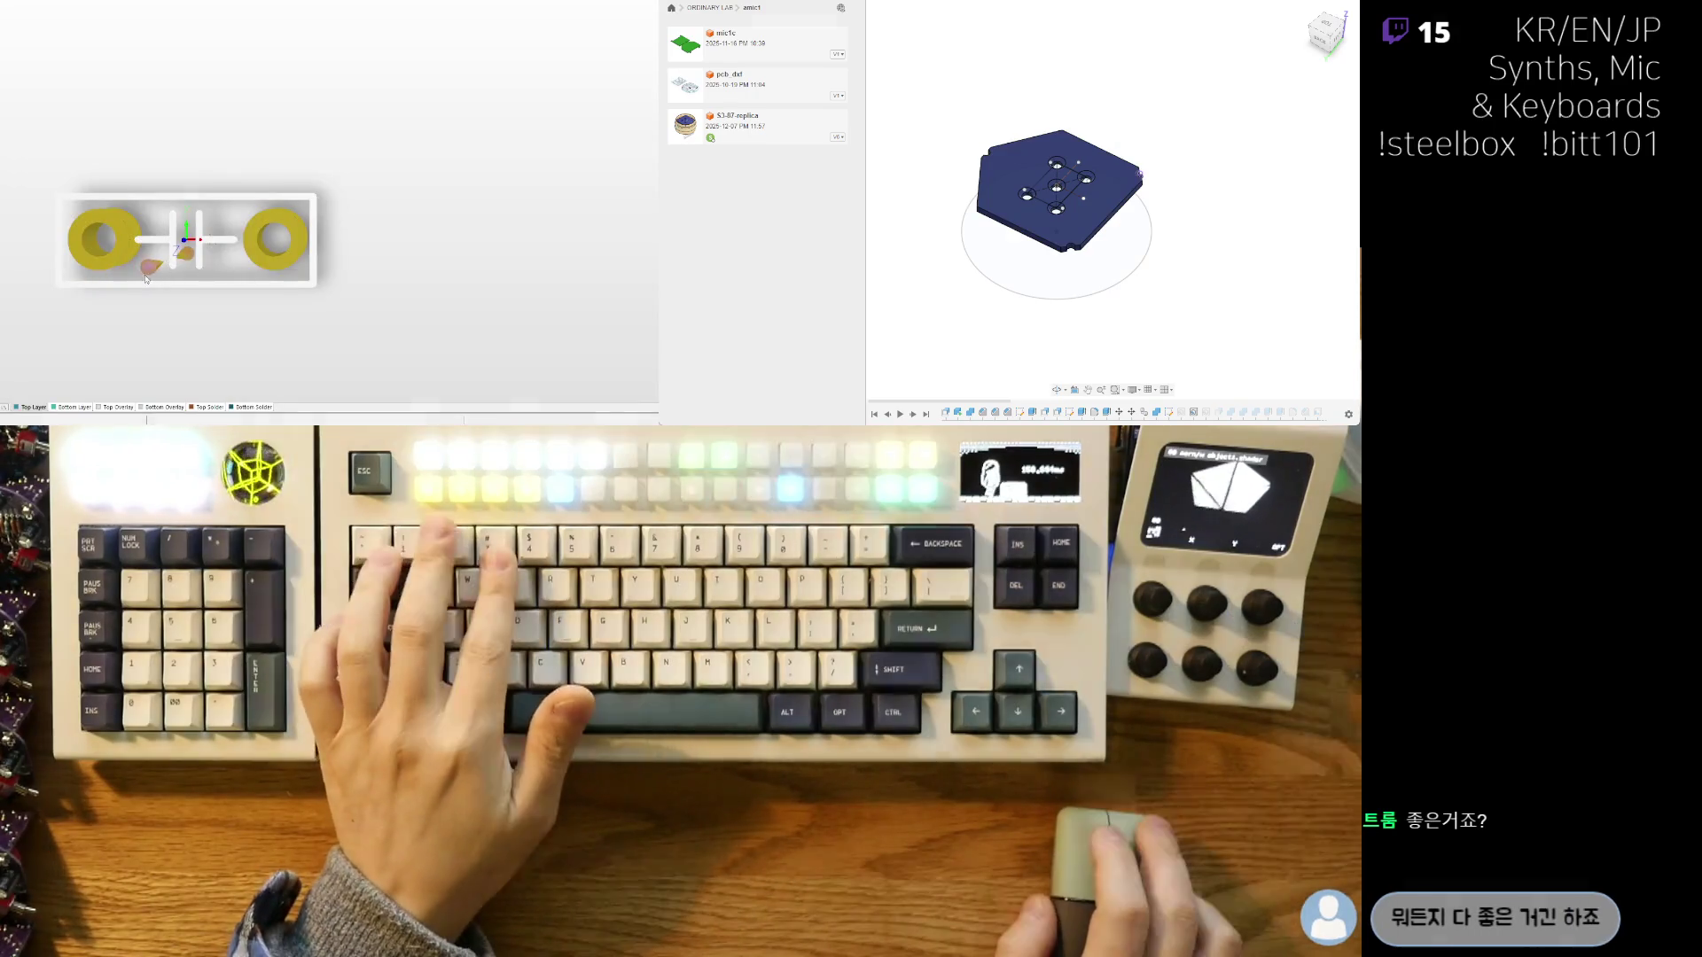
key("2")
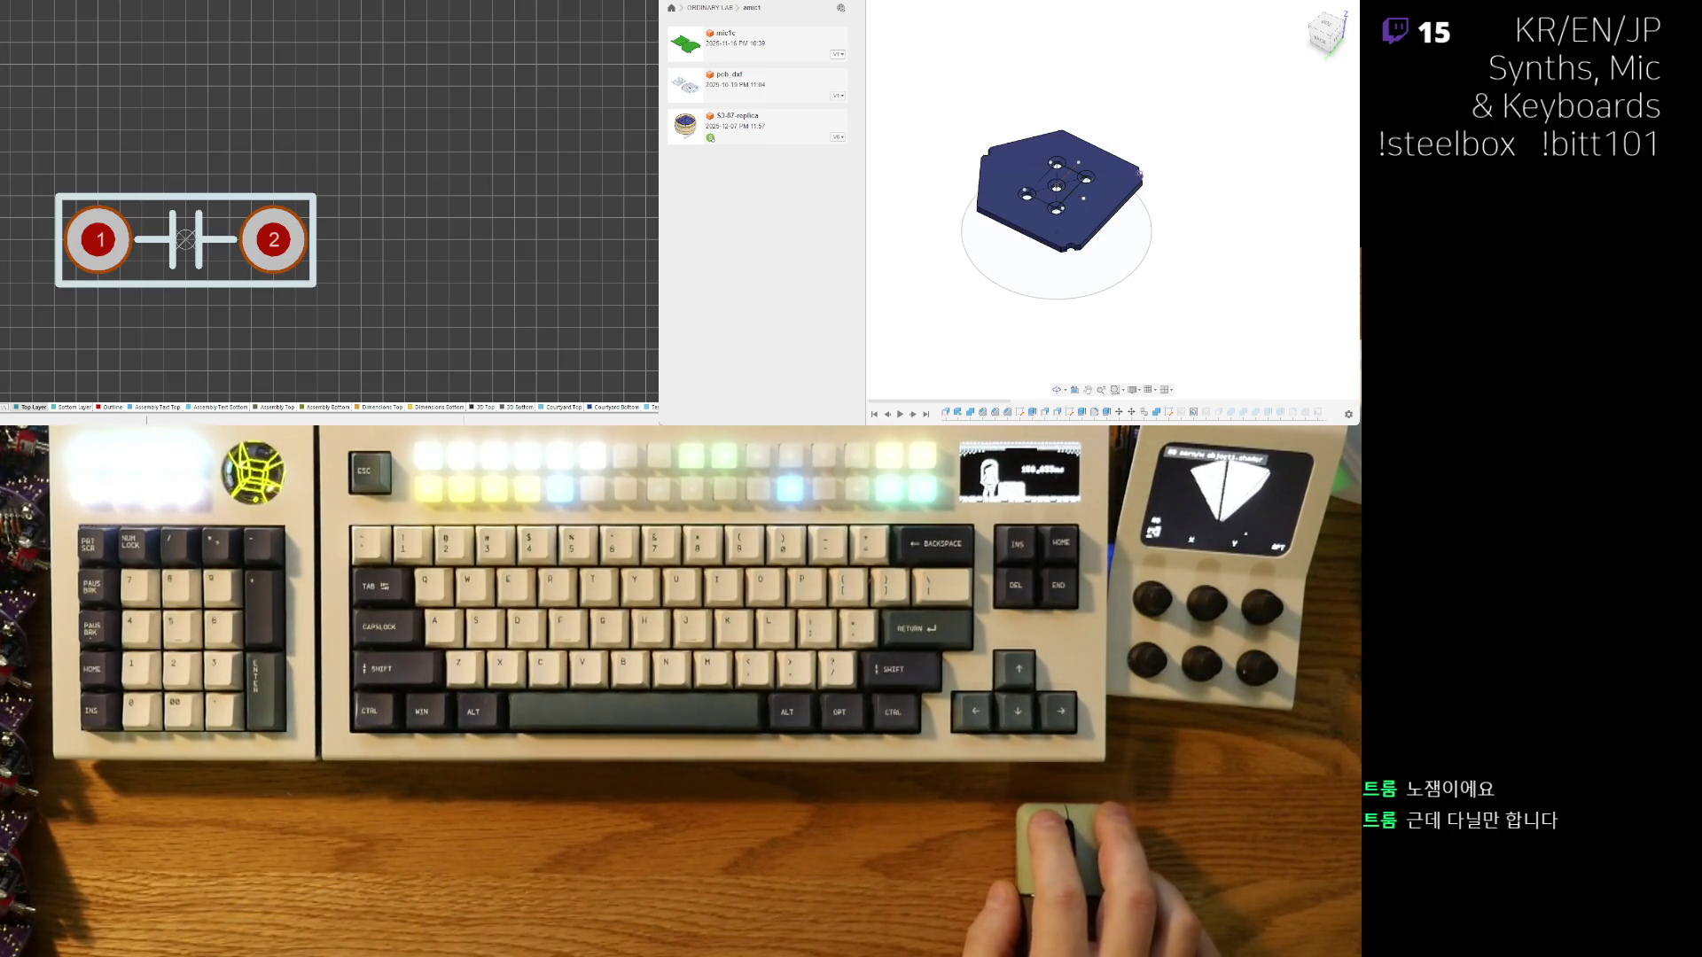
left_click(65, 366)
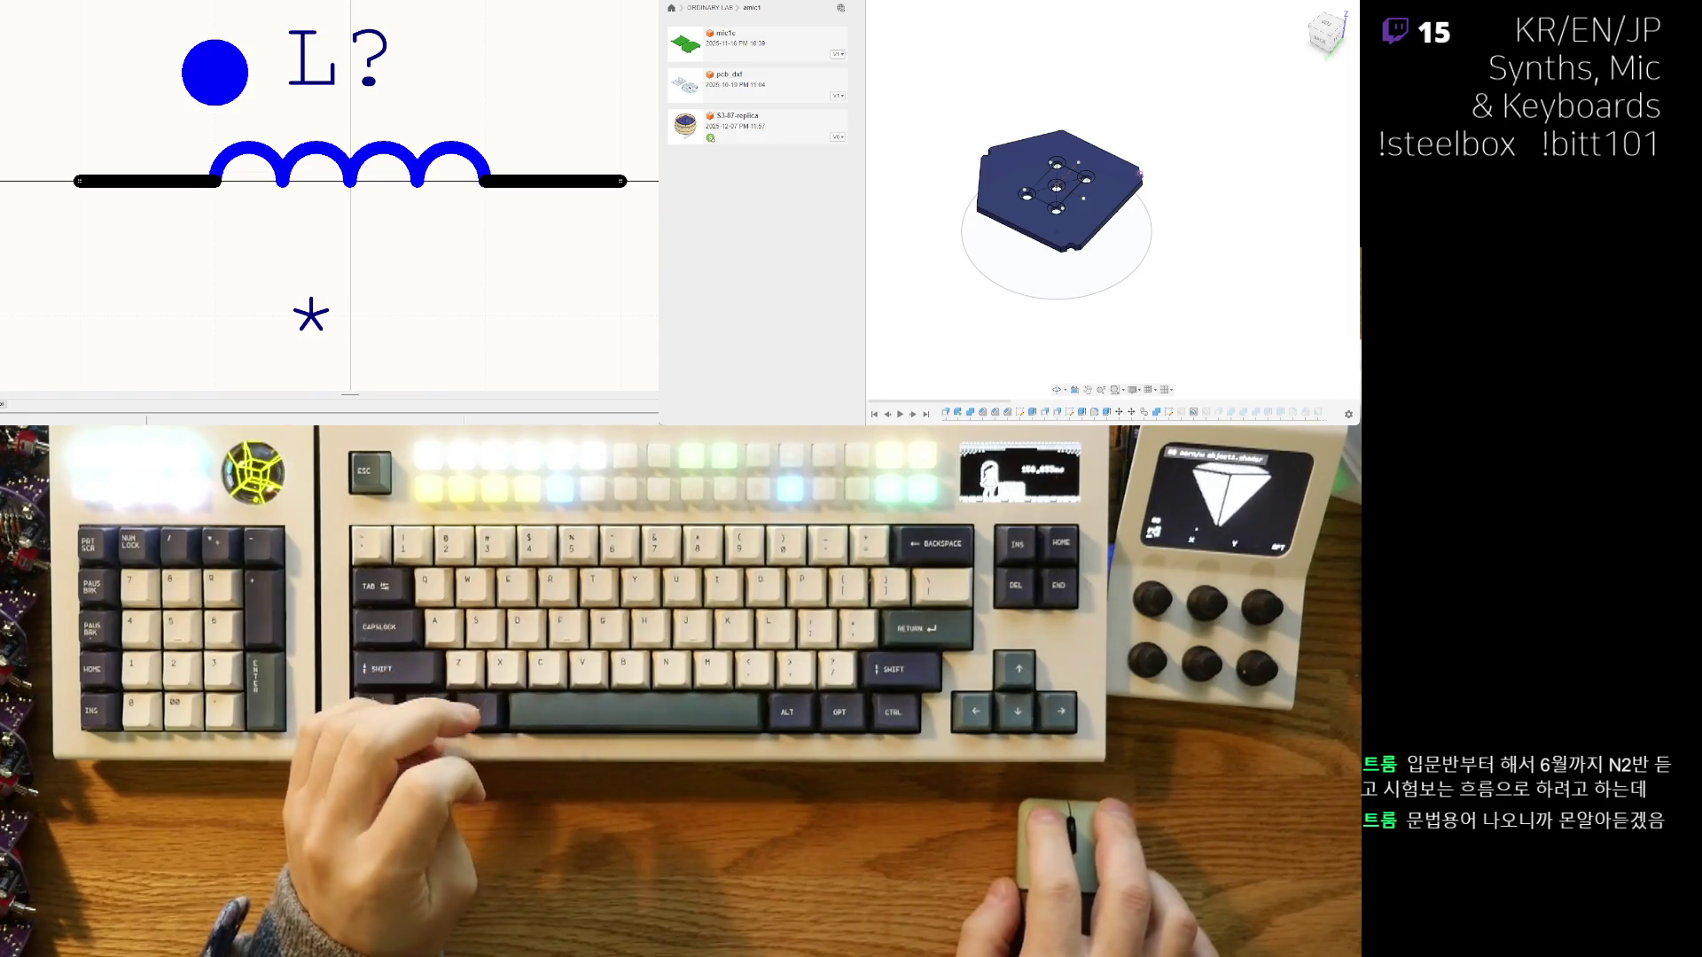
- Return to the capacitor footprint, then move to the three-pad SMD footprint
key("alt+Tab")
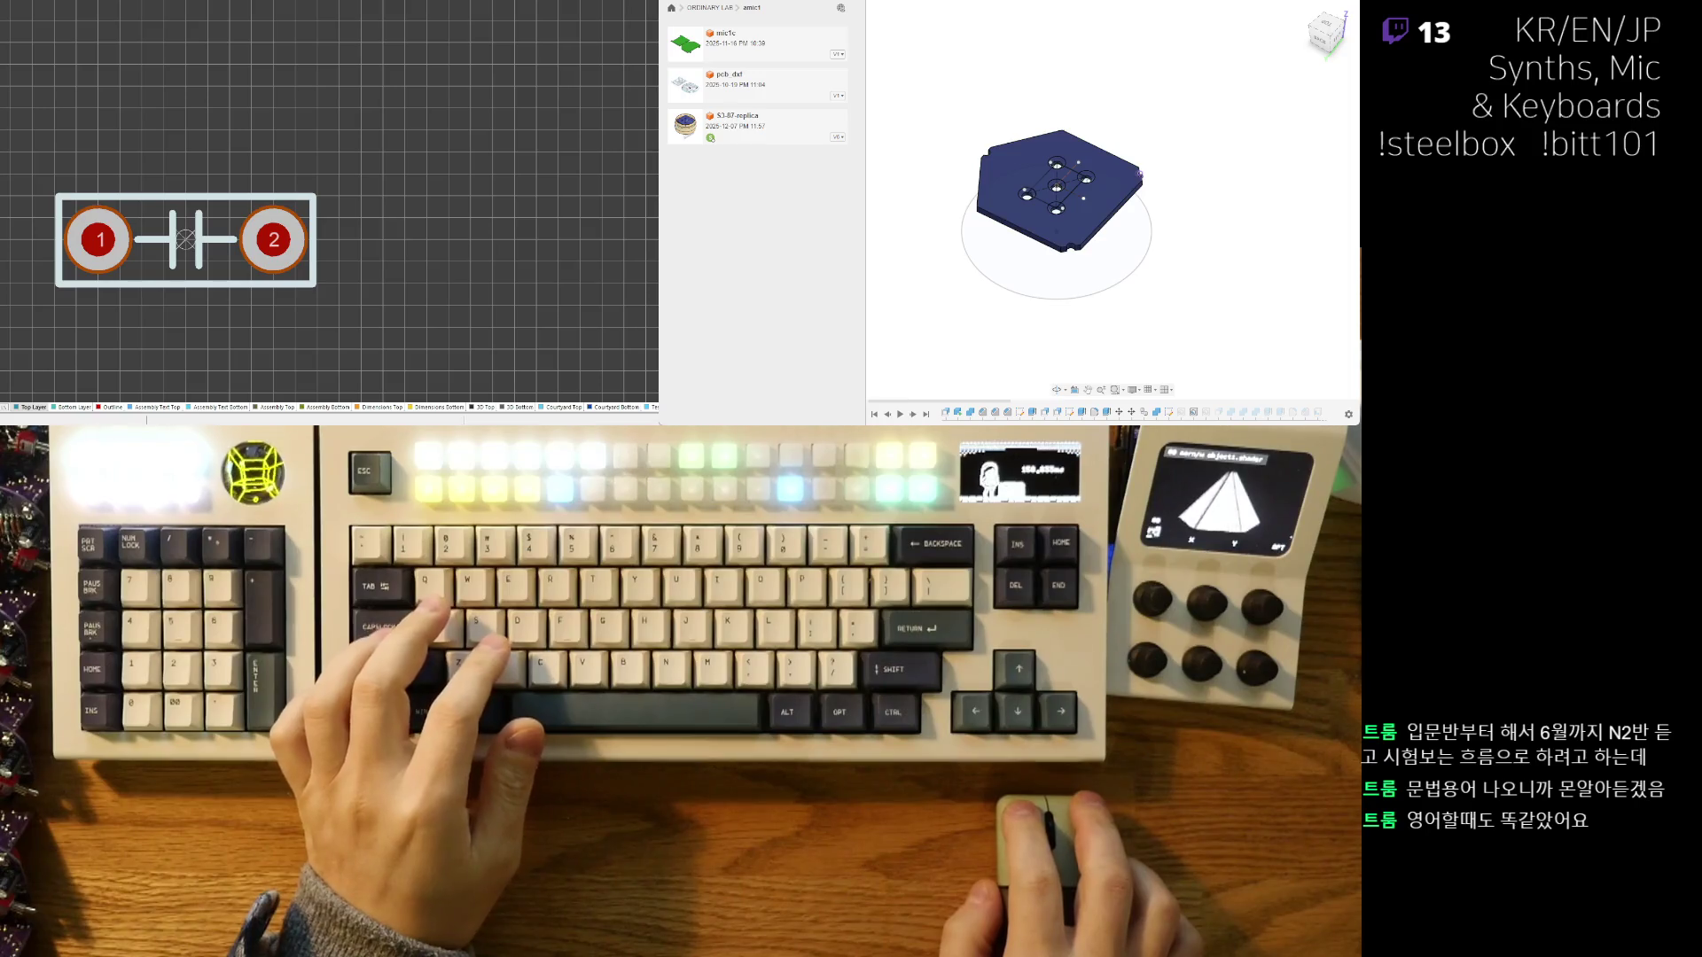
key("ctrl+Tab")
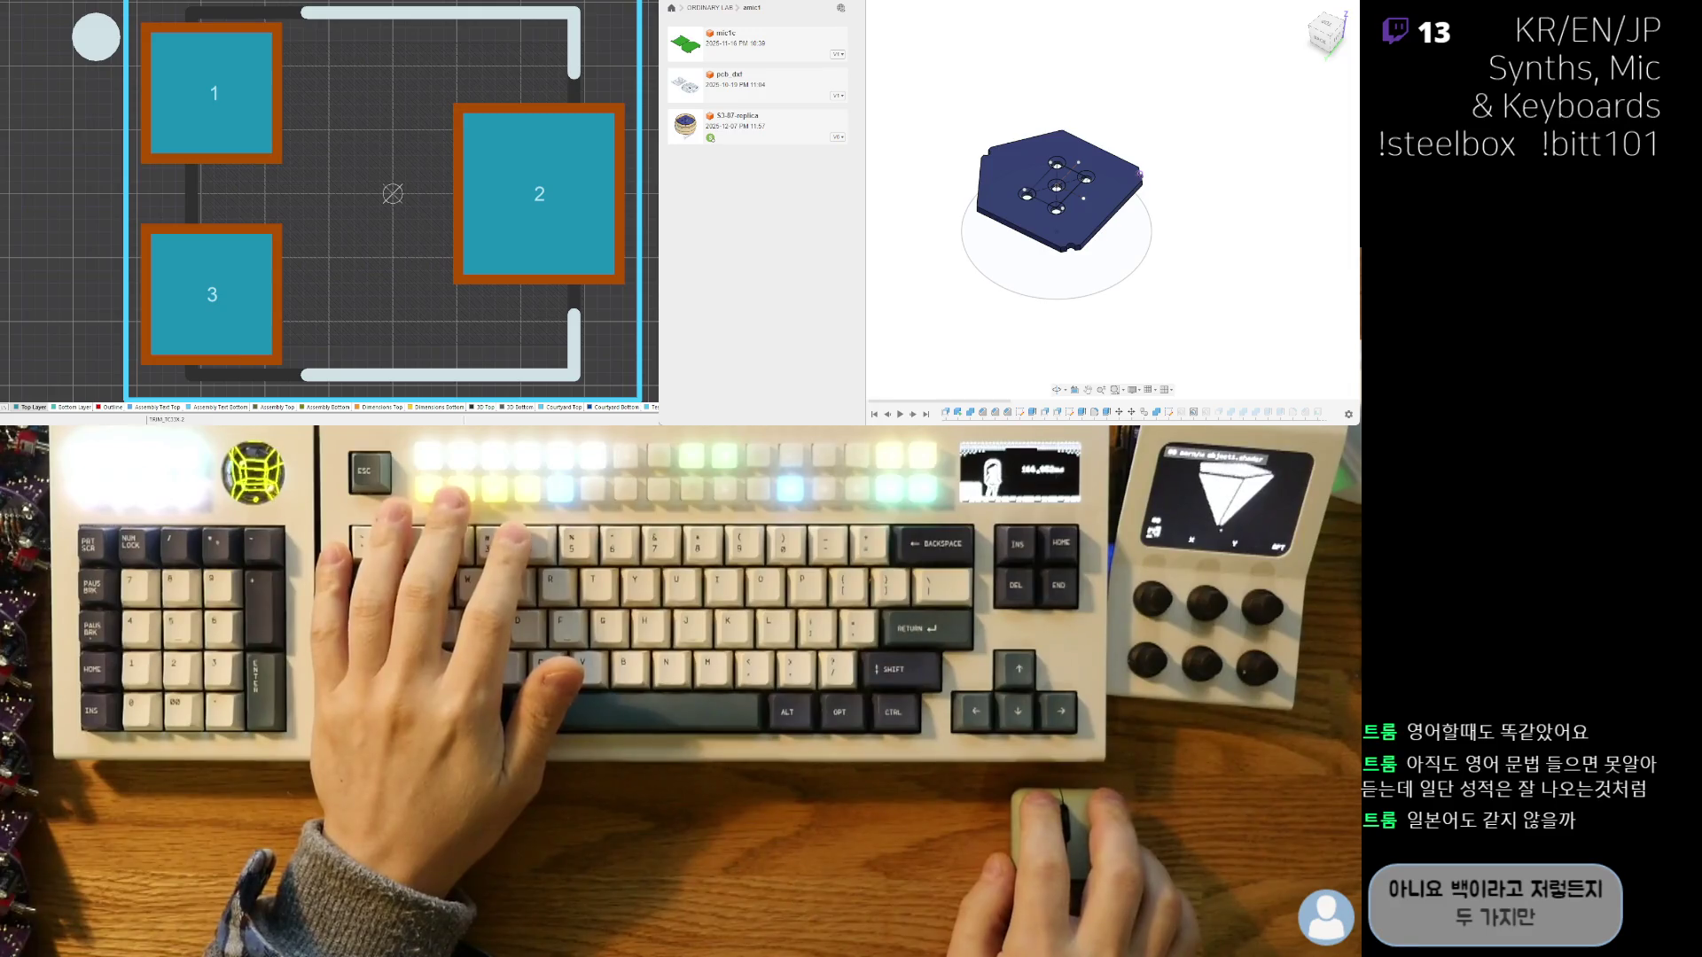
- Move past the three-pad footprint to the potentiometer symbol and frame it in view
key("ctrl+z")
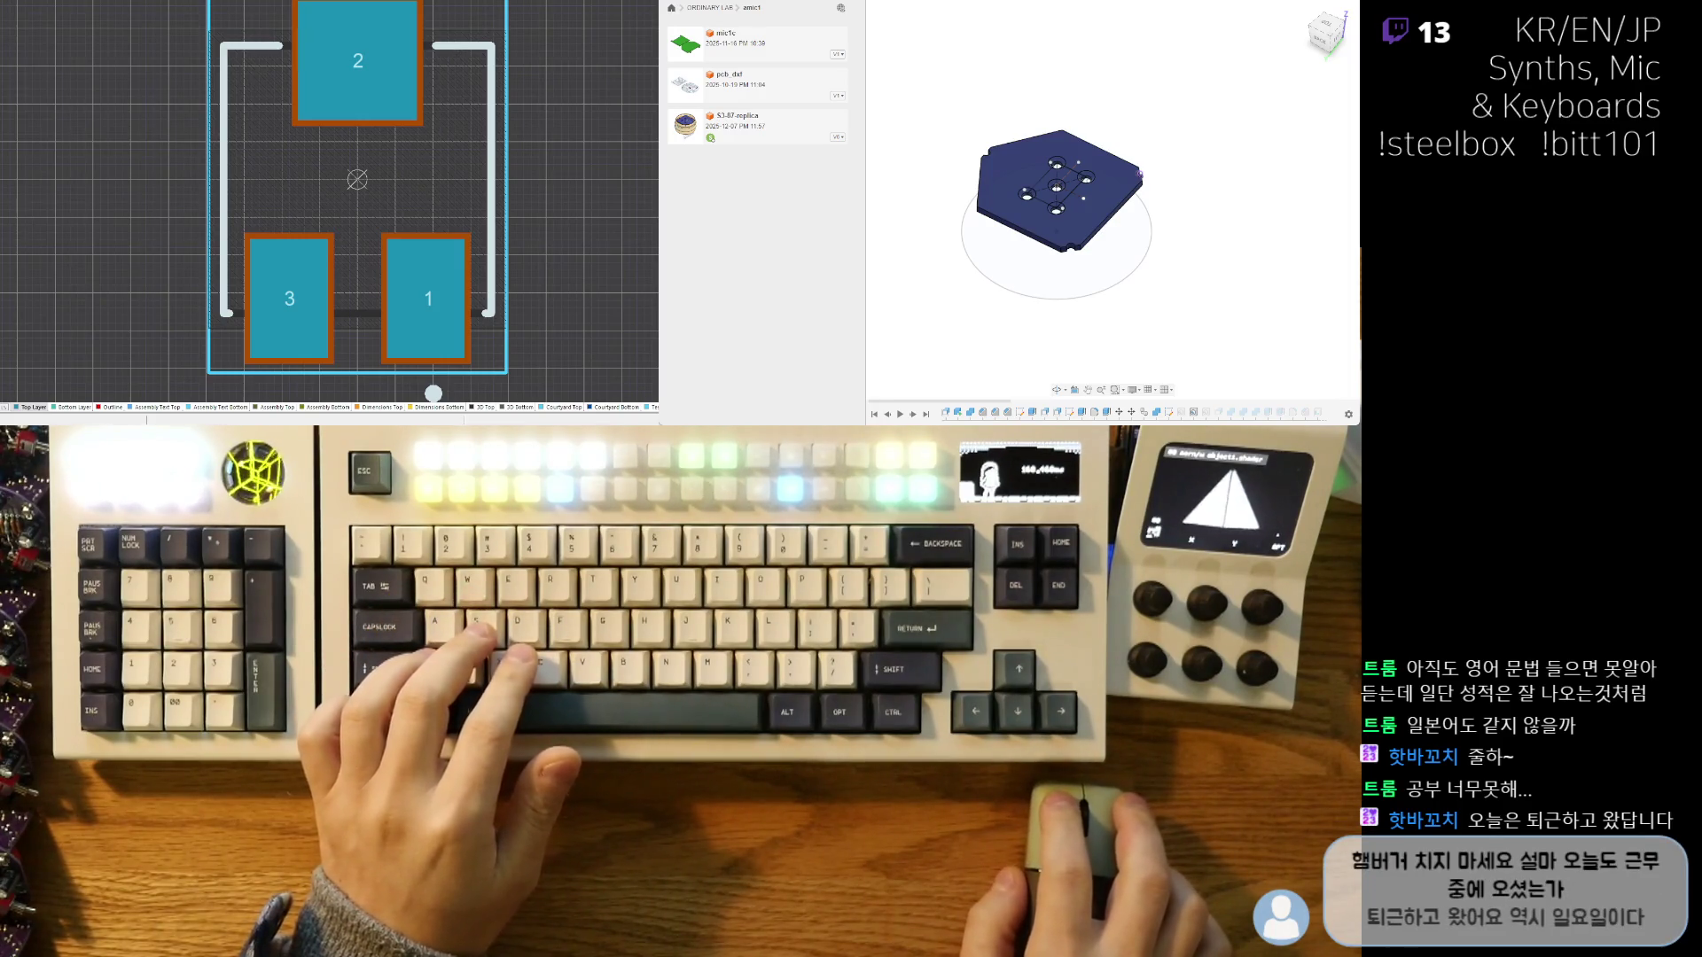
key("ctrl+Tab")
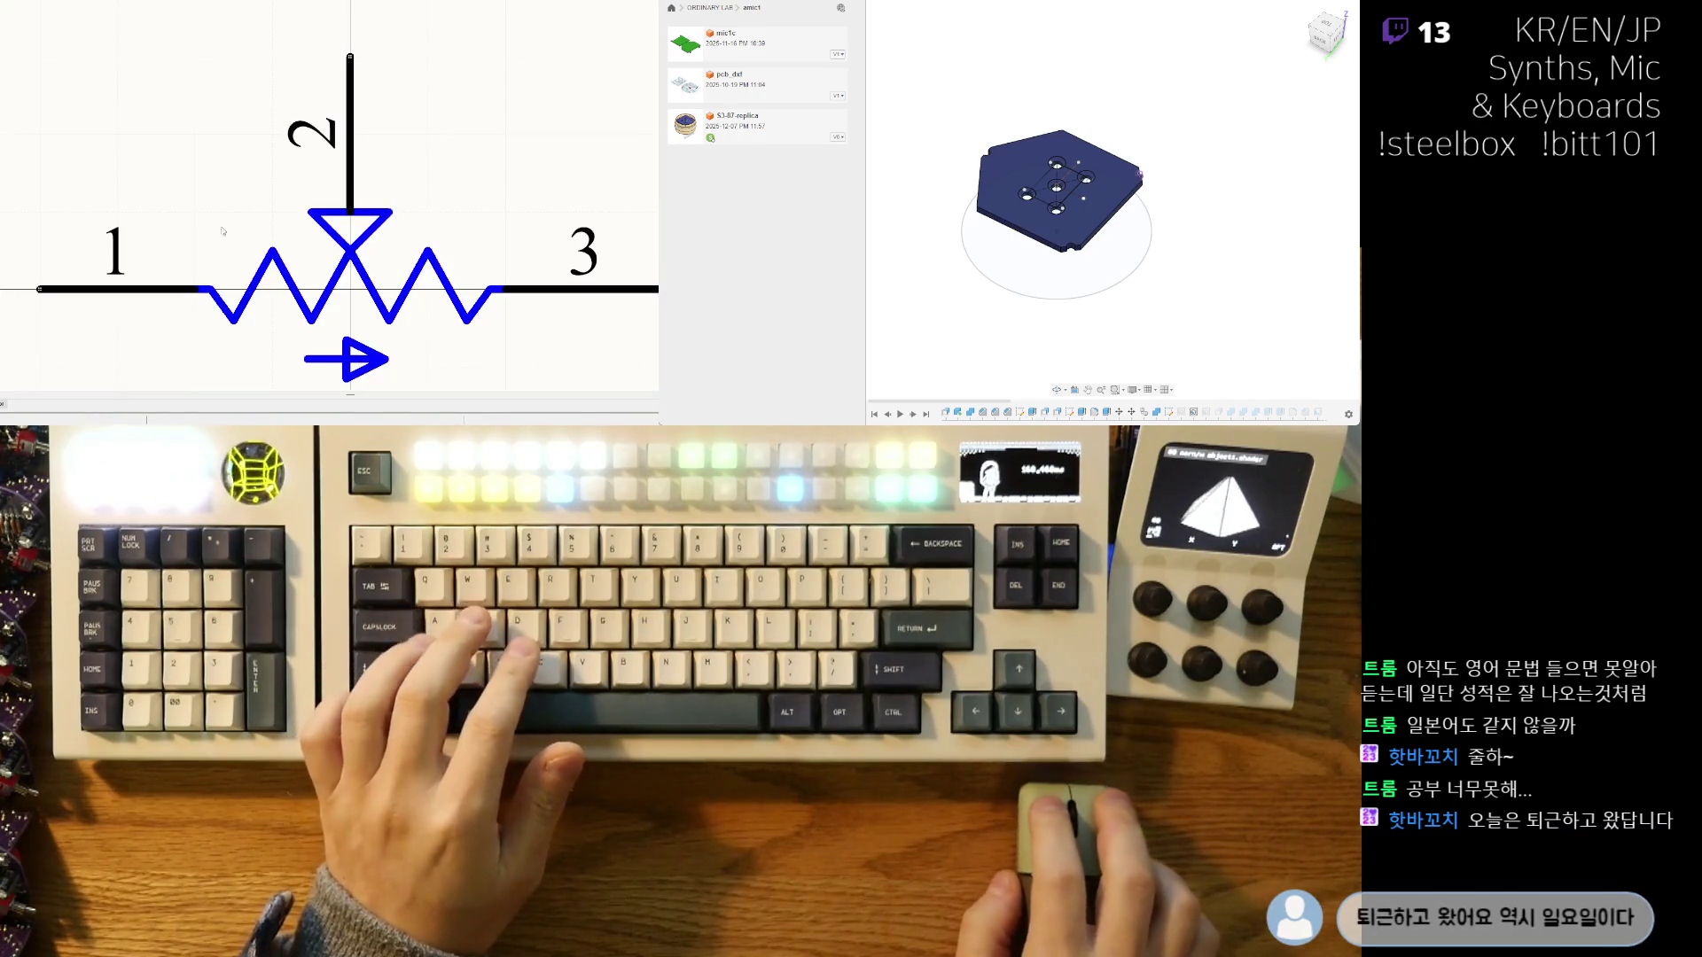
scroll(153, 264, "down", 3)
scroll(153, 264, "up", 2)
scroll(152, 264, "down", 2)
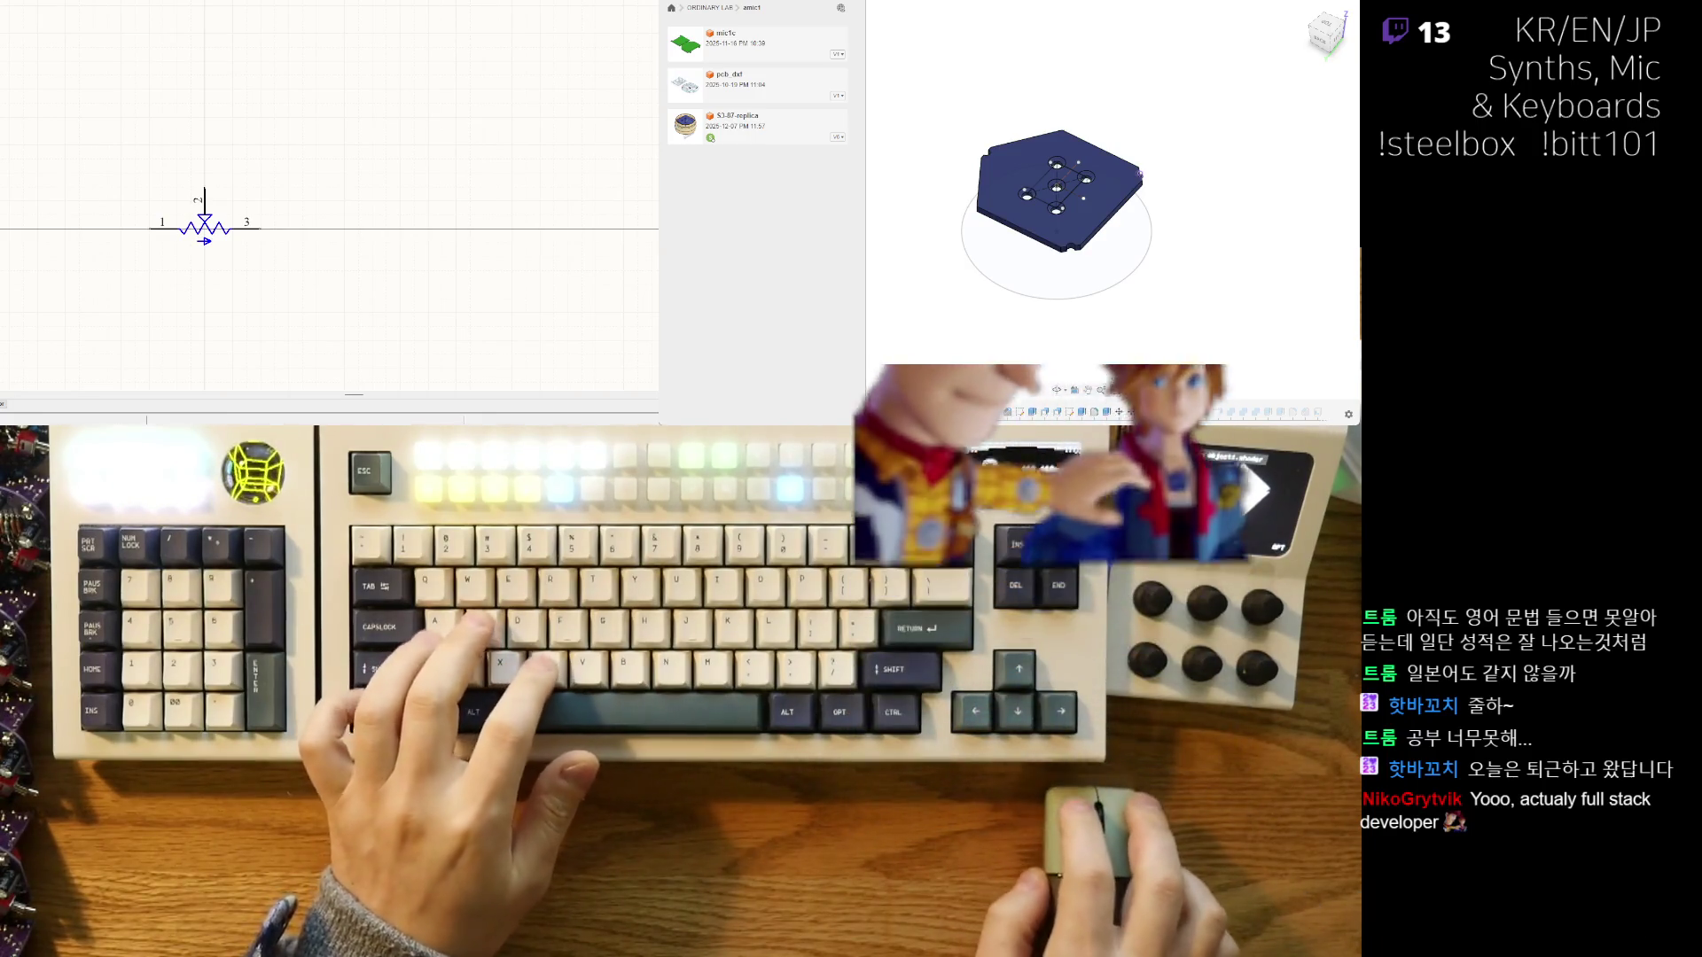
scroll(174, 218, "up", 5)
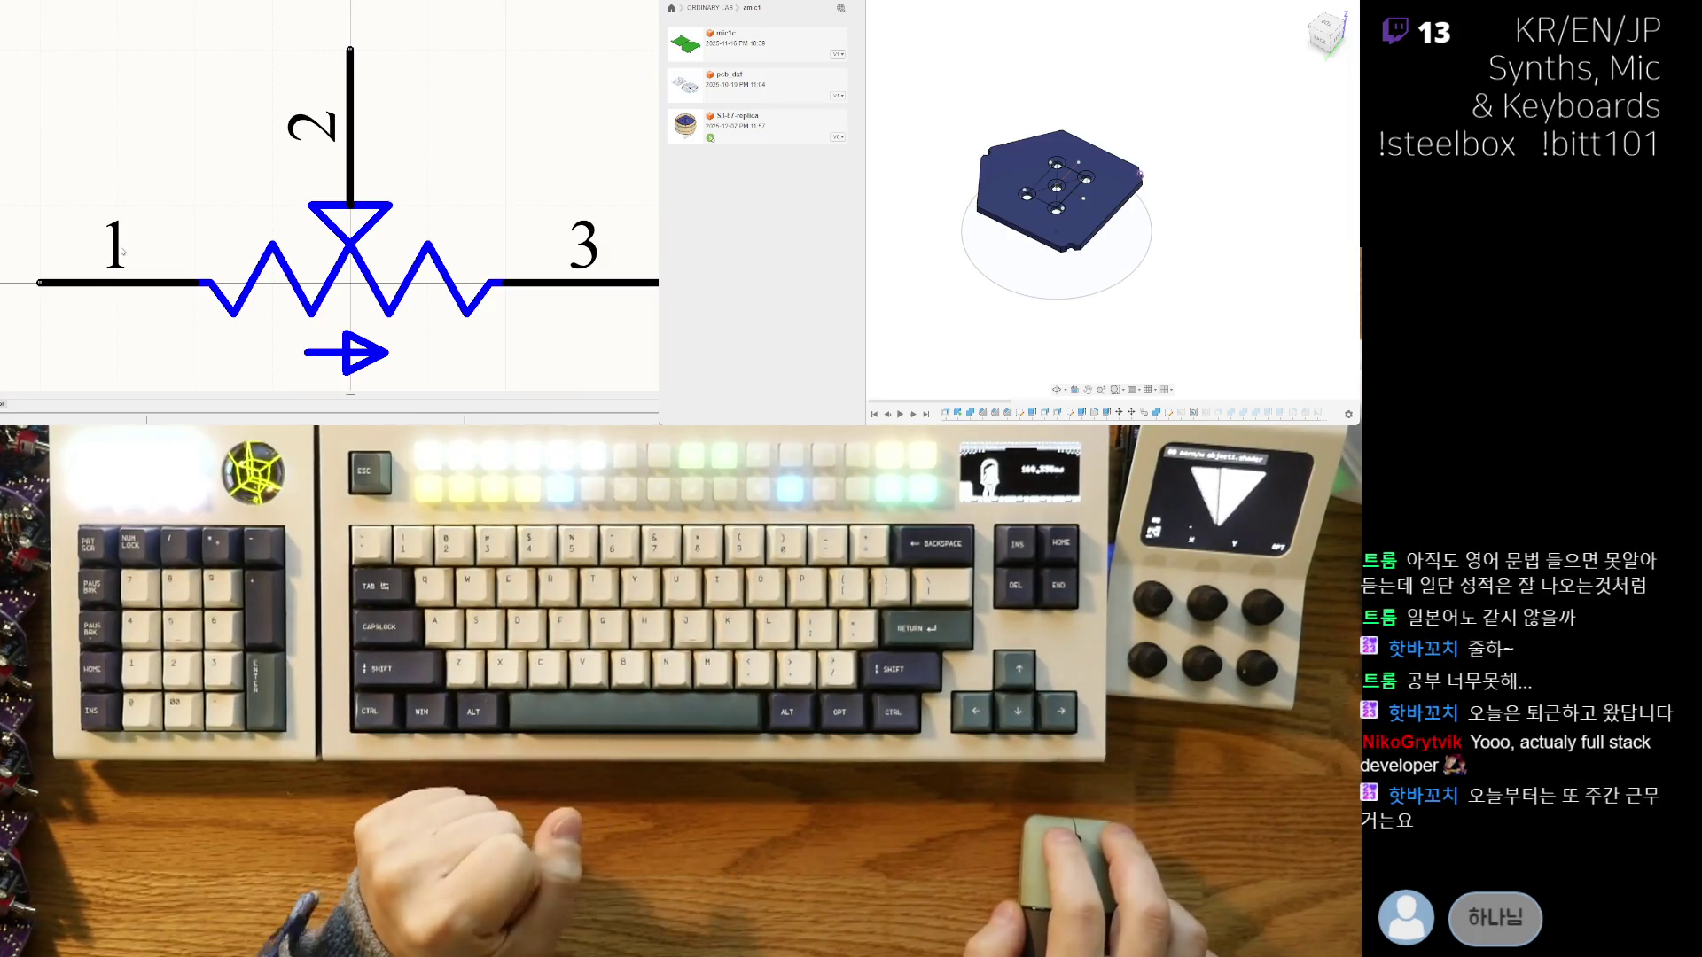
scroll(208, 214, "down", 2)
scroll(159, 221, "down", 2)
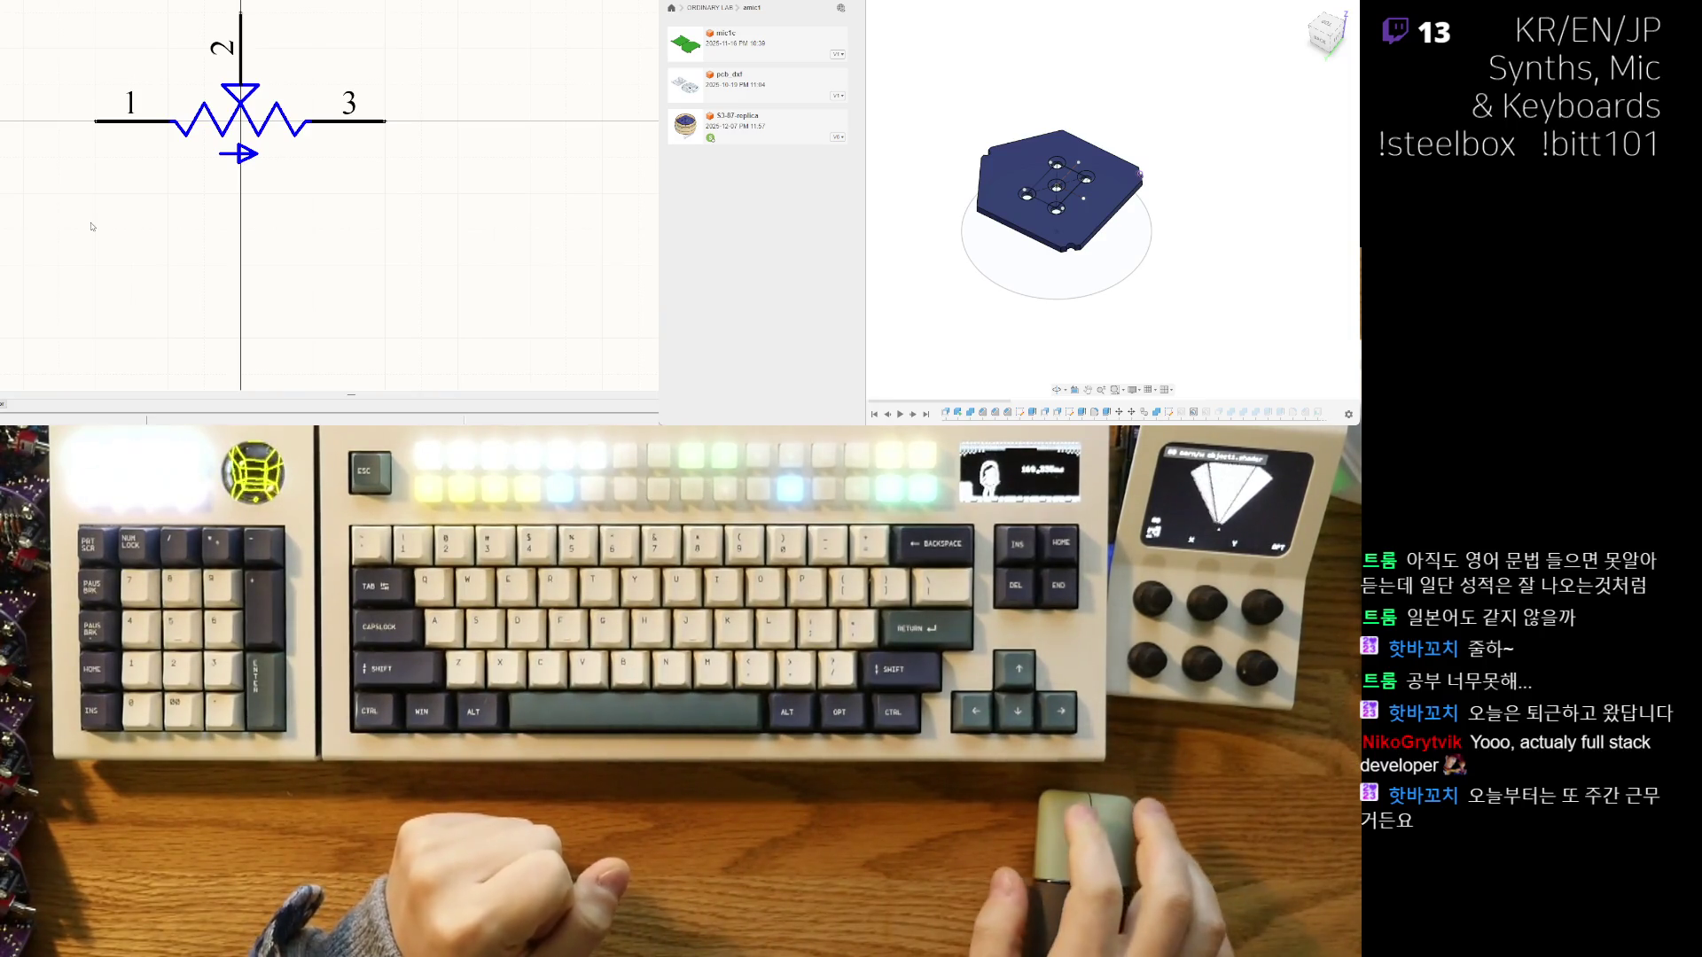
middle_click_drag(97, 224, 109, 297)
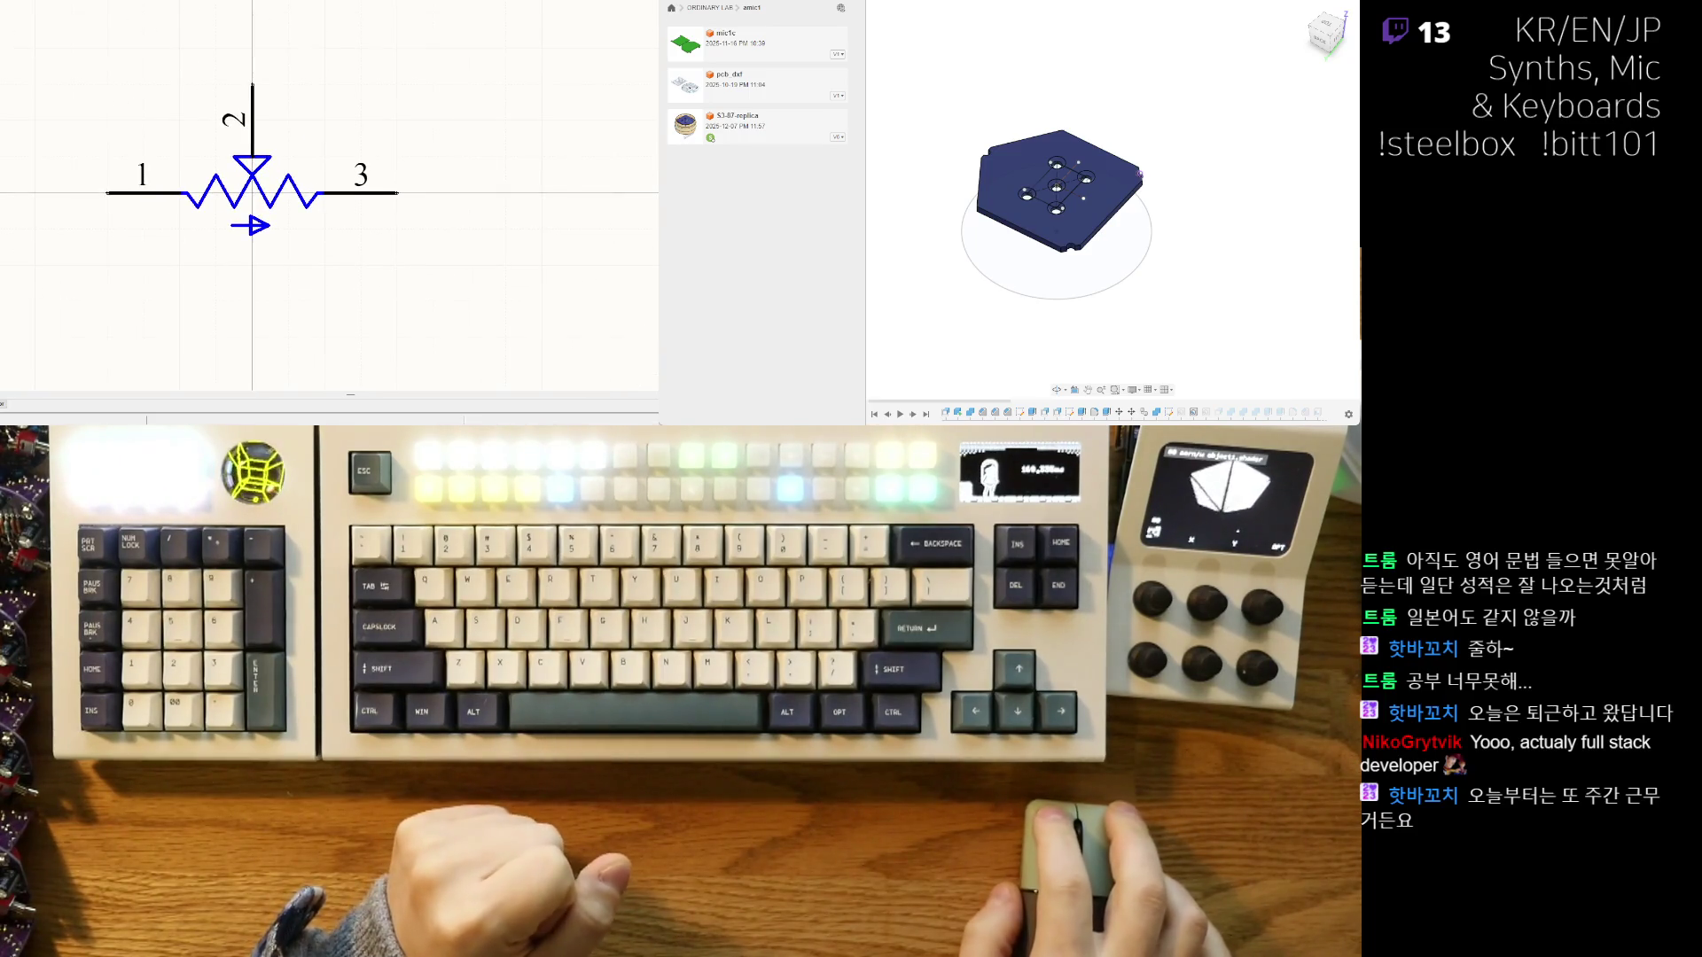
- Jump through the SCH Library list with c then r to the R? trimmer potentiometer
type("c")
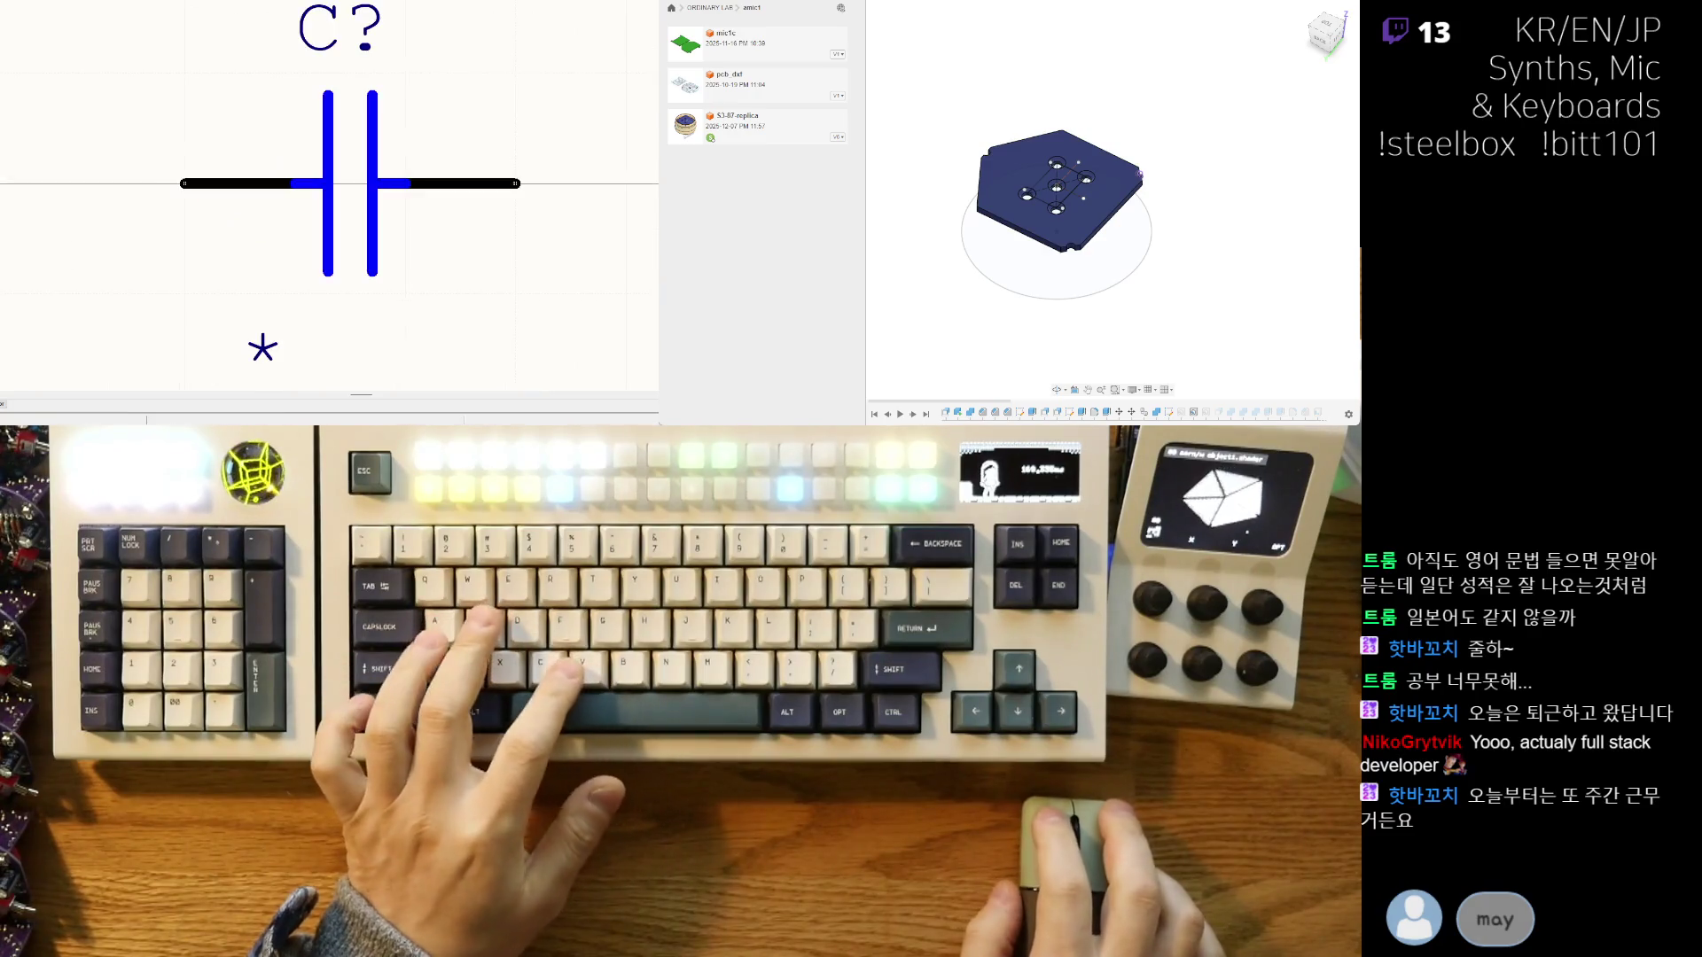
scroll(105, 245, "down", 1)
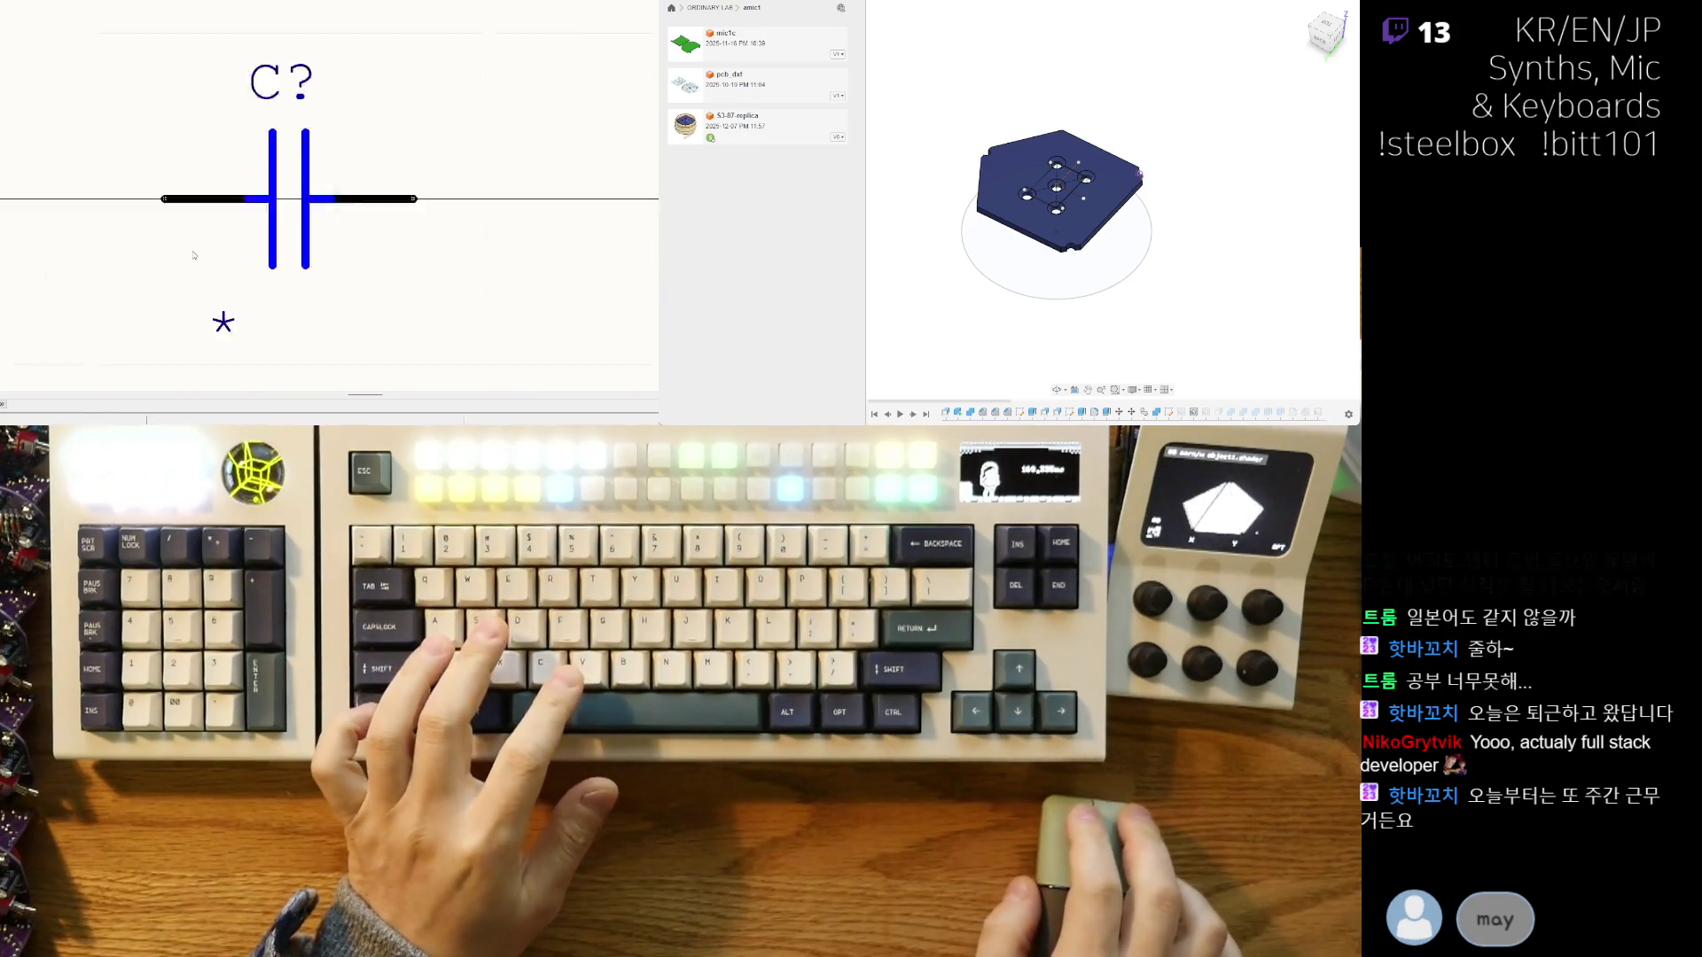
scroll(193, 256, "down", 3)
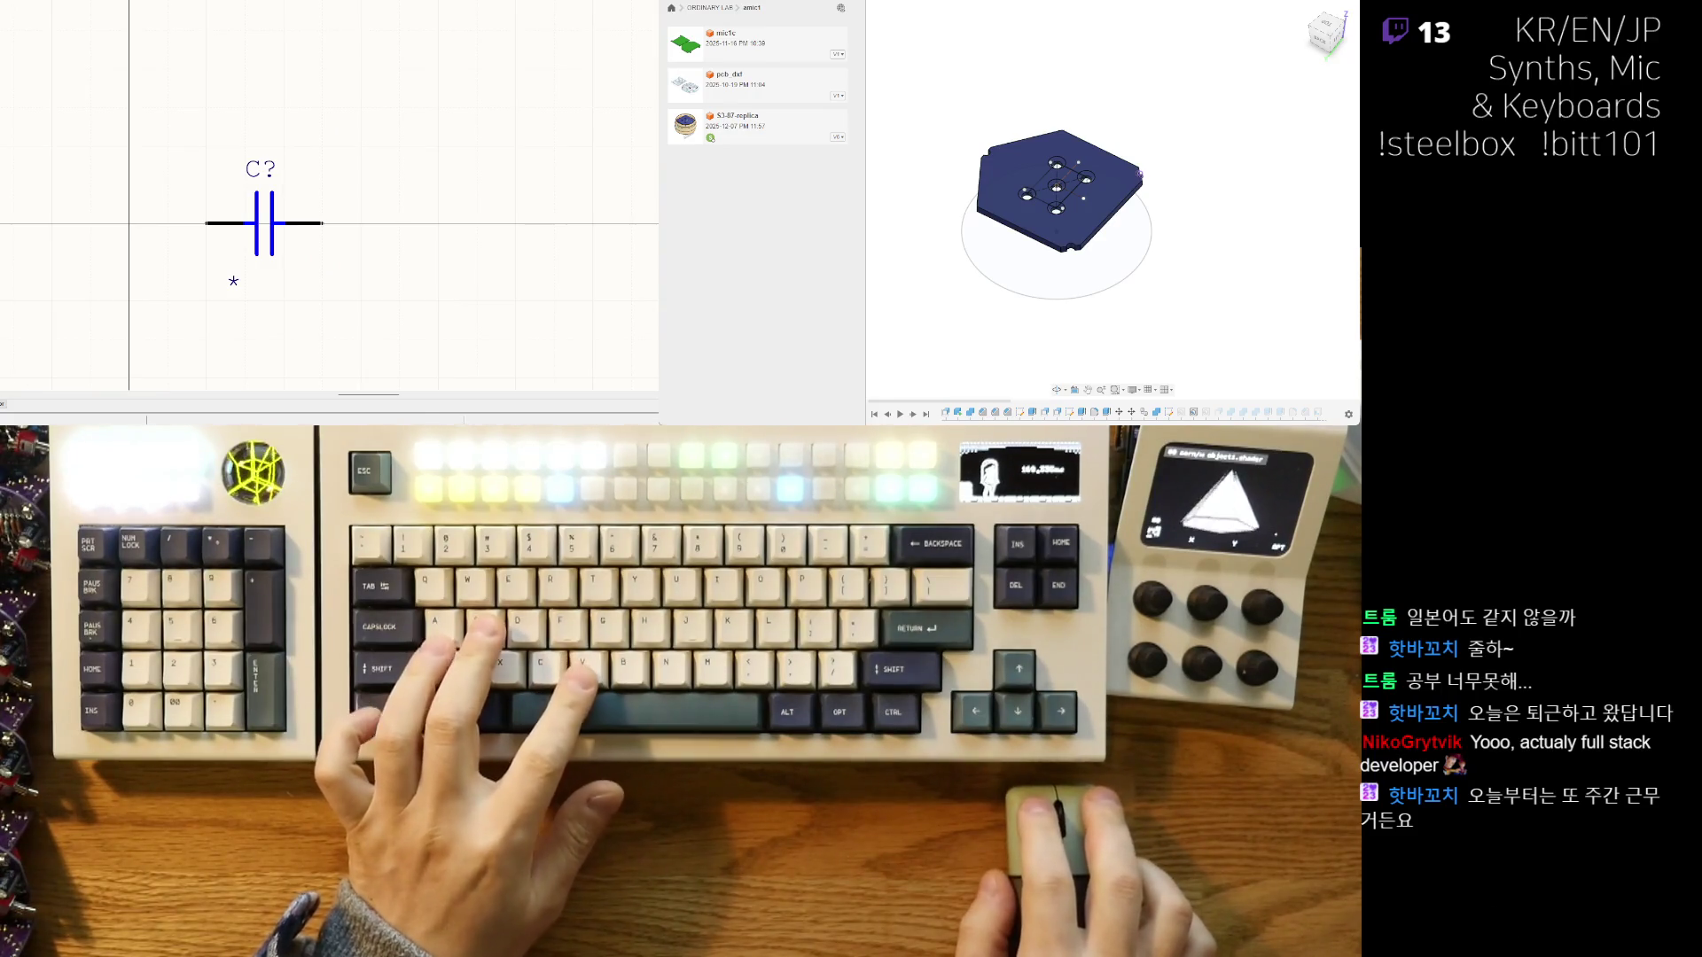
type("r")
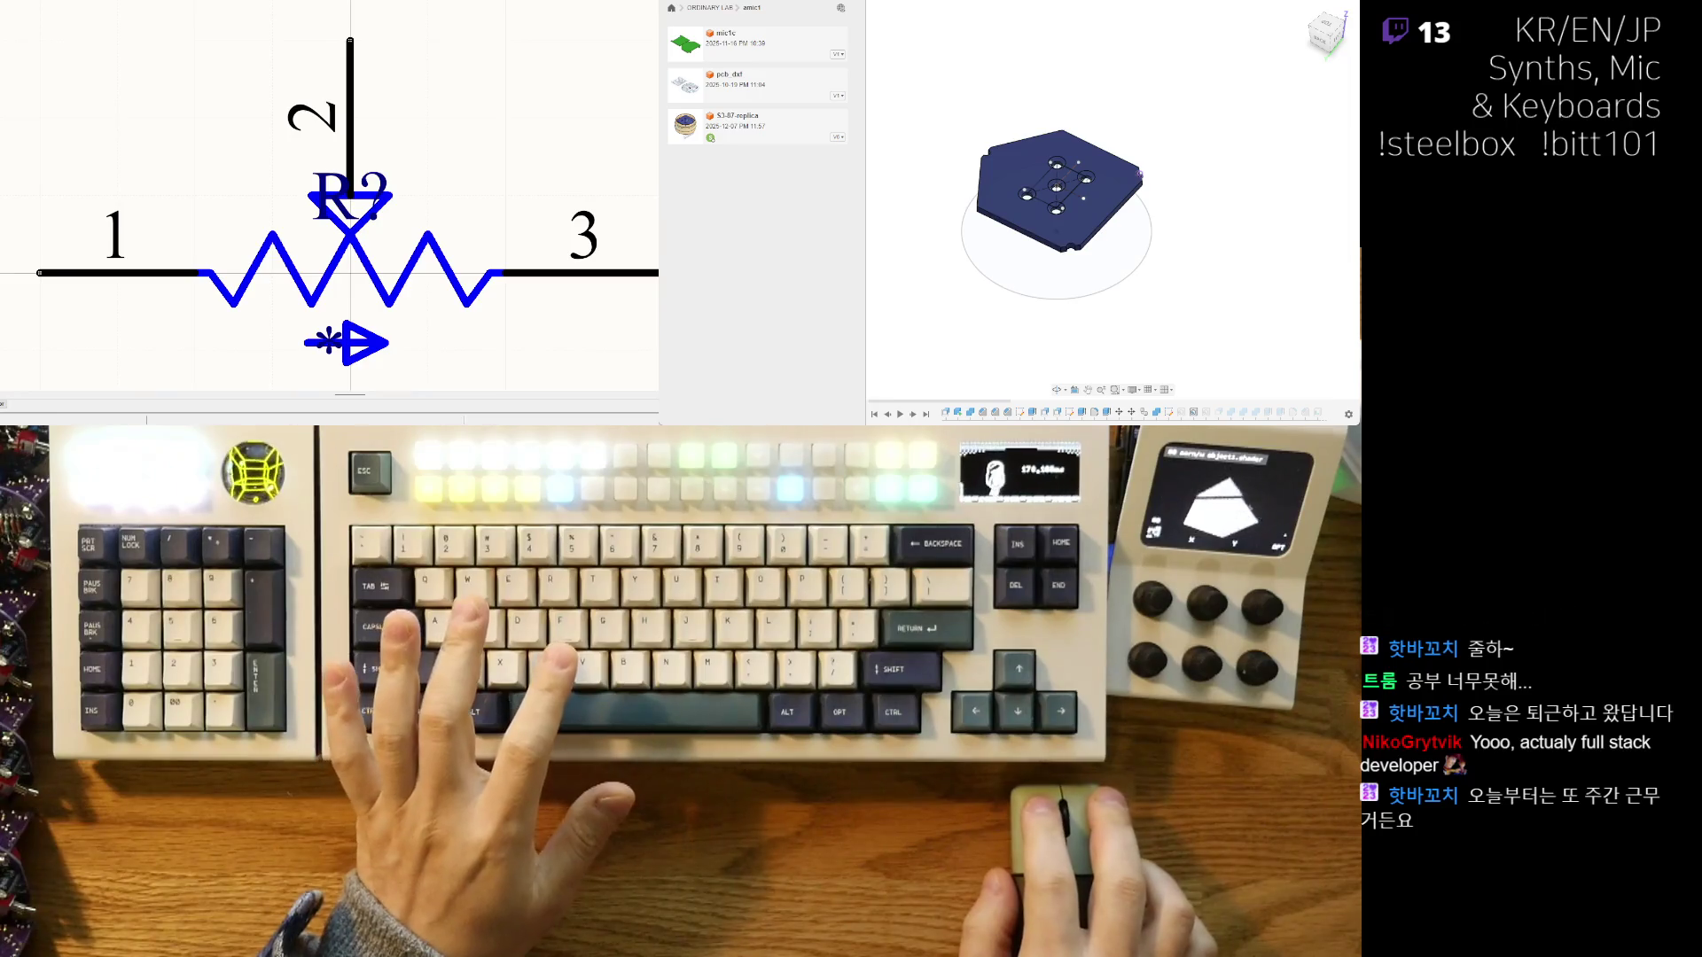
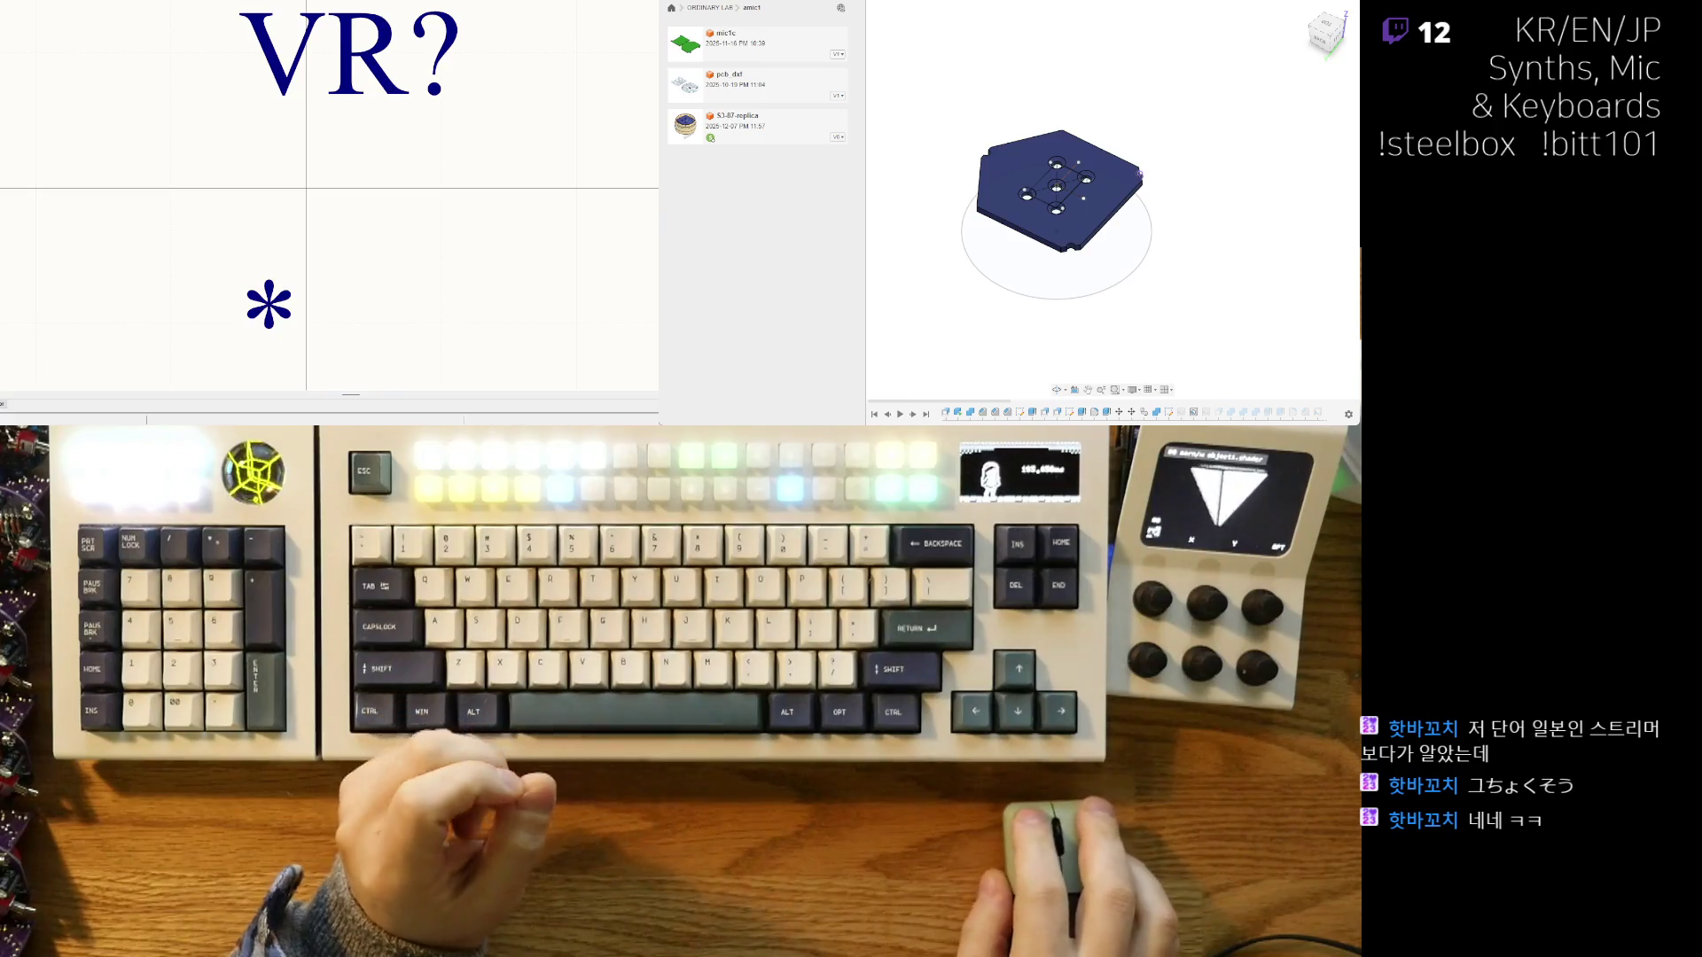
- Cancel the floating potentiometer placement, then fit and zoom to show the VR? wiper and pins 1–3
middle_click_drag(330, 195, 316, 201)
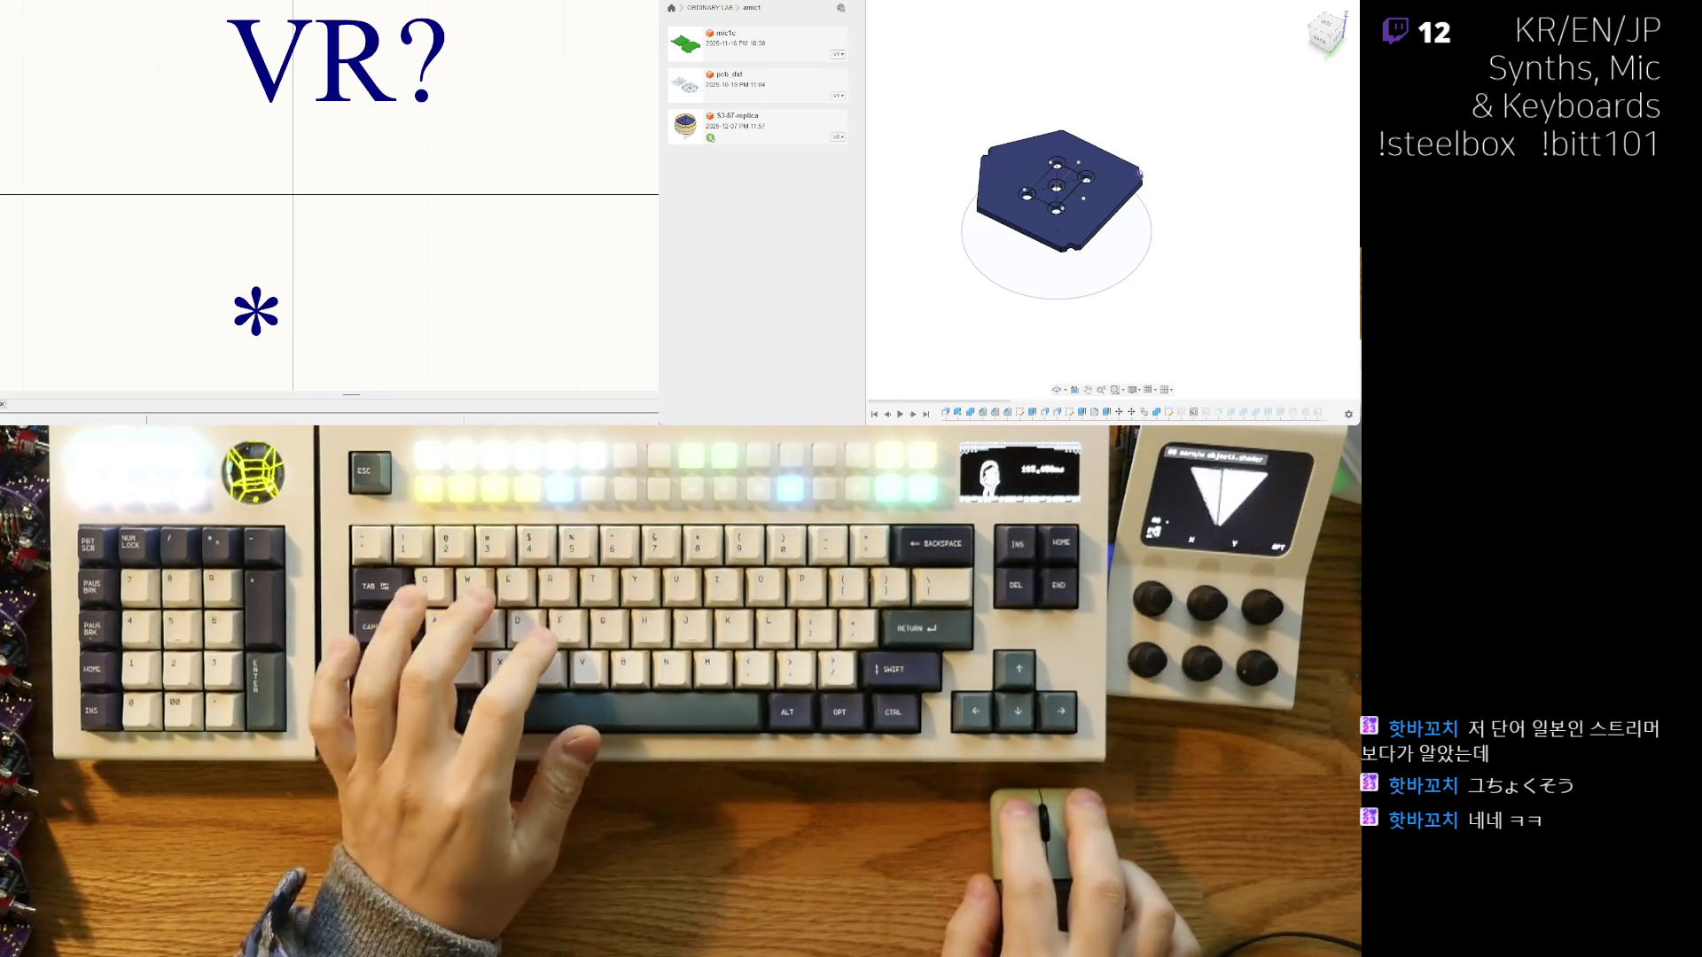
scroll(314, 231, "down", 3)
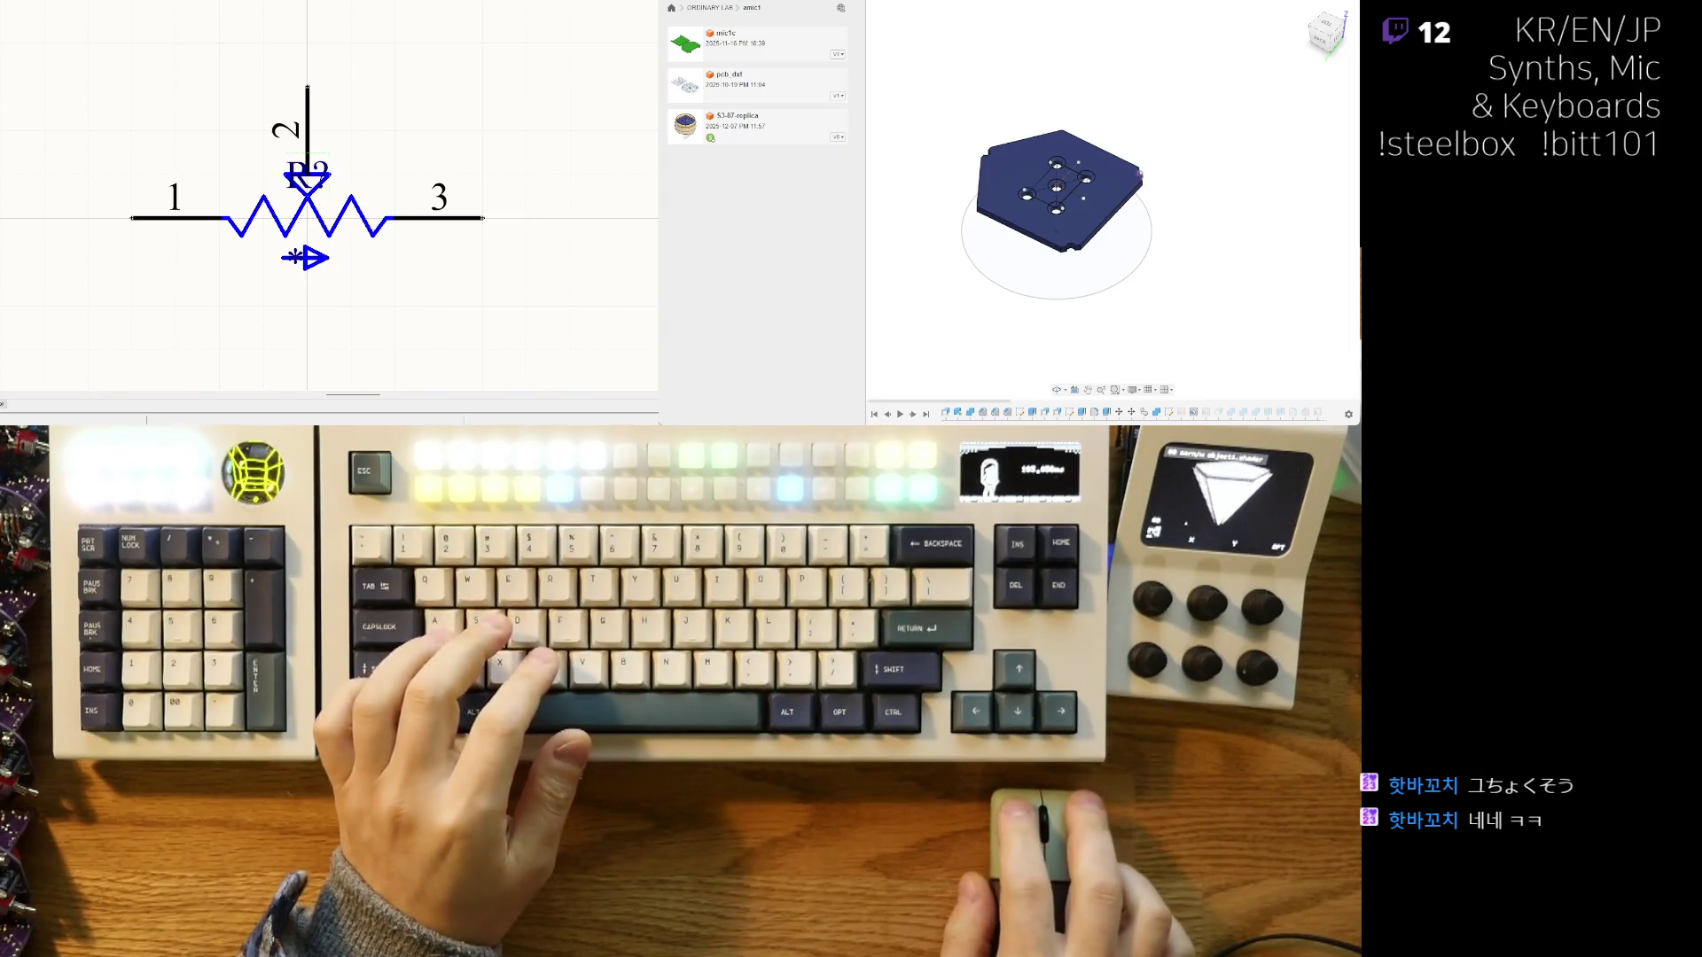
right_click(212, 107)
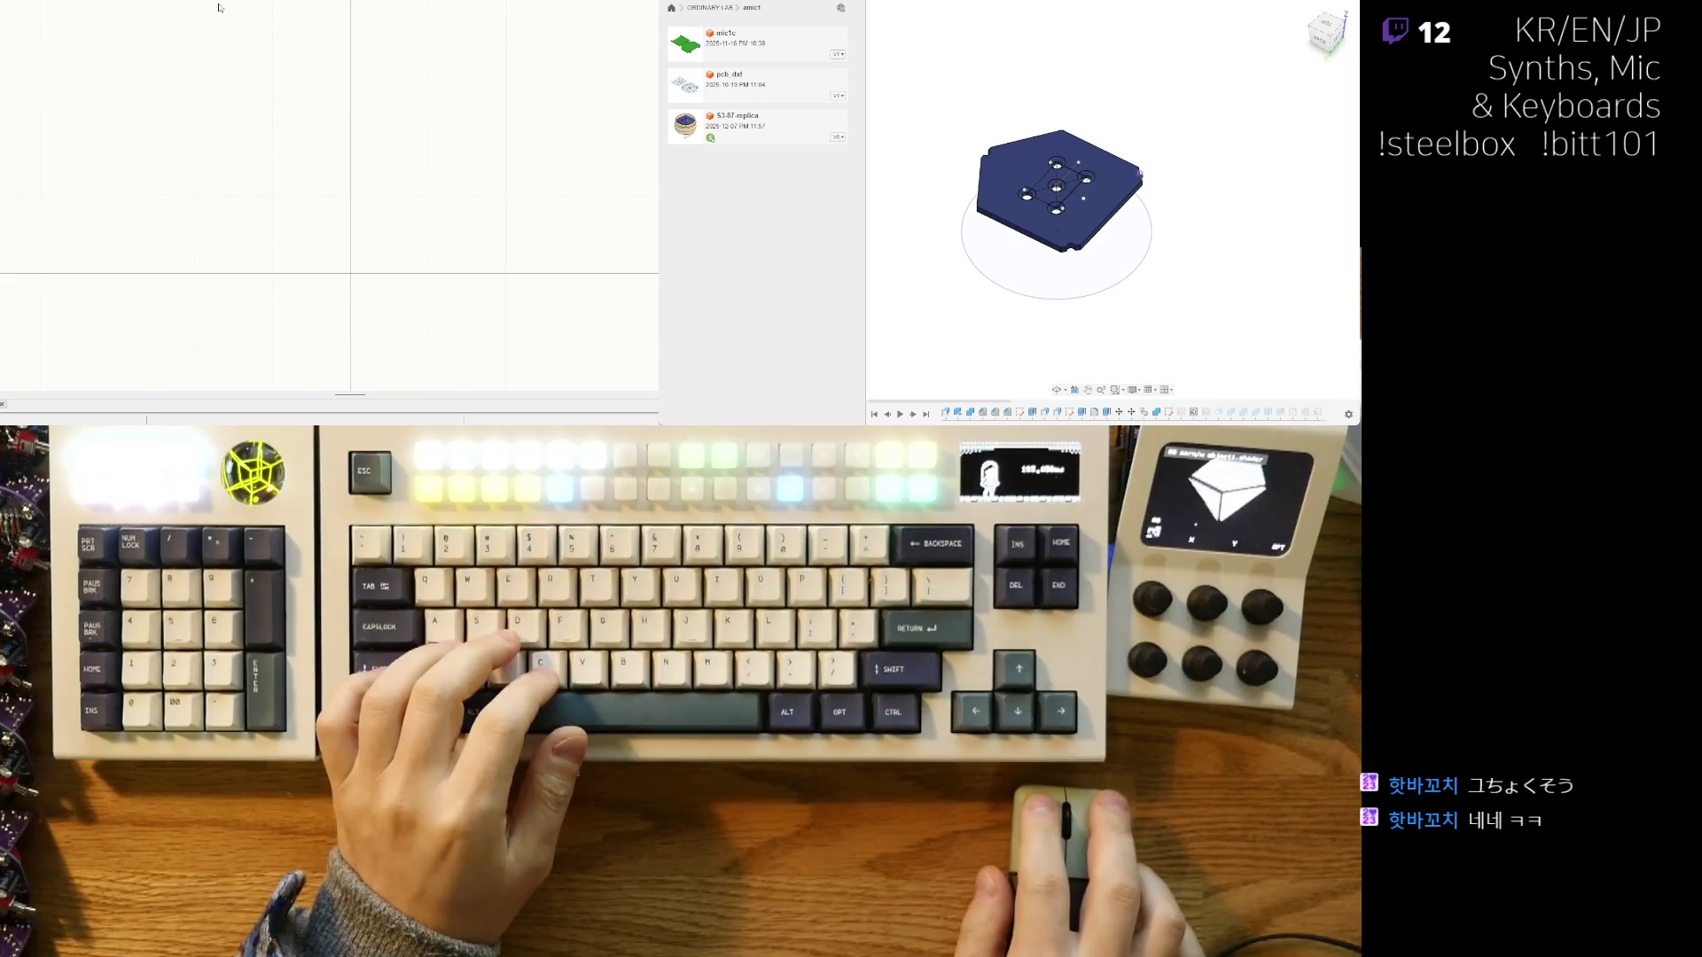
key("Home")
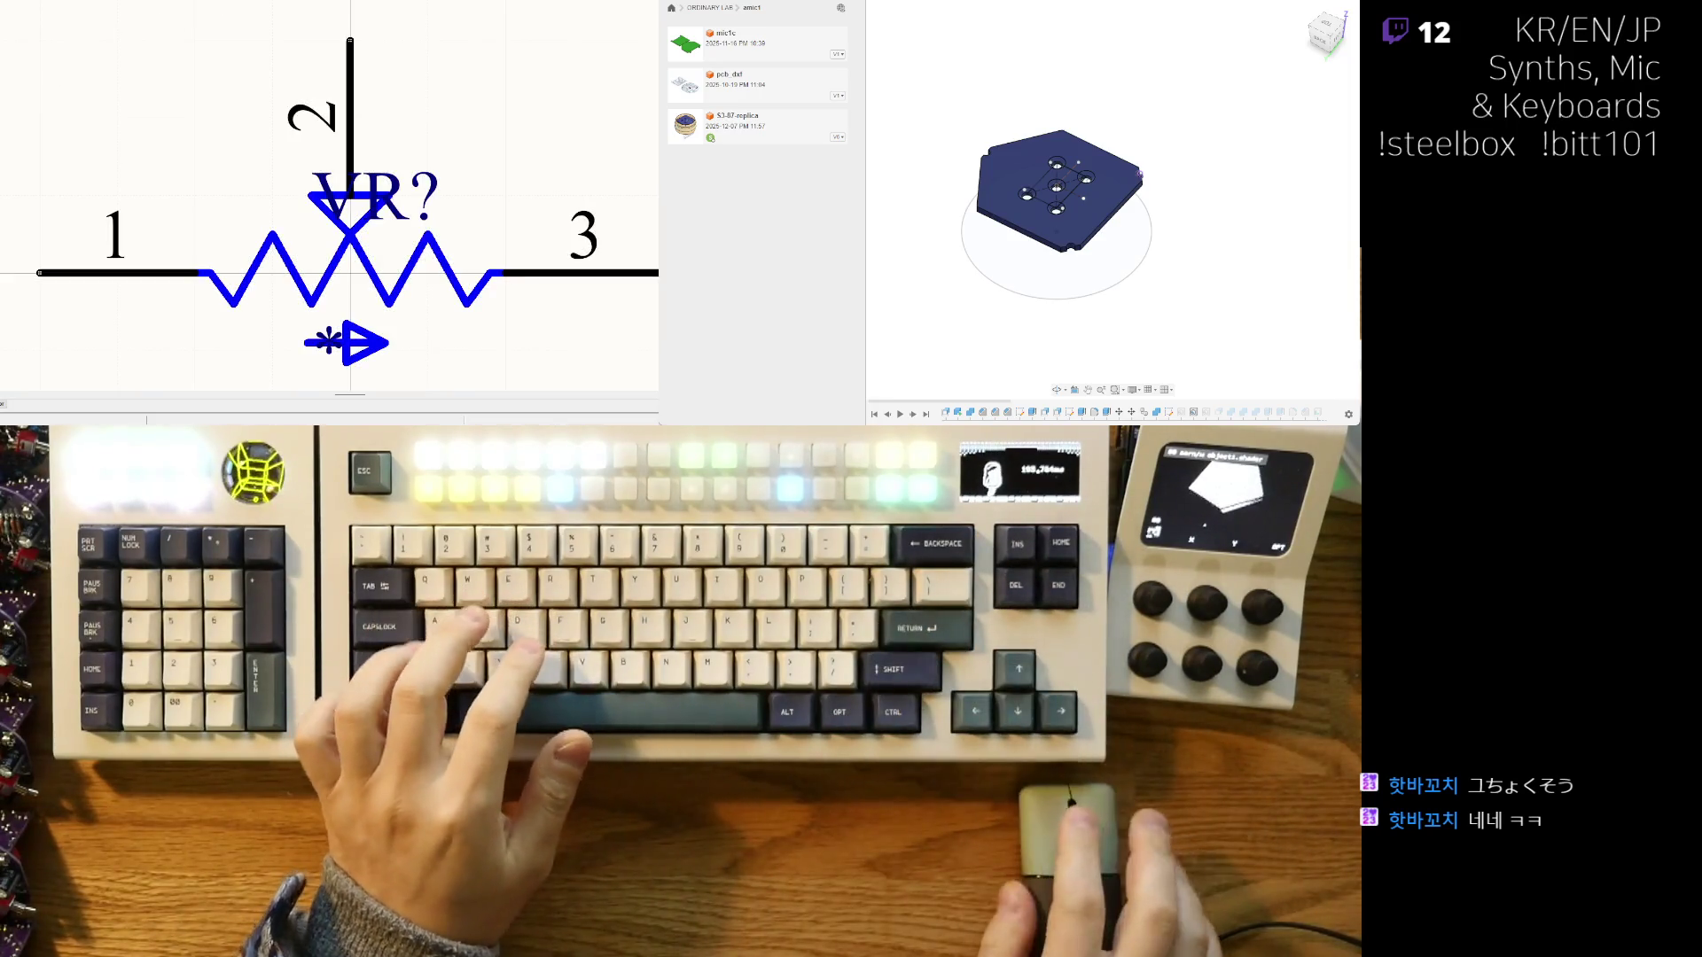
scroll(399, 185, "down", 3)
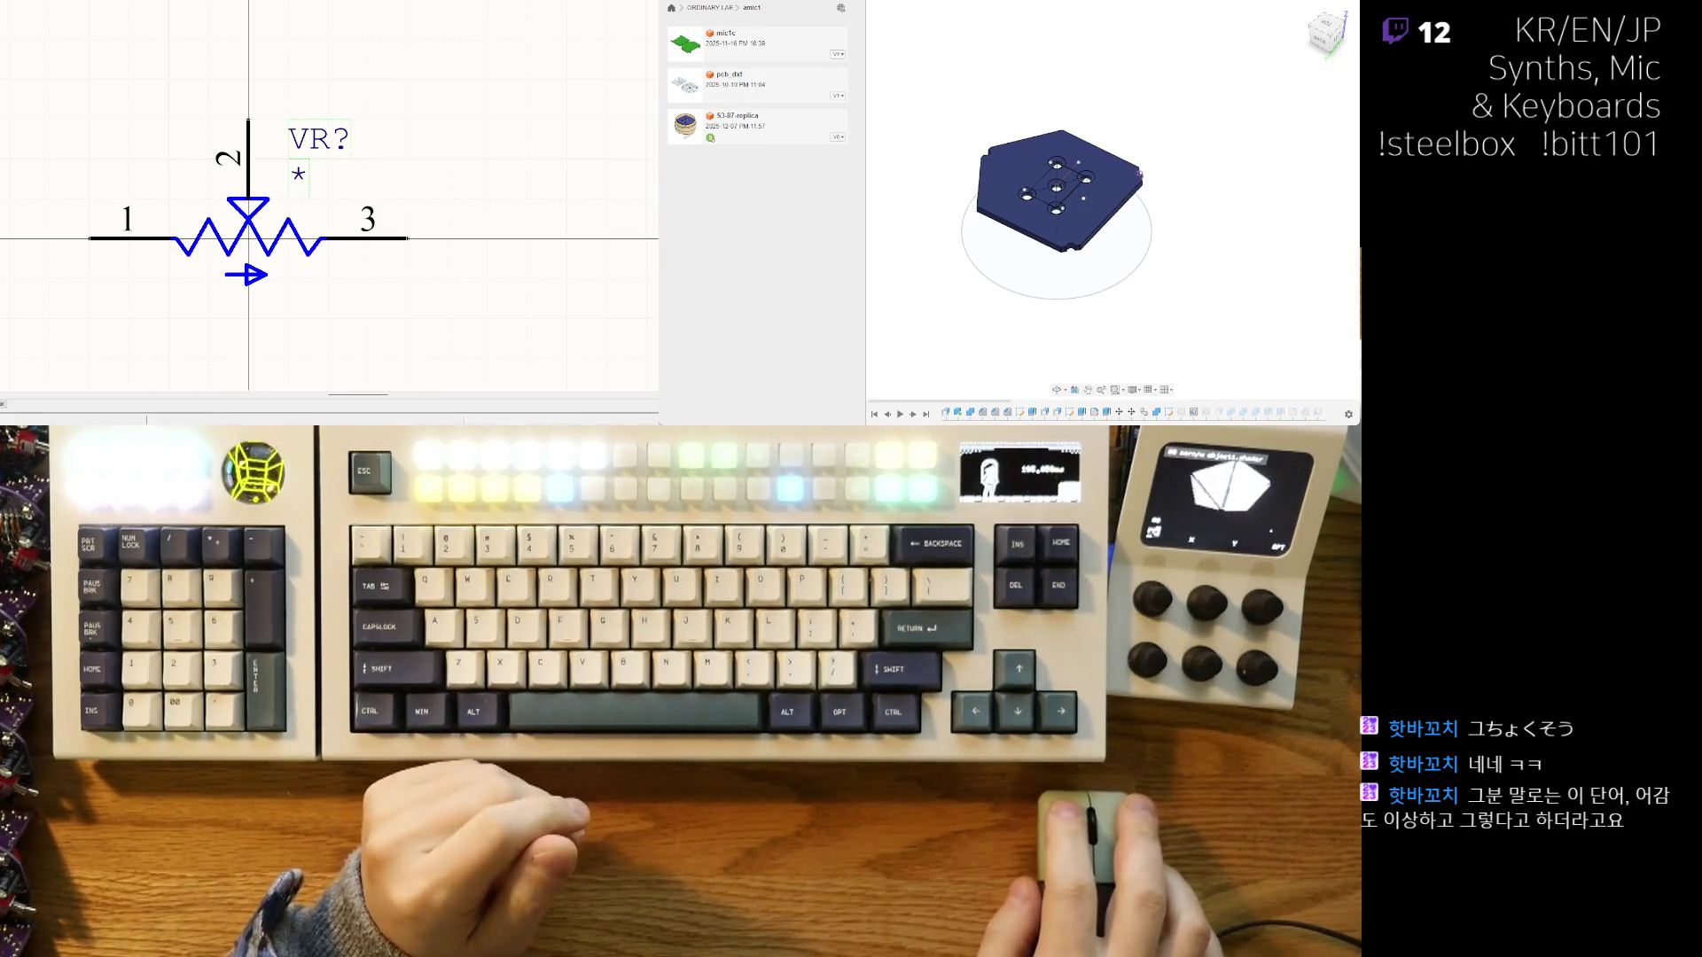
scroll(454, 142, "down", 1)
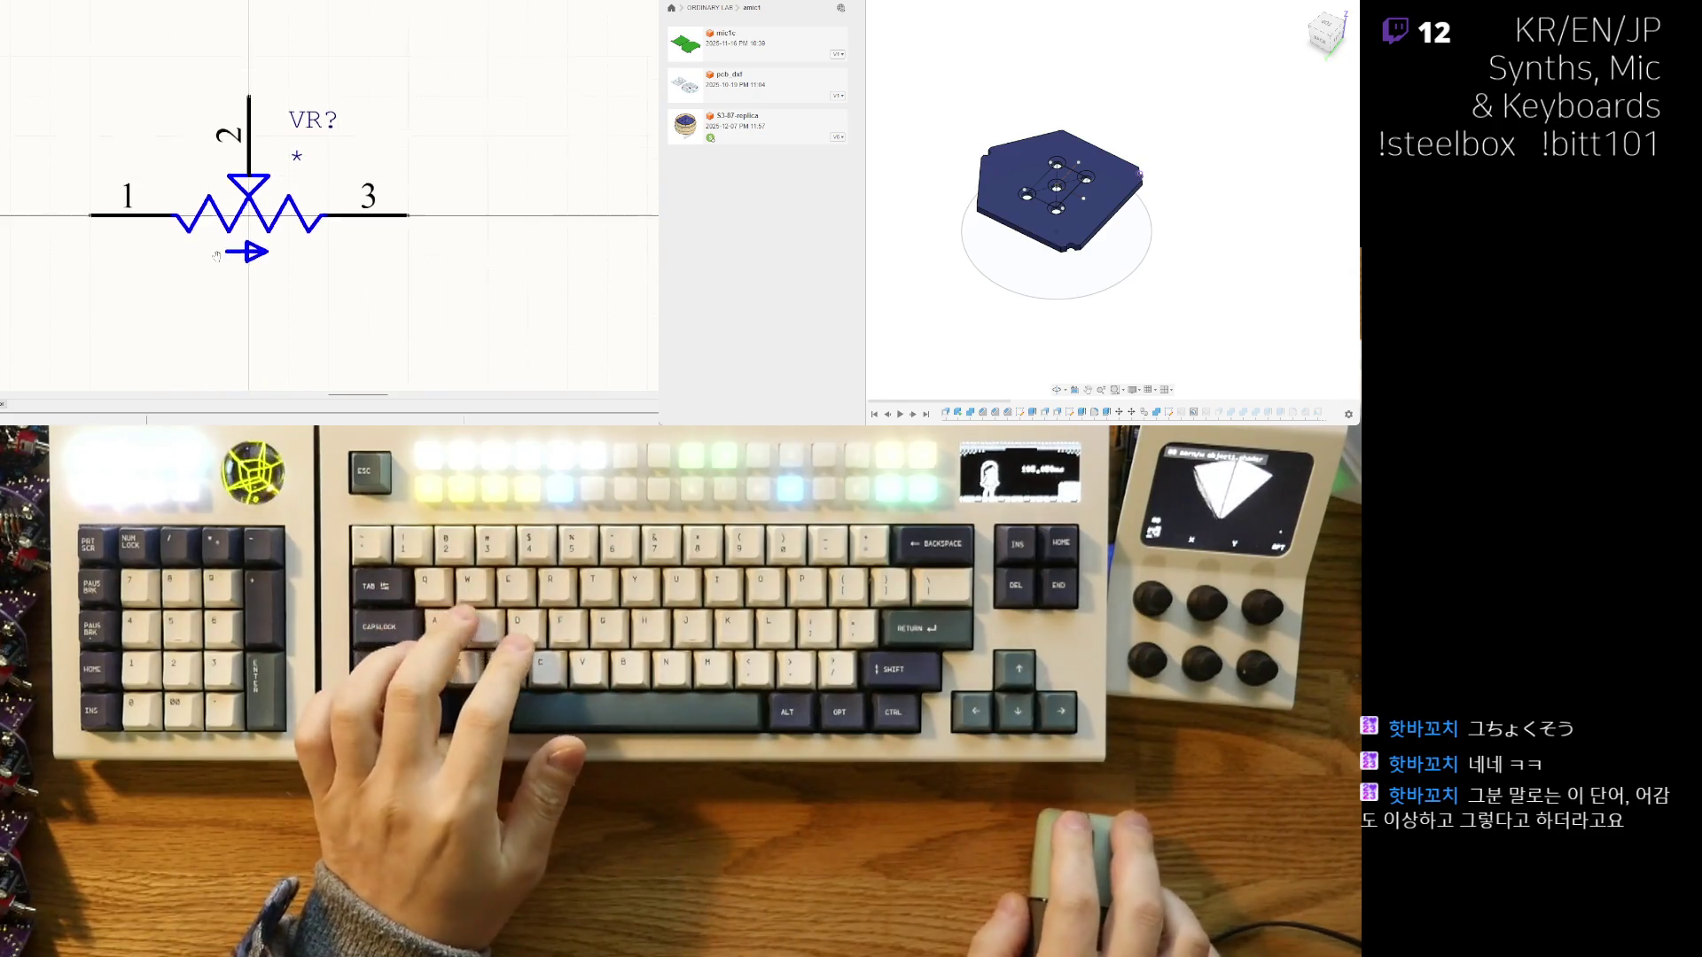
scroll(313, 64, "up", 3, "ctrl")
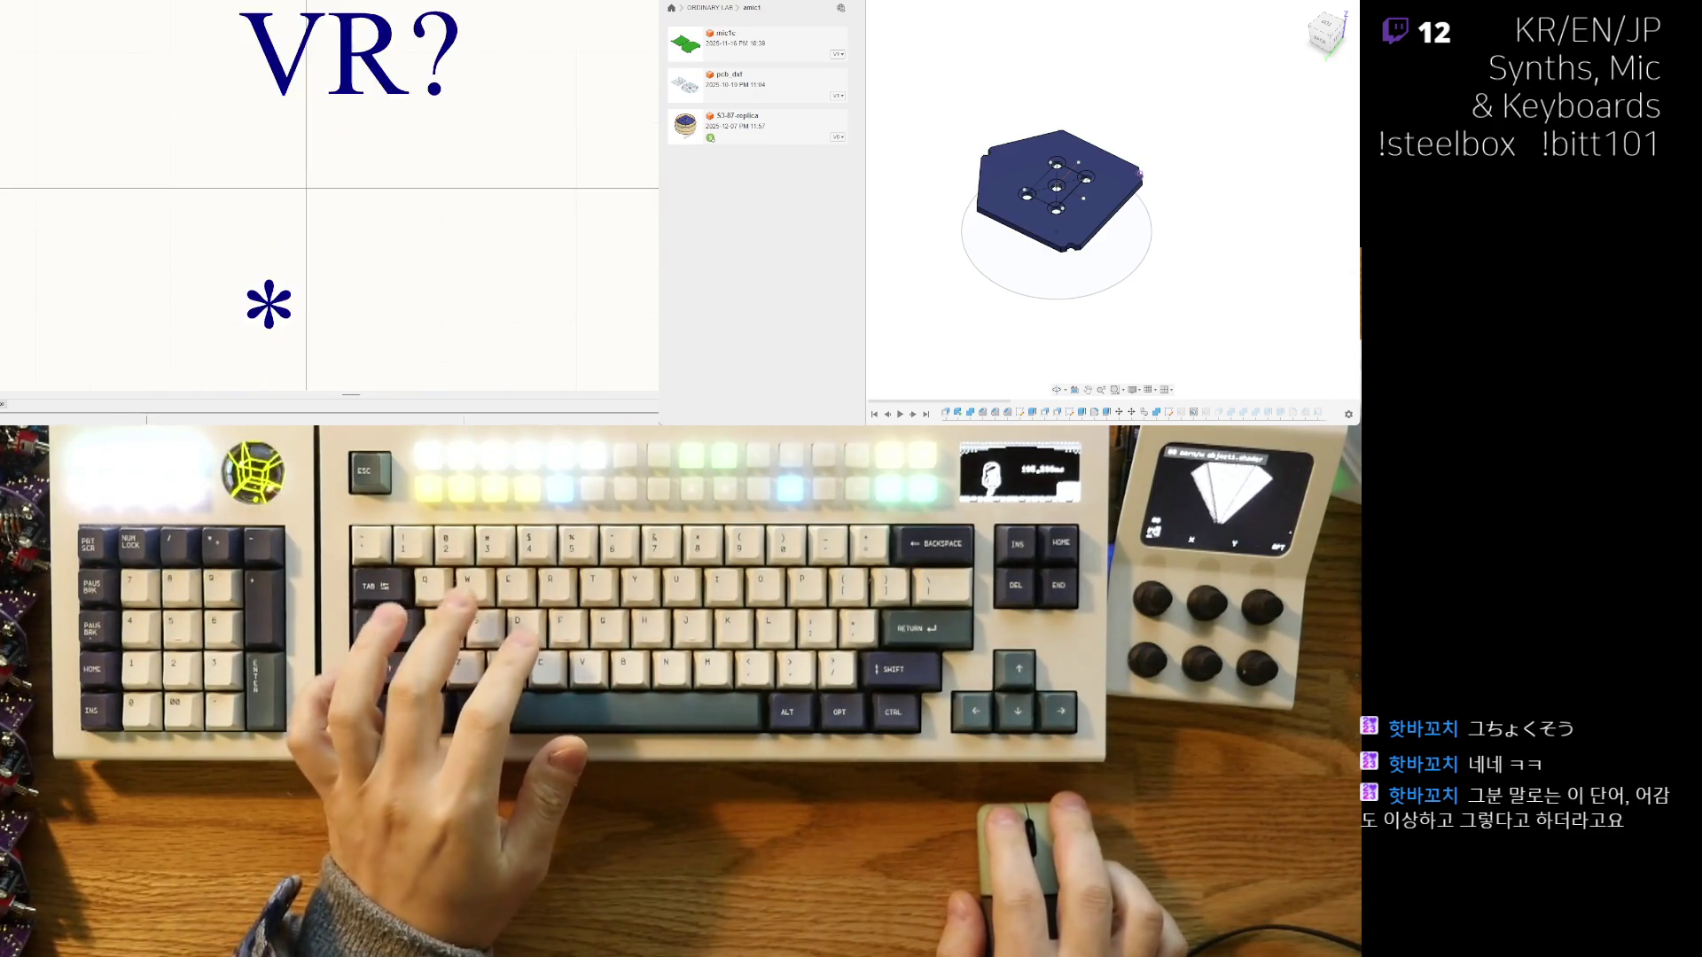
scroll(313, 64, "down", 2, "ctrl")
scroll(313, 64, "down", 2, "ctrl")
scroll(313, 64, "down", 1, "ctrl")
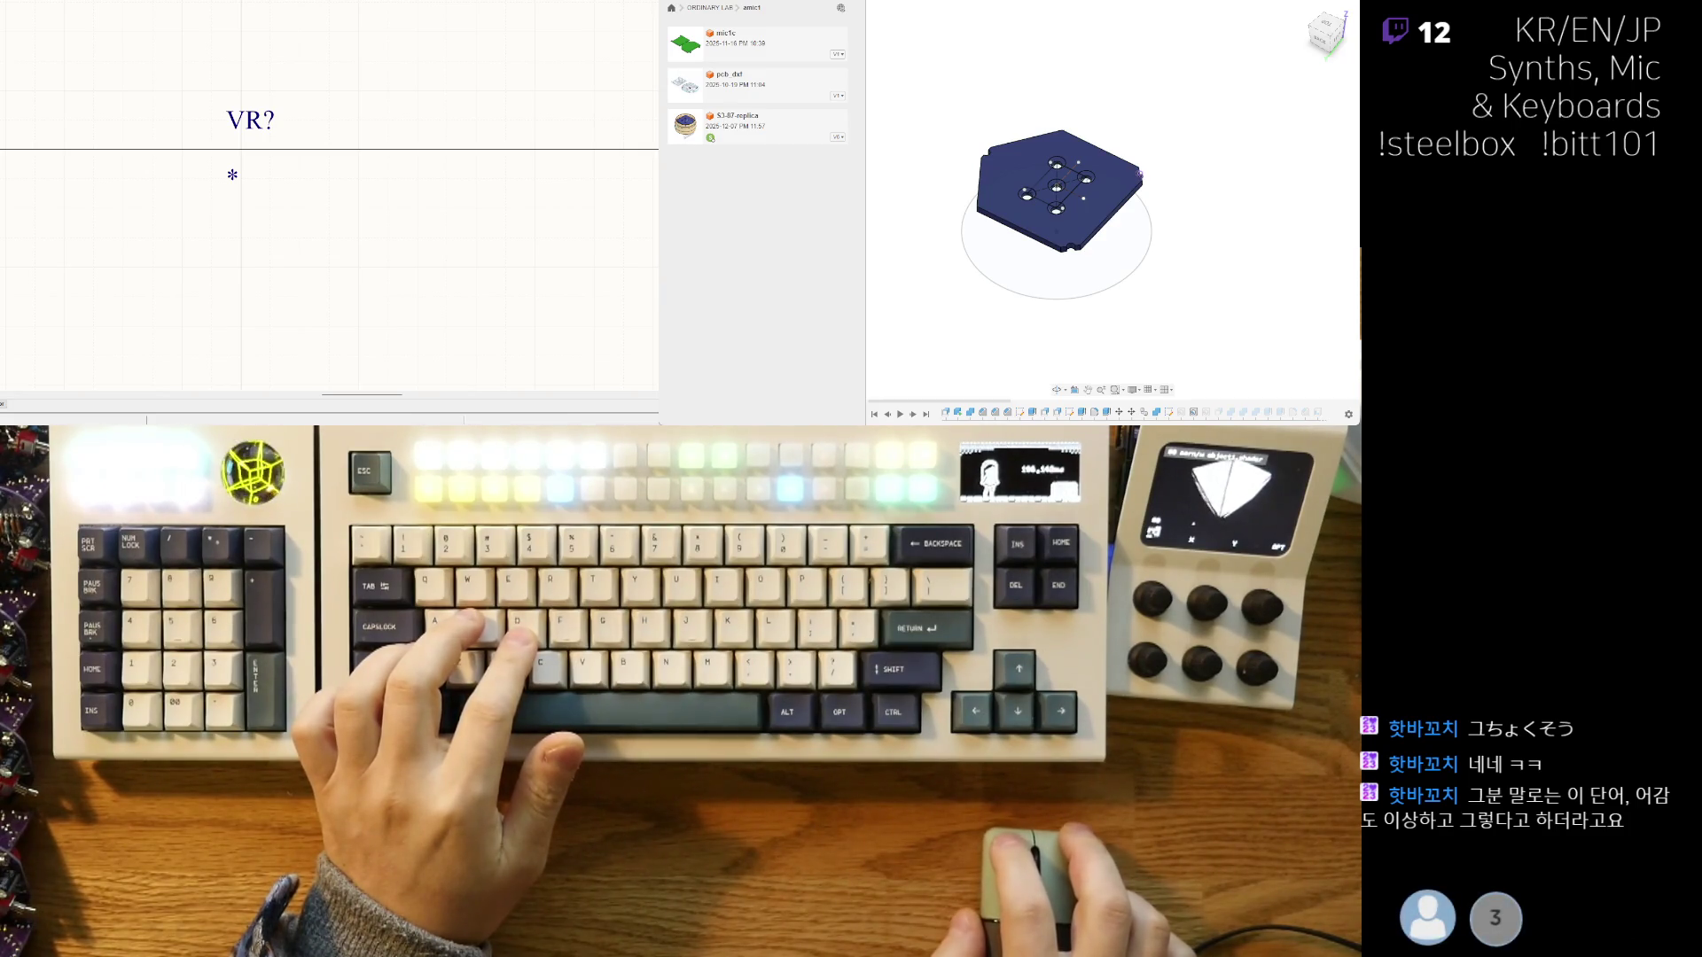
scroll(231, 103, "down", 3)
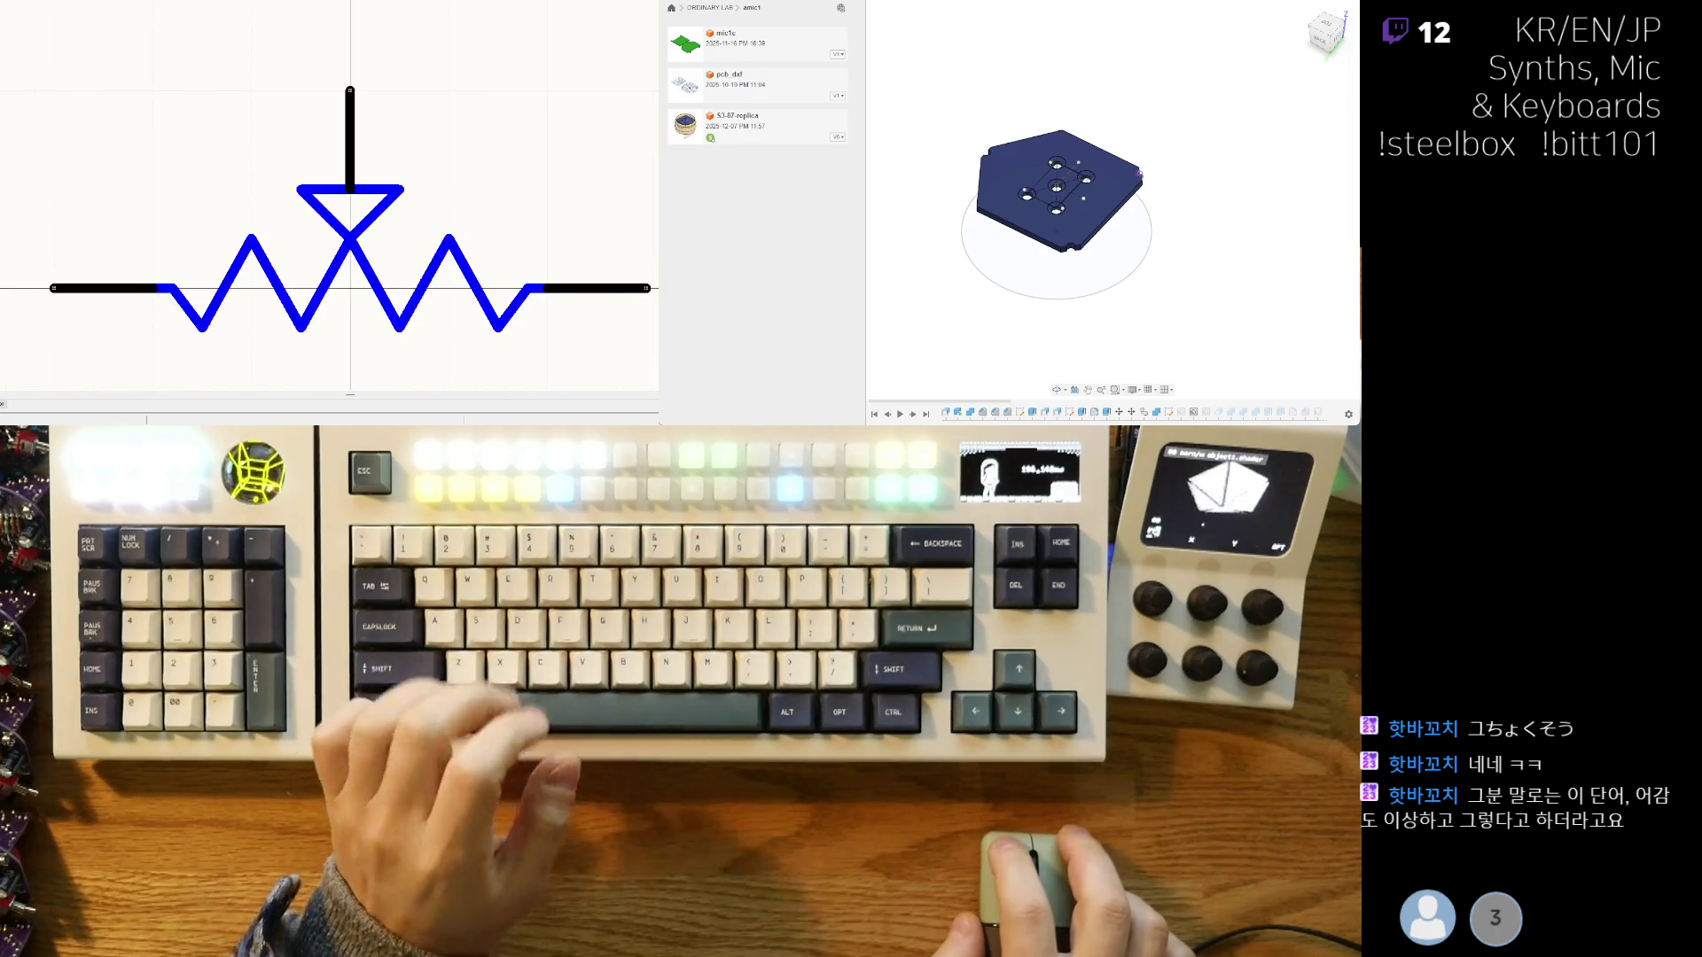
scroll(232, 103, "down", 2)
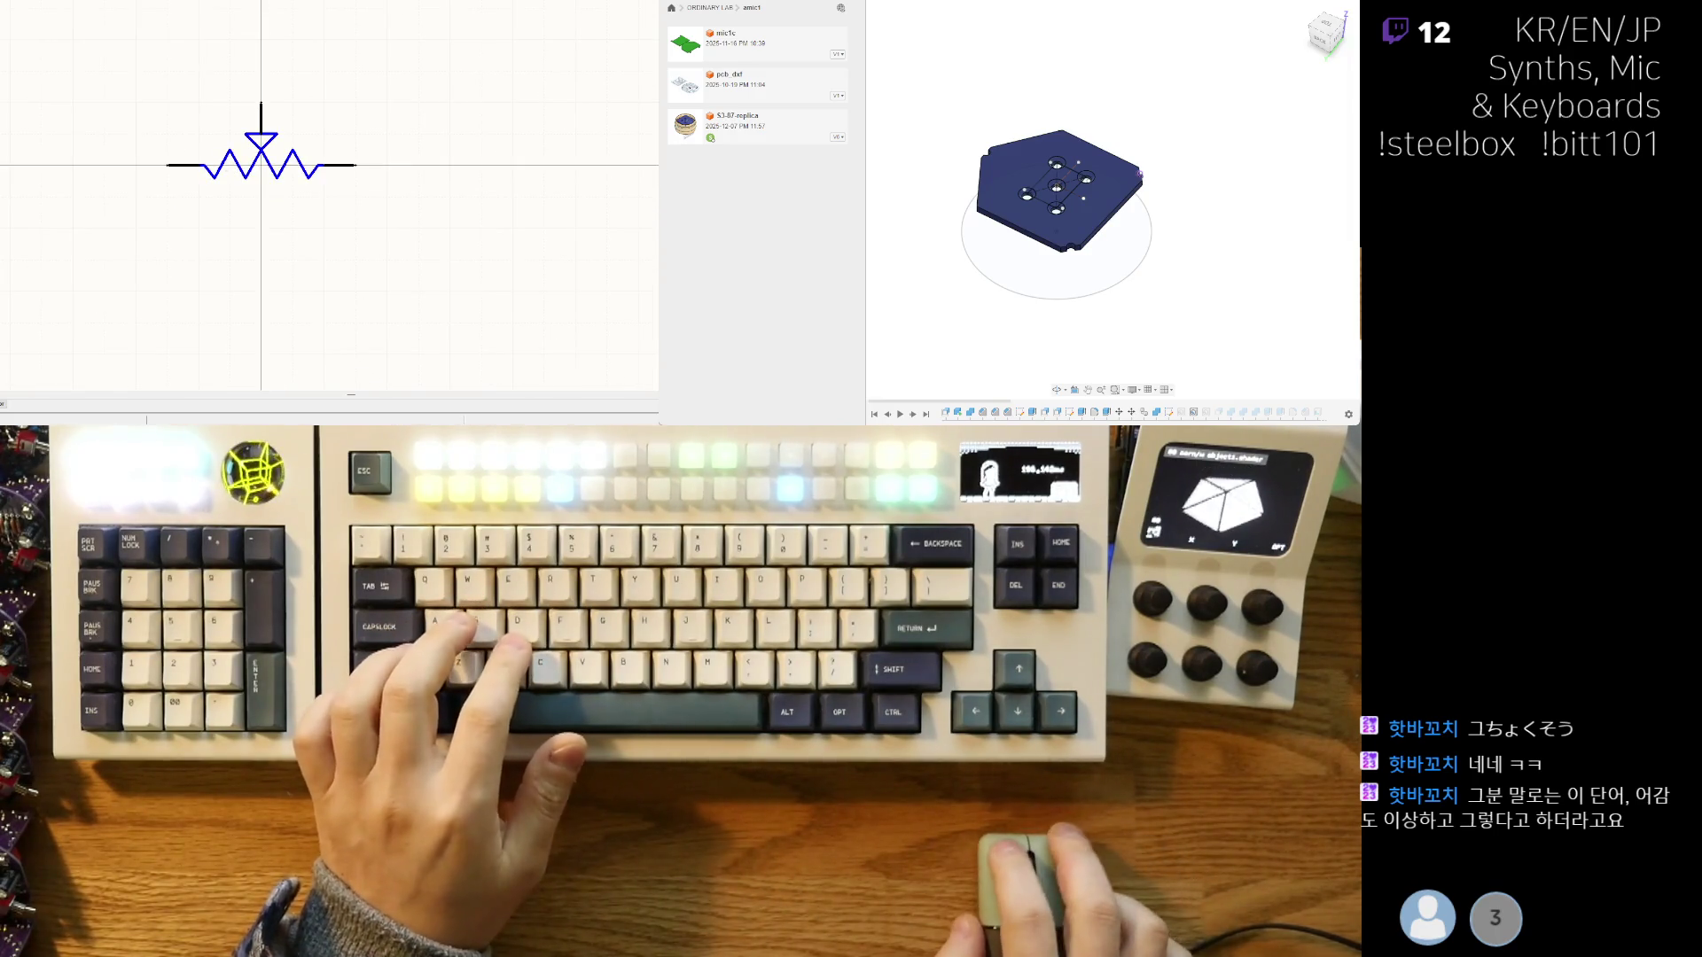
key("Home")
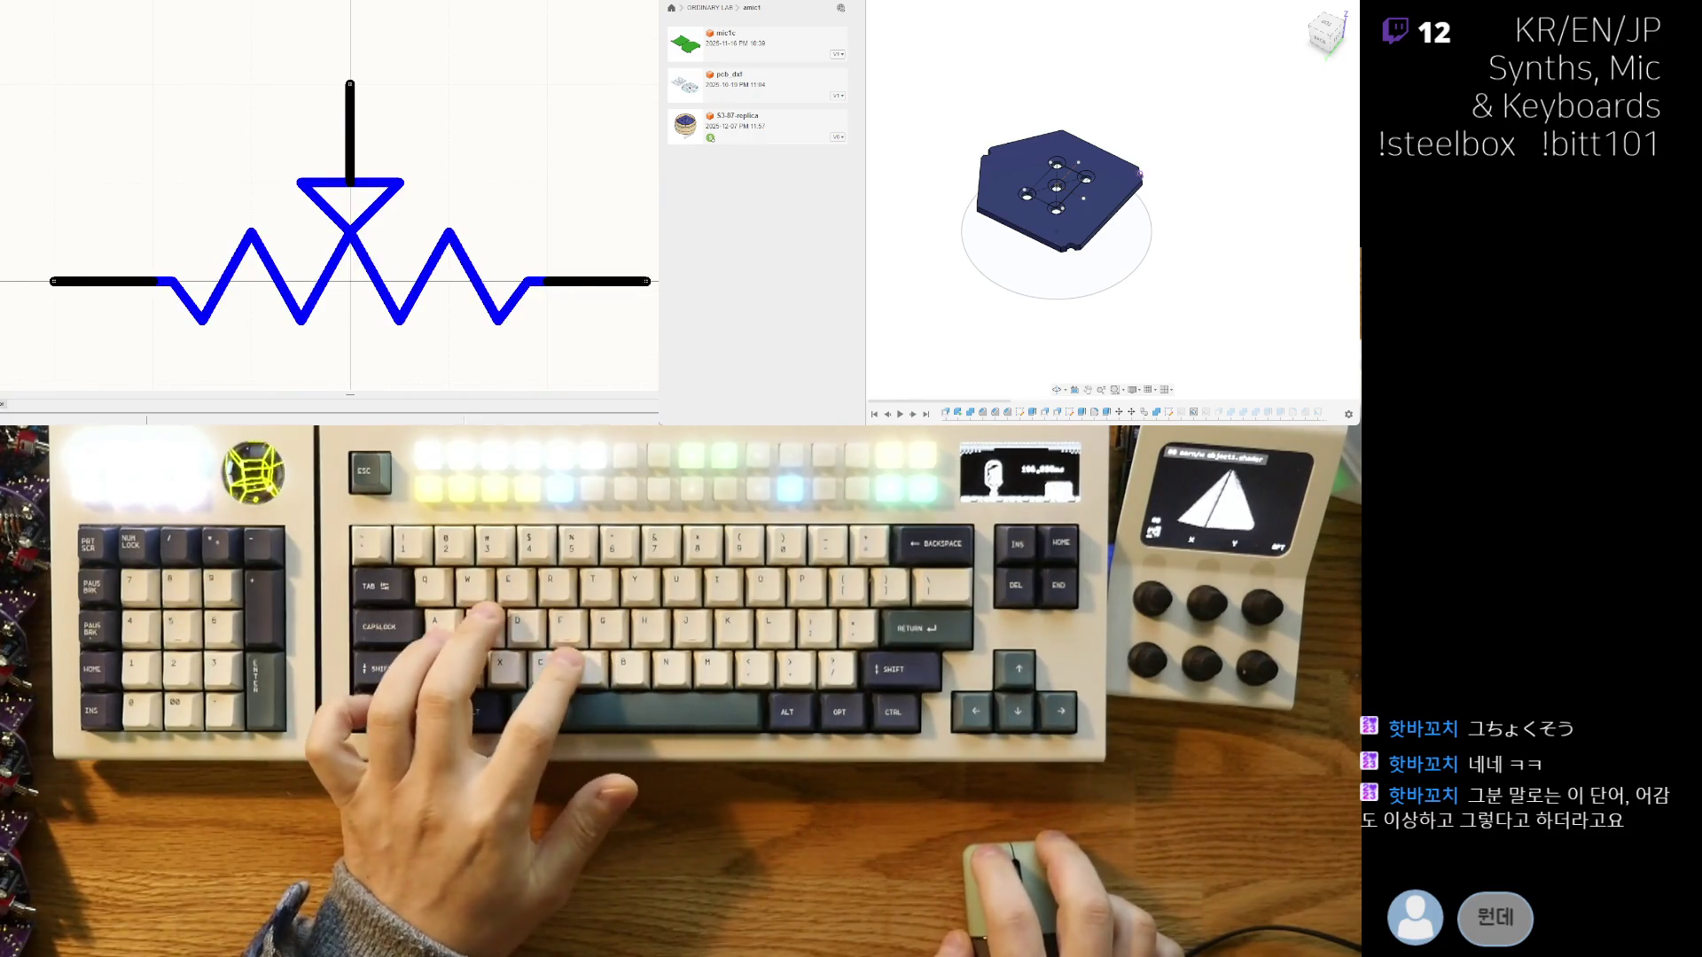
scroll(329, 195, "up", 5)
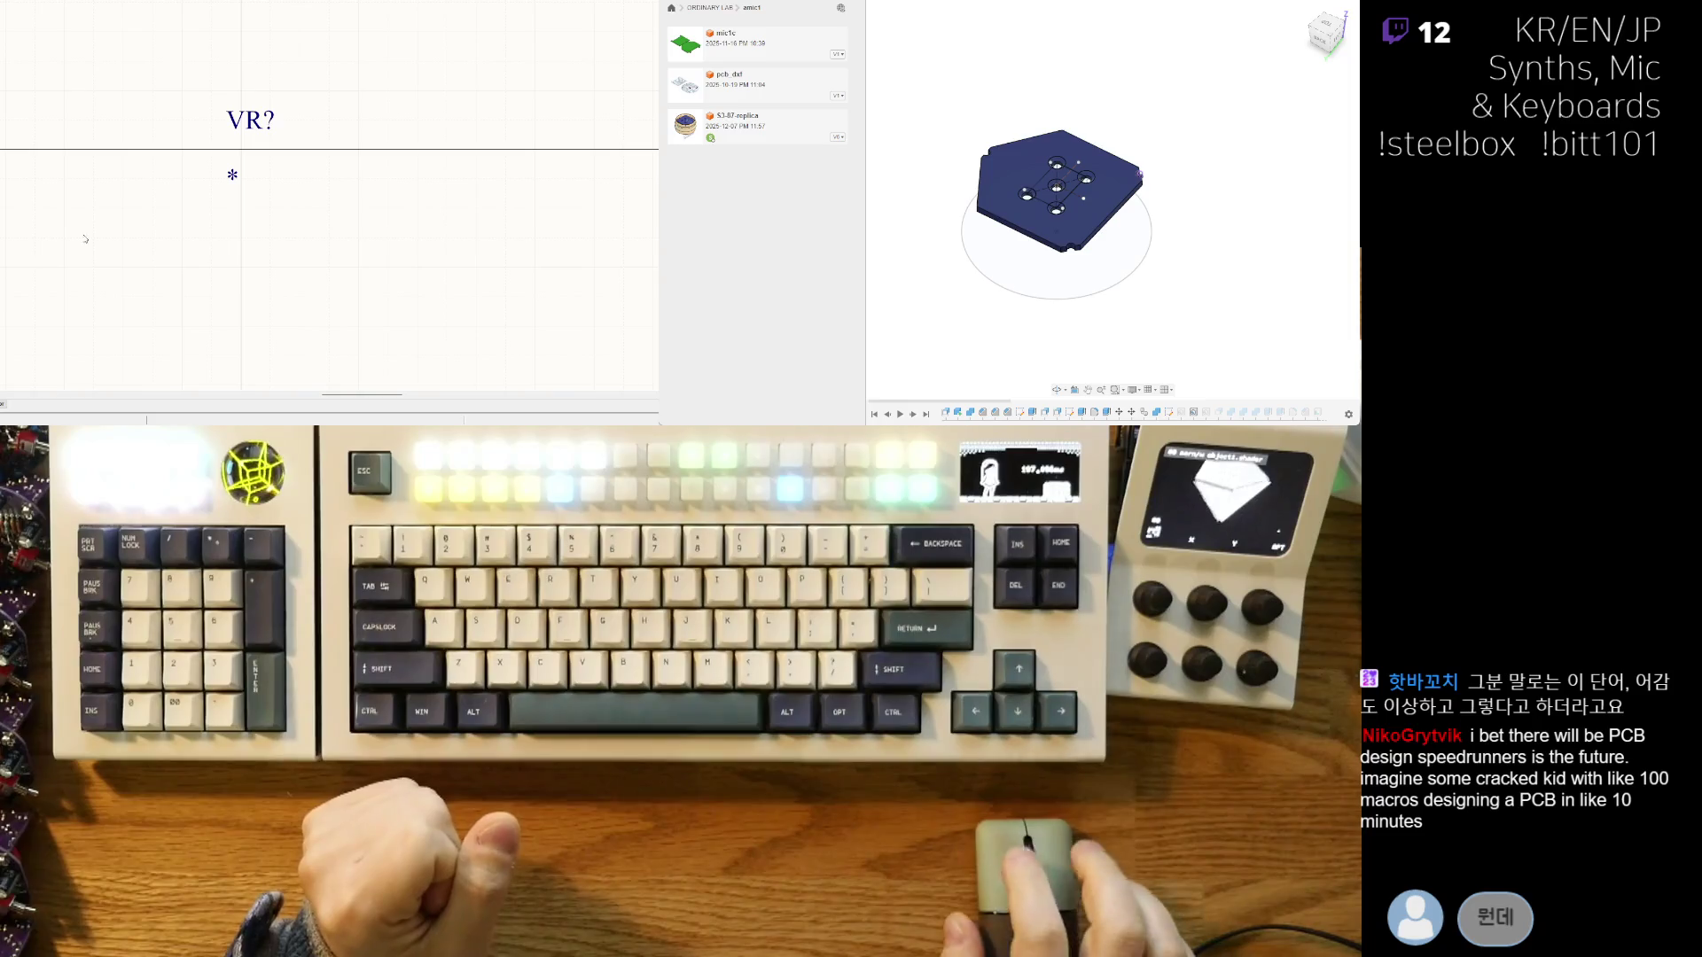
scroll(80, 275, "down", 3)
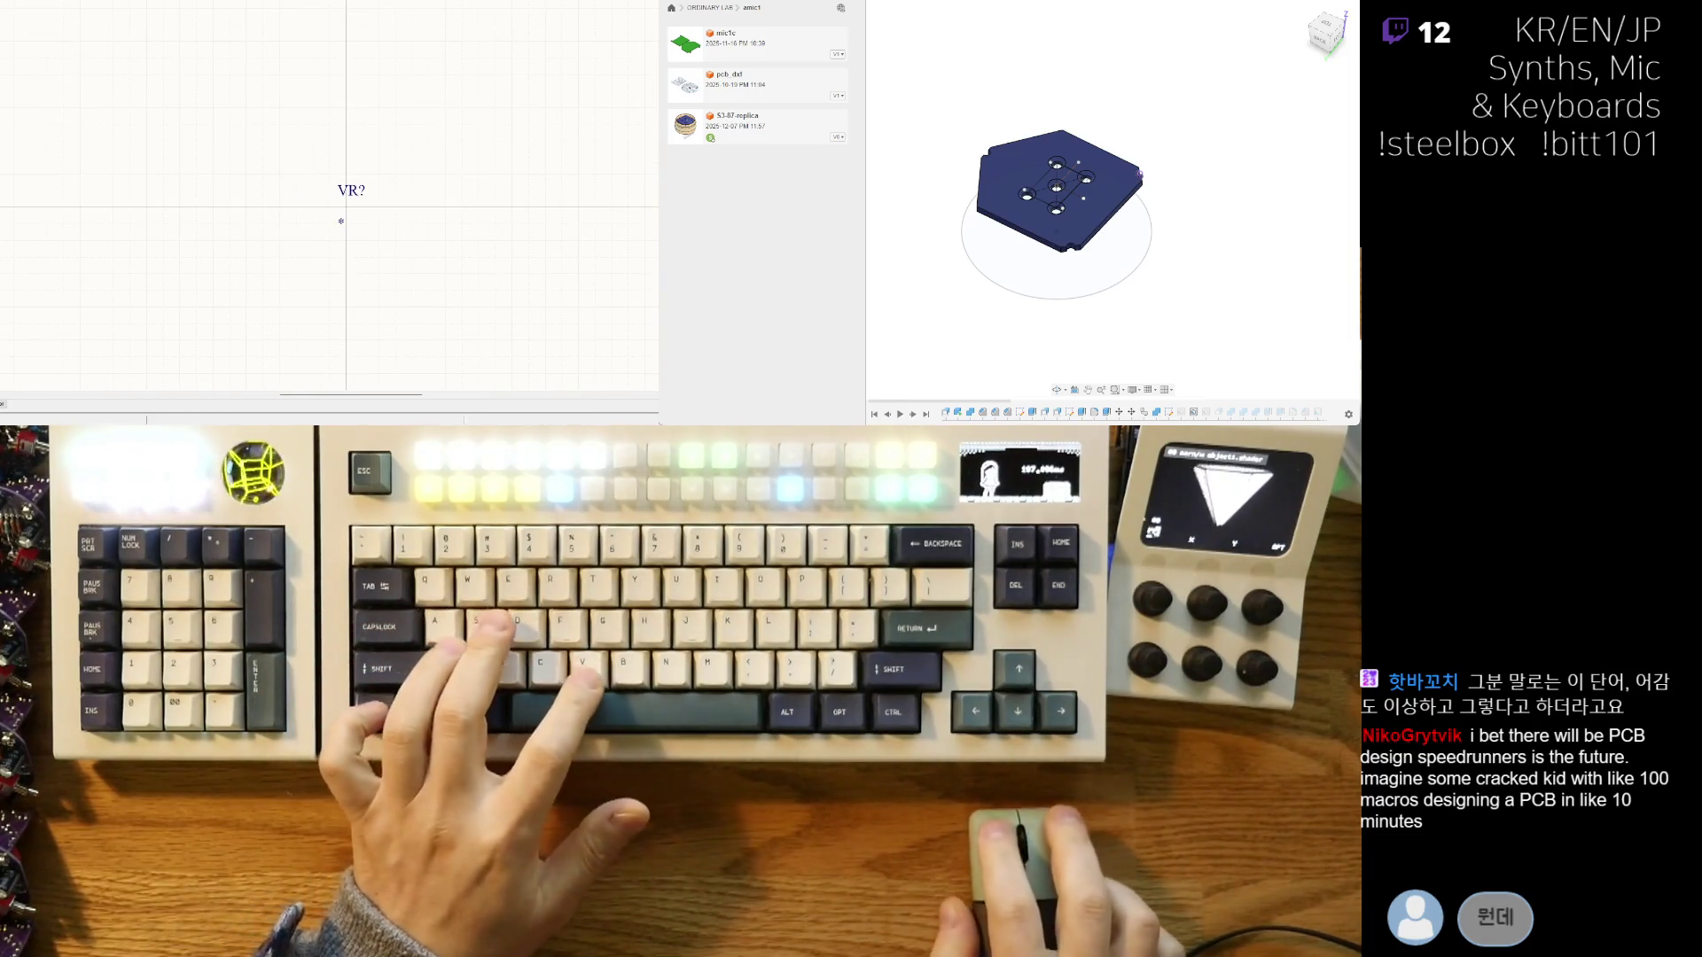
- Refit the symbol view and zoom in close on the VR? label and asterisk
key("ctrl+Page_Down")
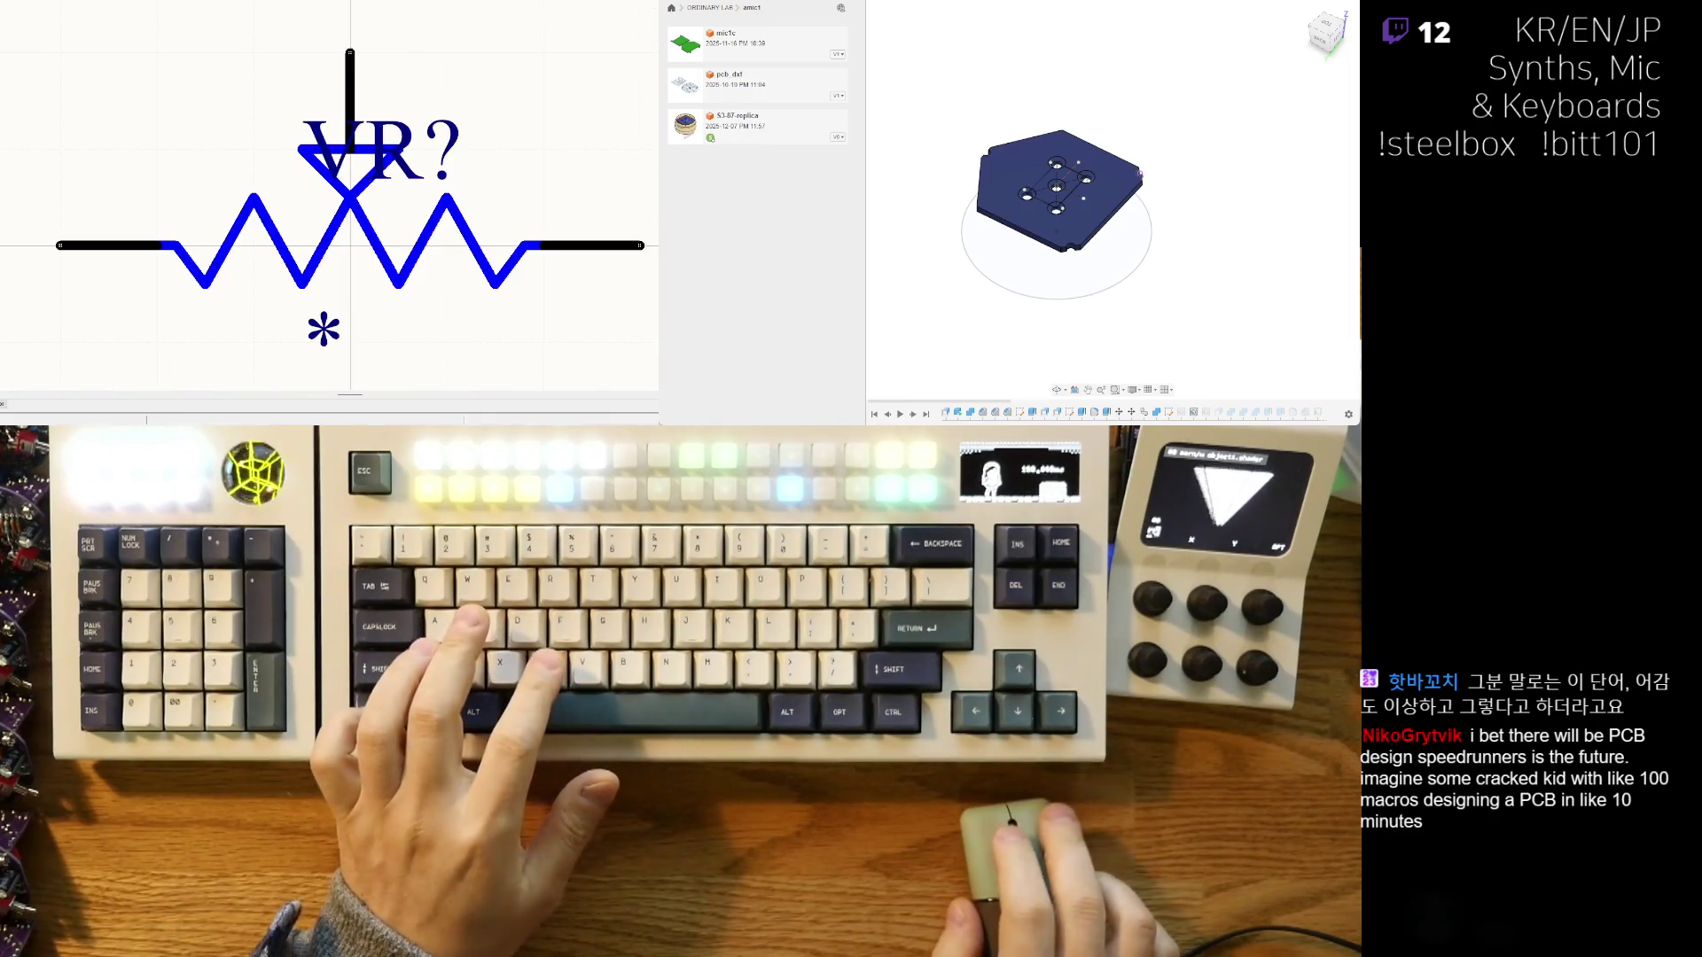
key("Page_Up")
key("ctrl+Page_Down")
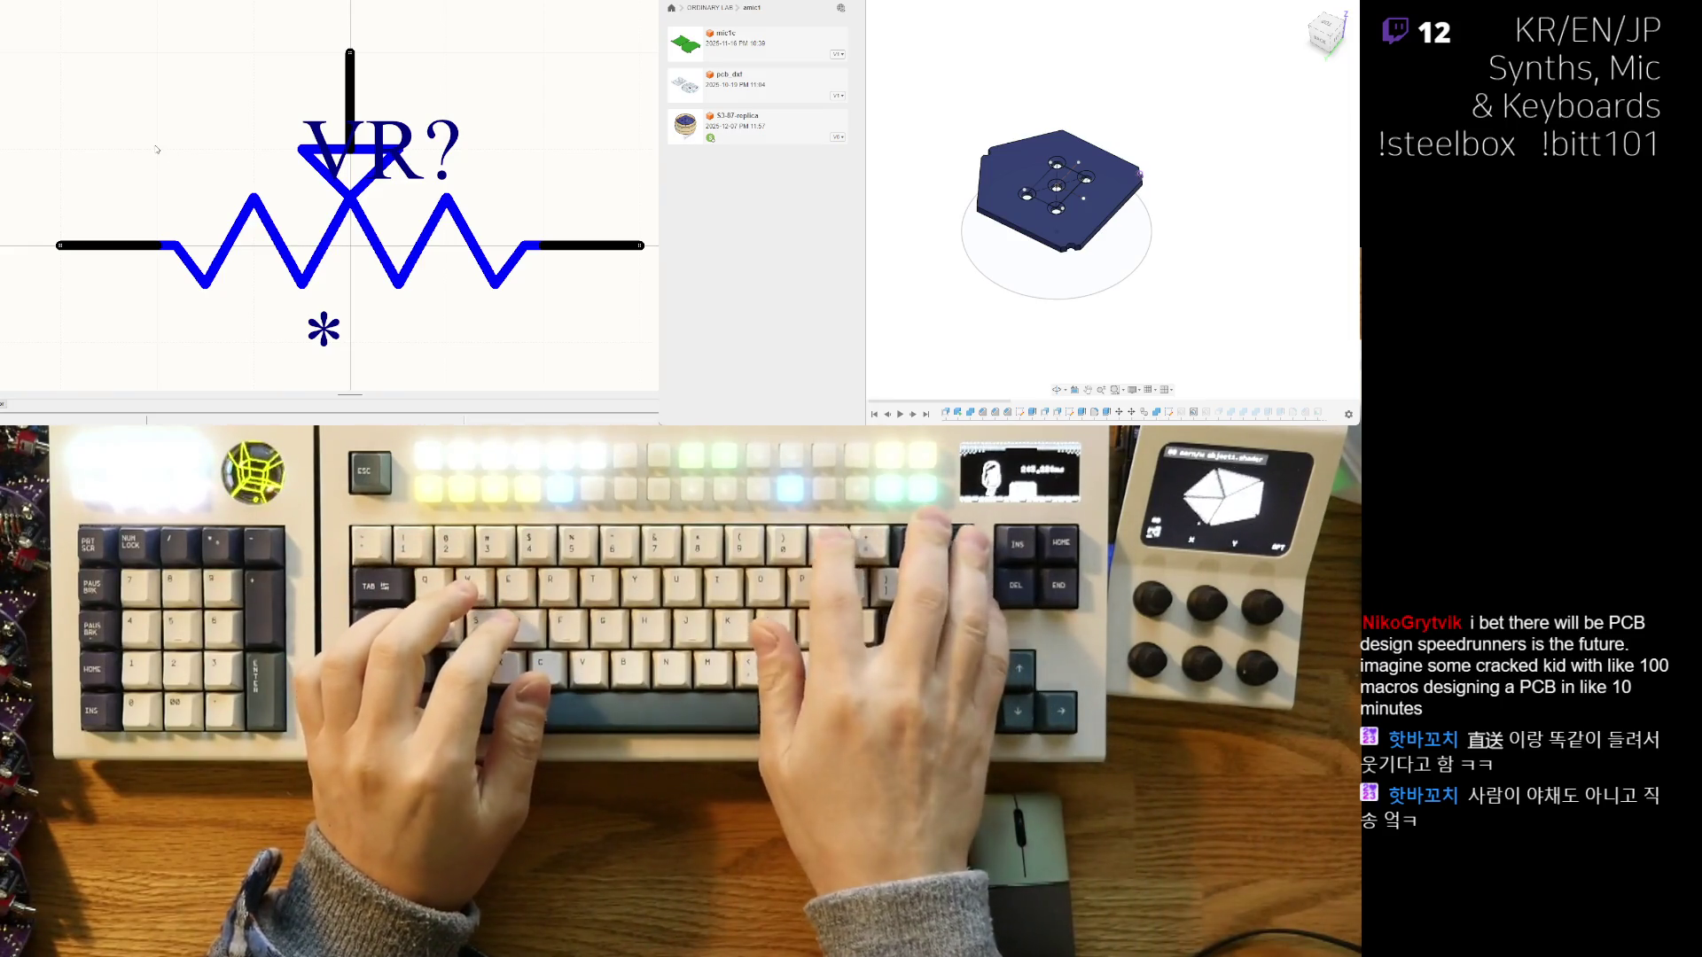
scroll(350, 245, "up", 1)
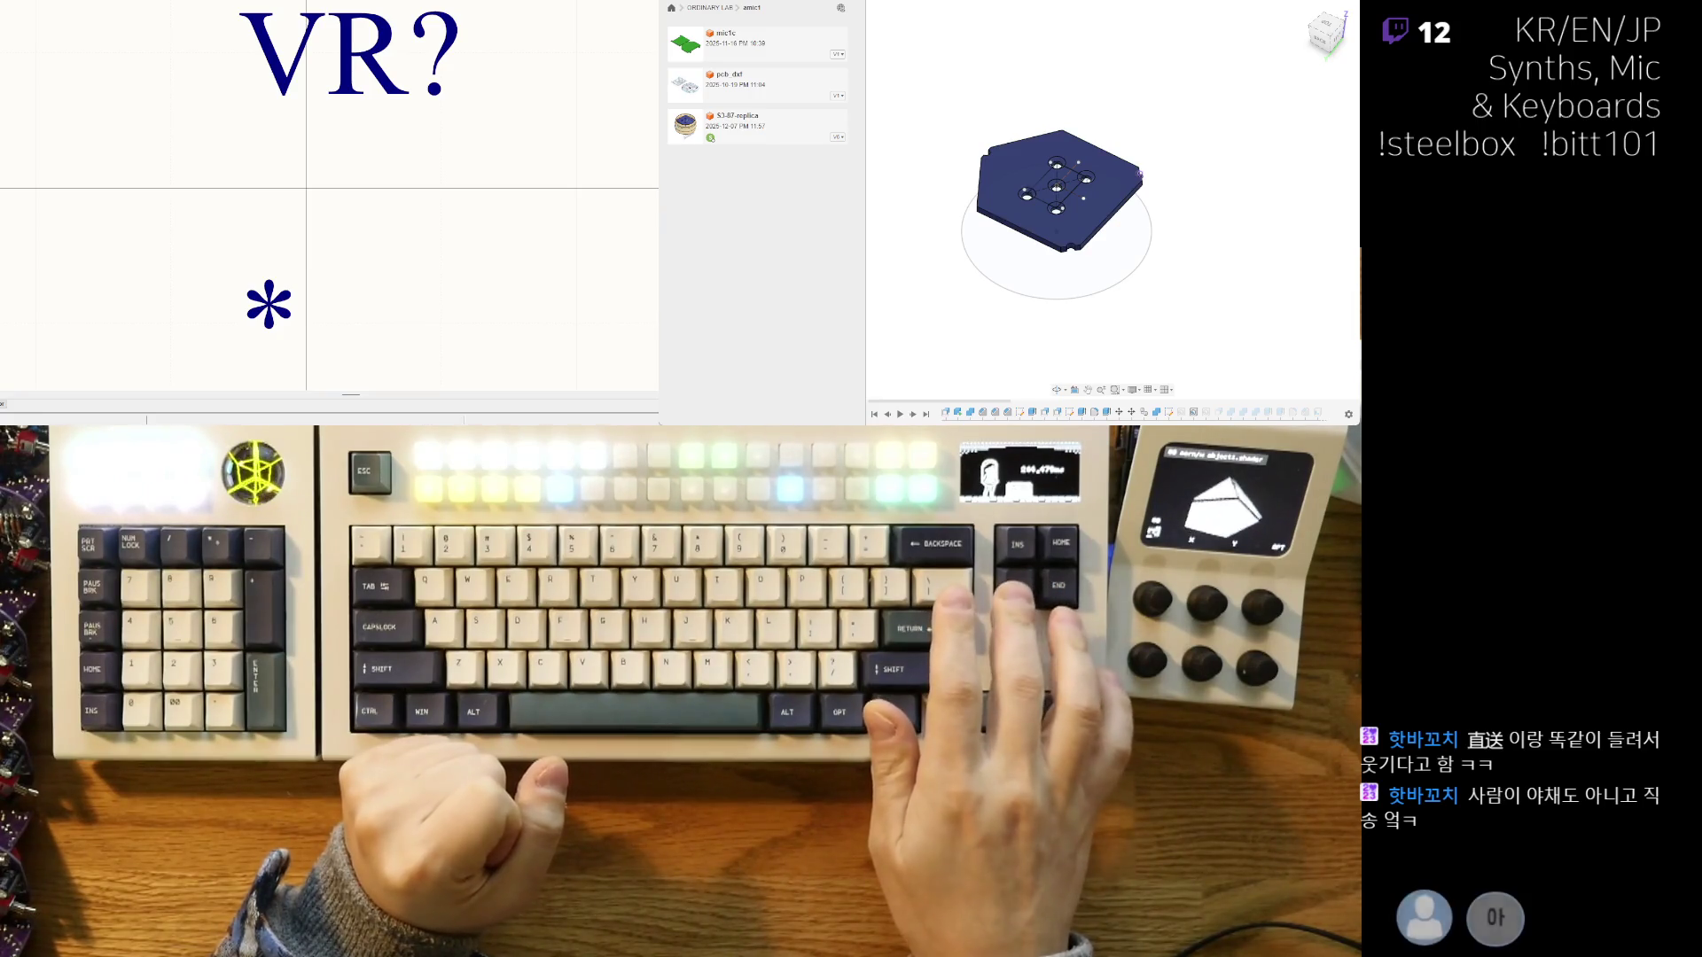
- Step through neighbouring symbols like L? and potentiometer variants, returning to the VR? symbol
key("Down")
key("Up")
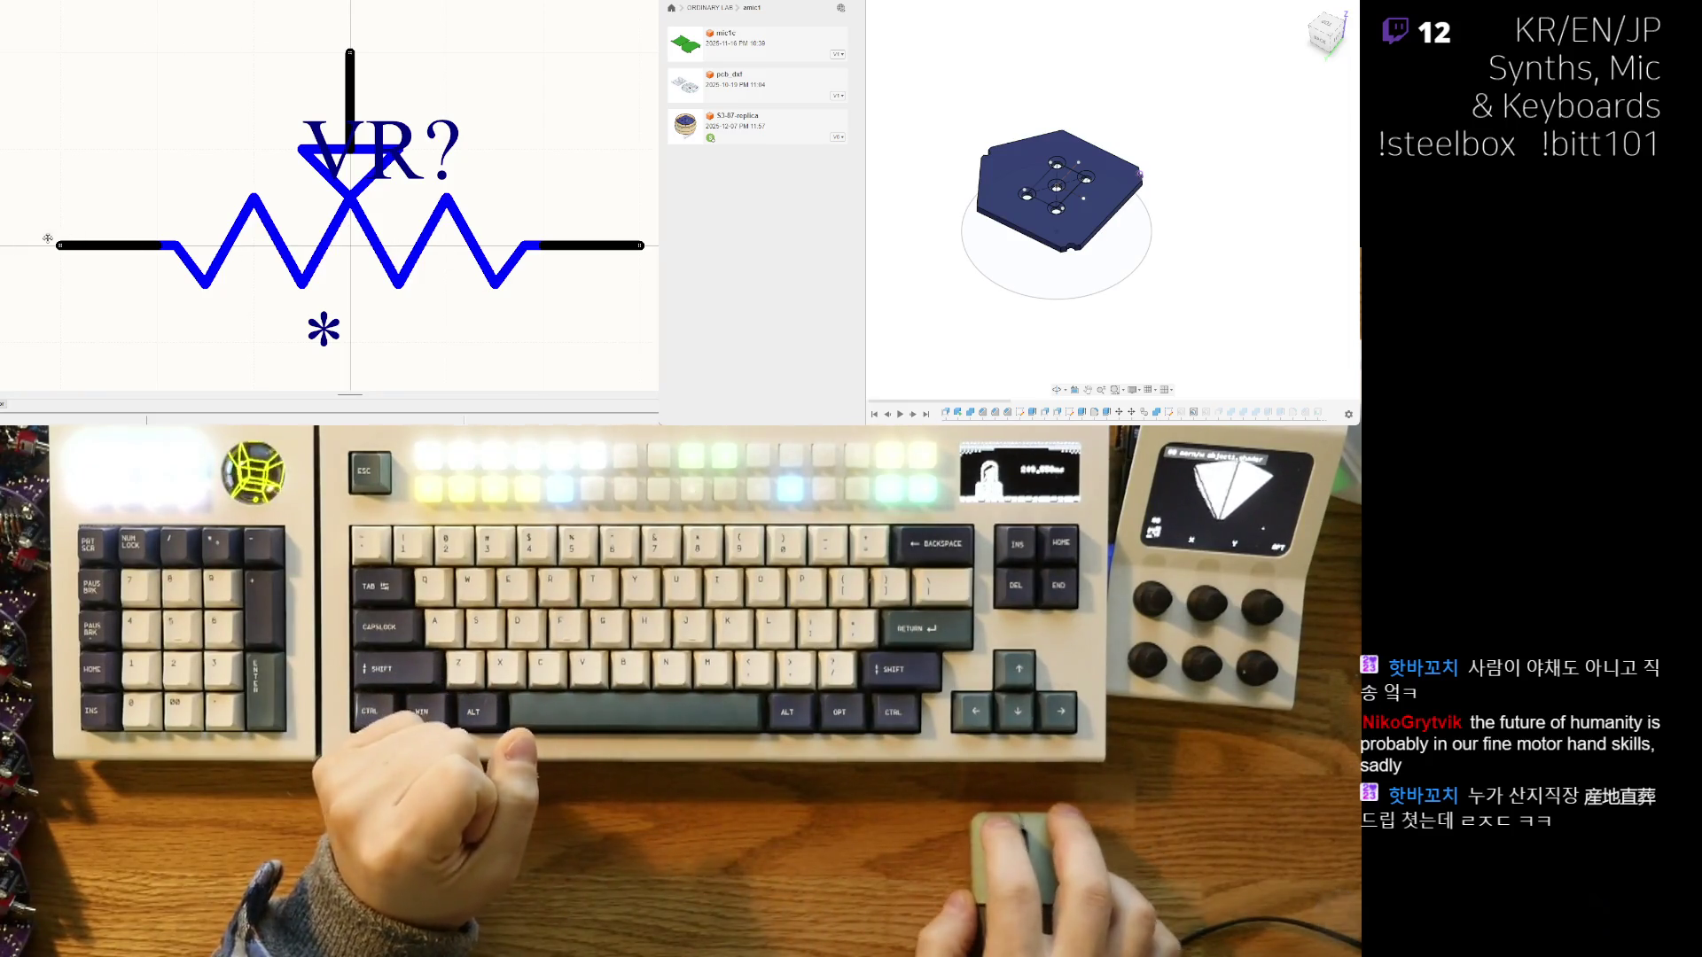
key("Down")
key("Down")
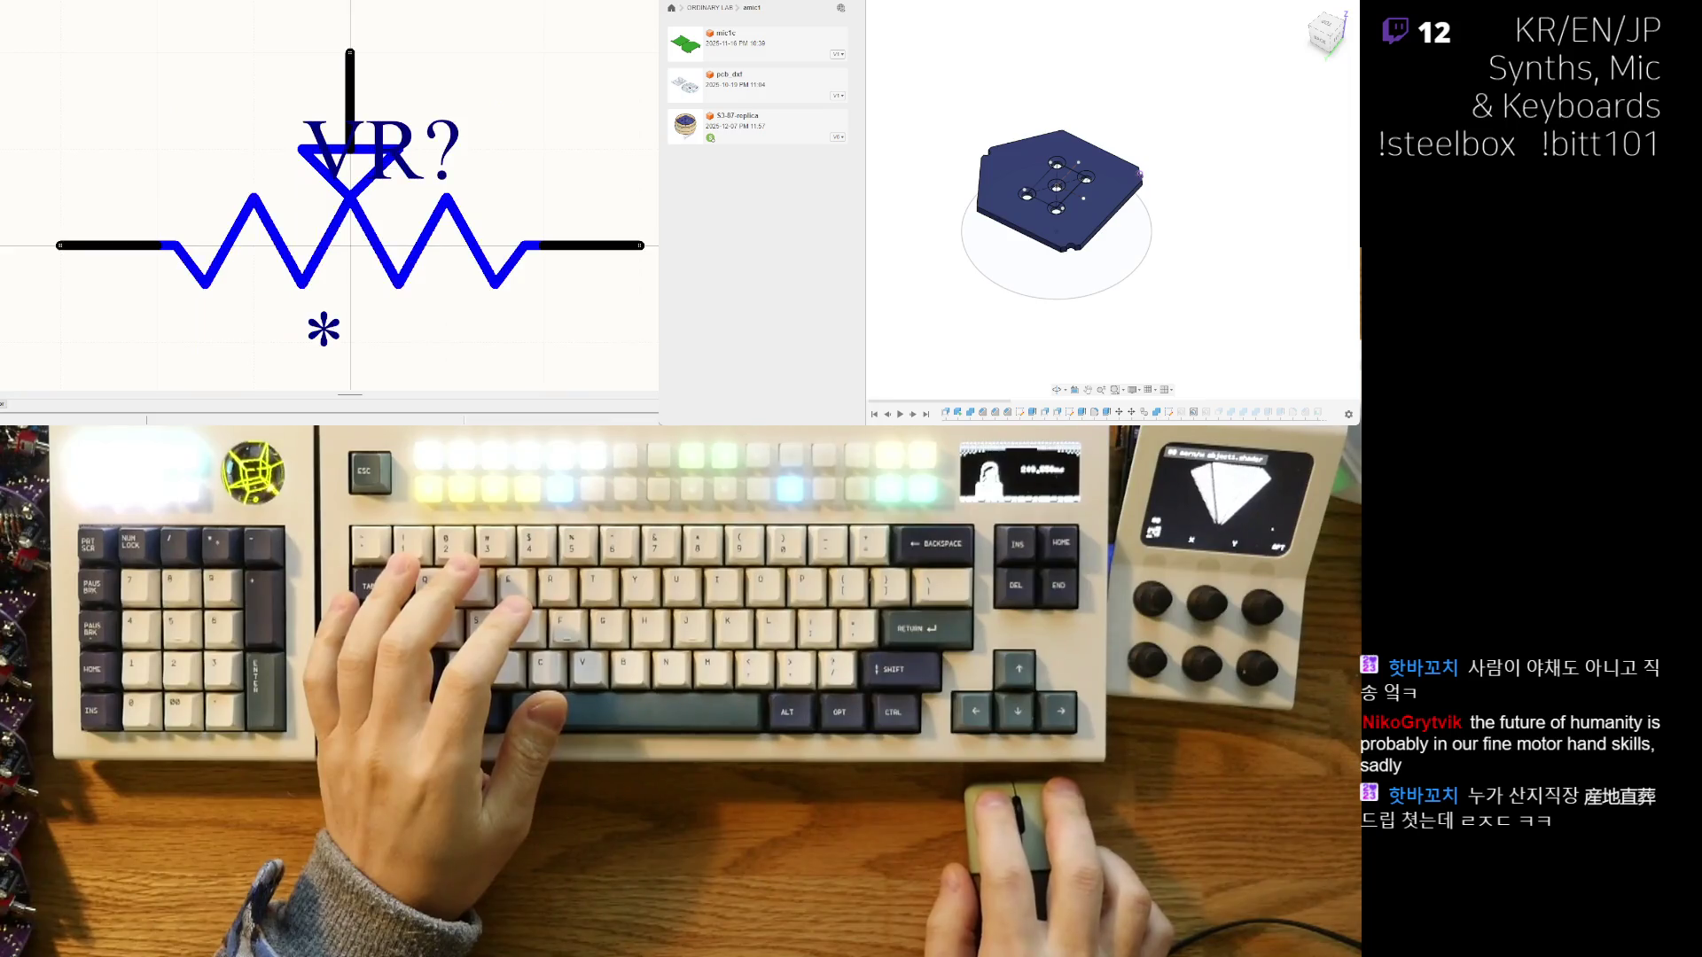
key("Down")
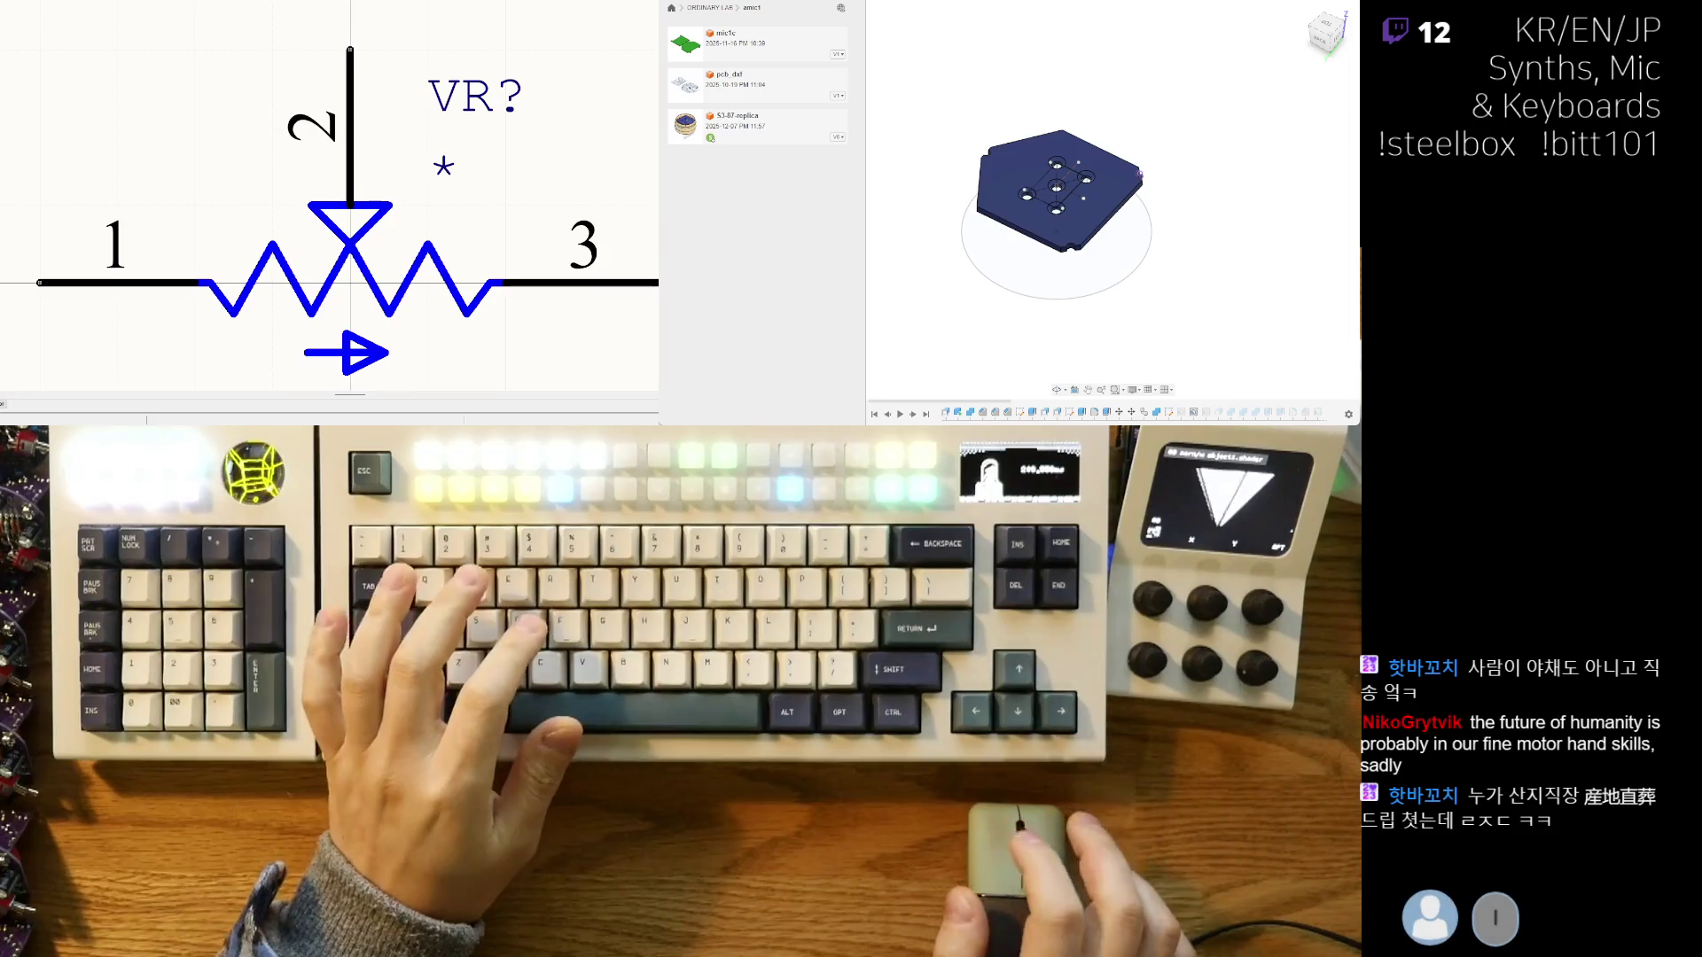
scroll(109, 133, "down", 2)
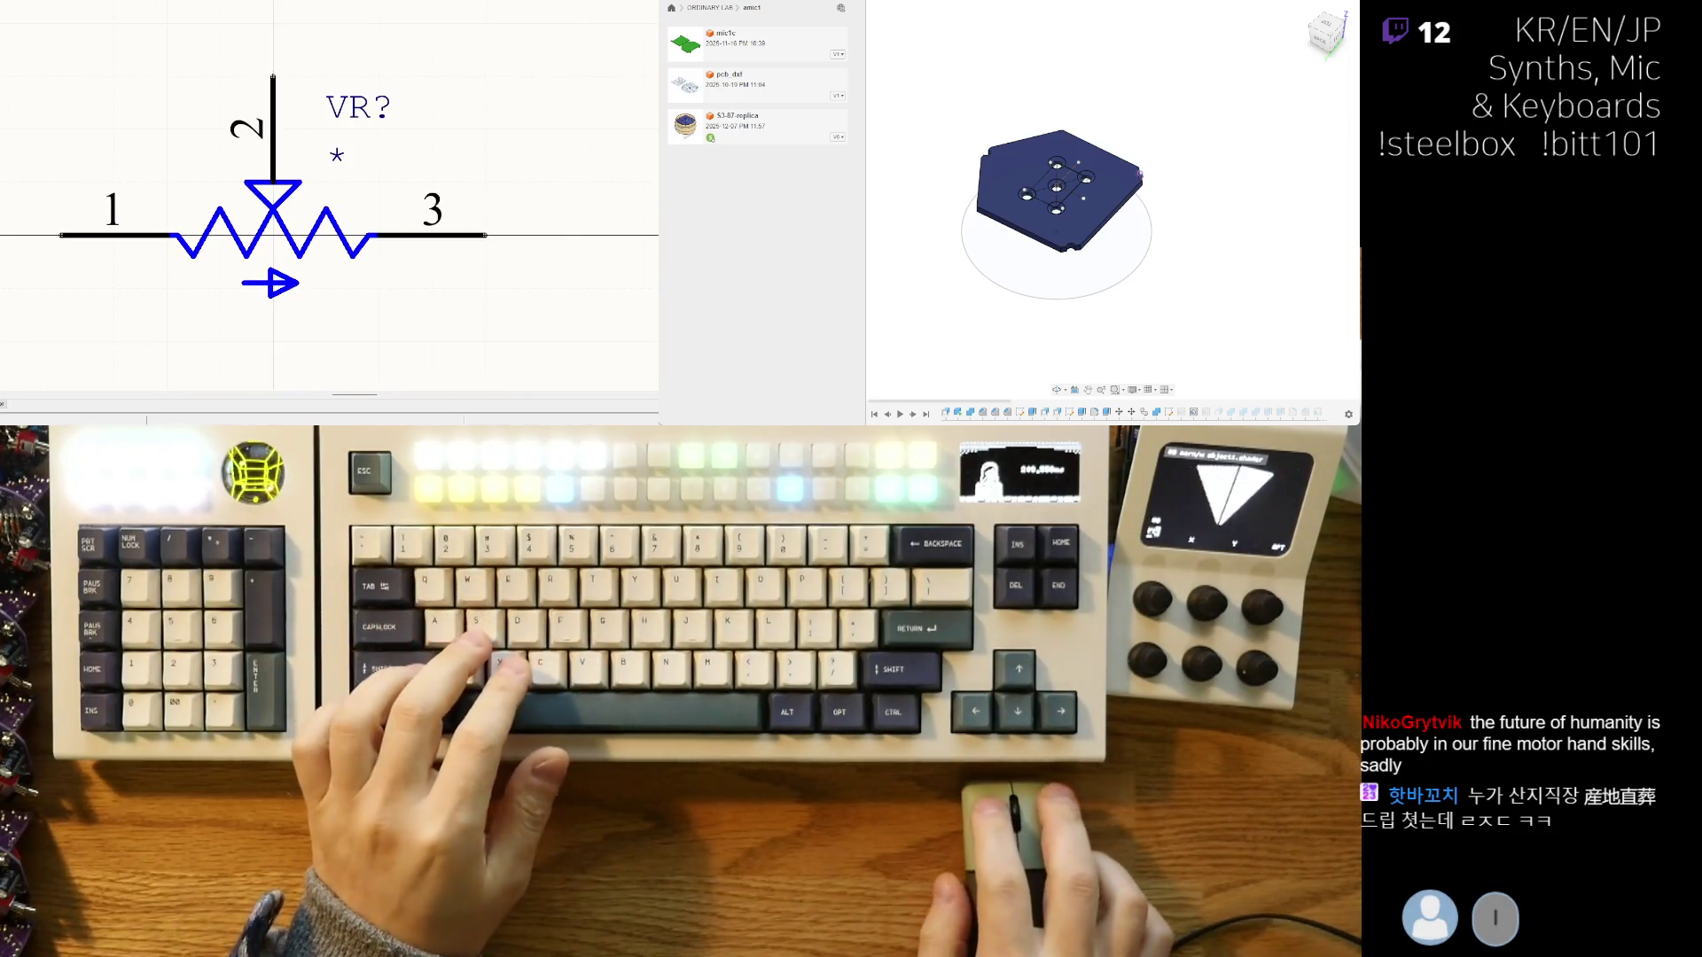
scroll(325, 330, "up", 2)
scroll(240, 165, "down", 2)
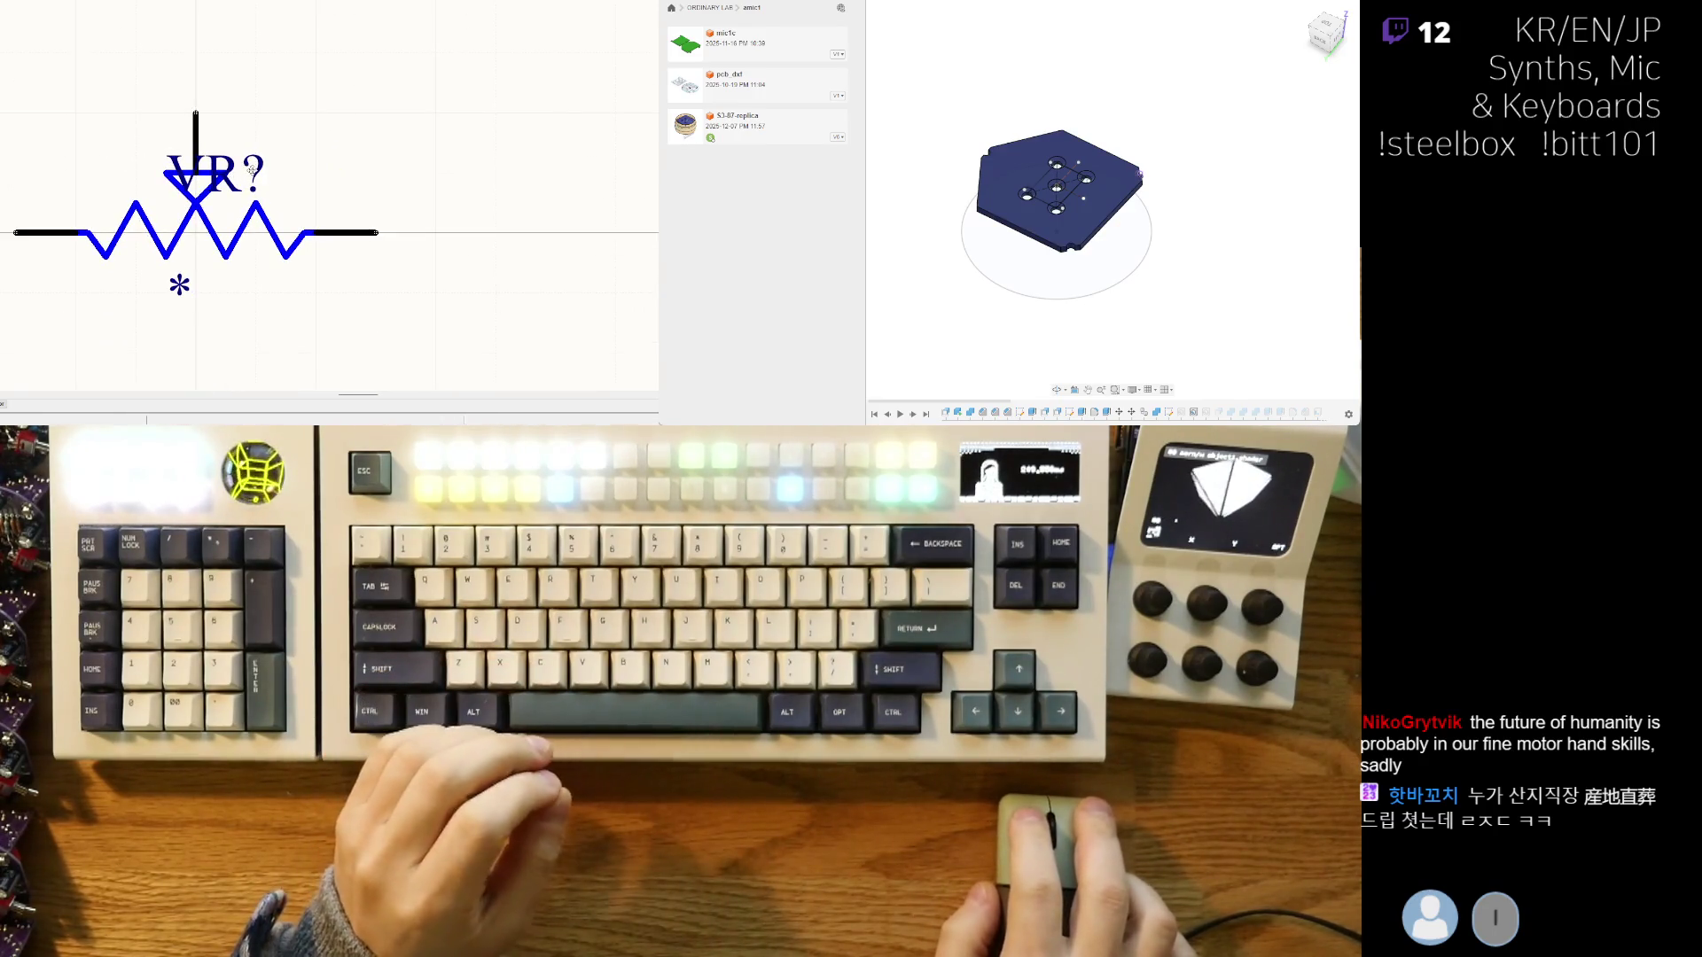
- Move the VR? designator above-right of the wiper and the * label beneath it, then undo
left_click_drag(225, 145, 315, 114)
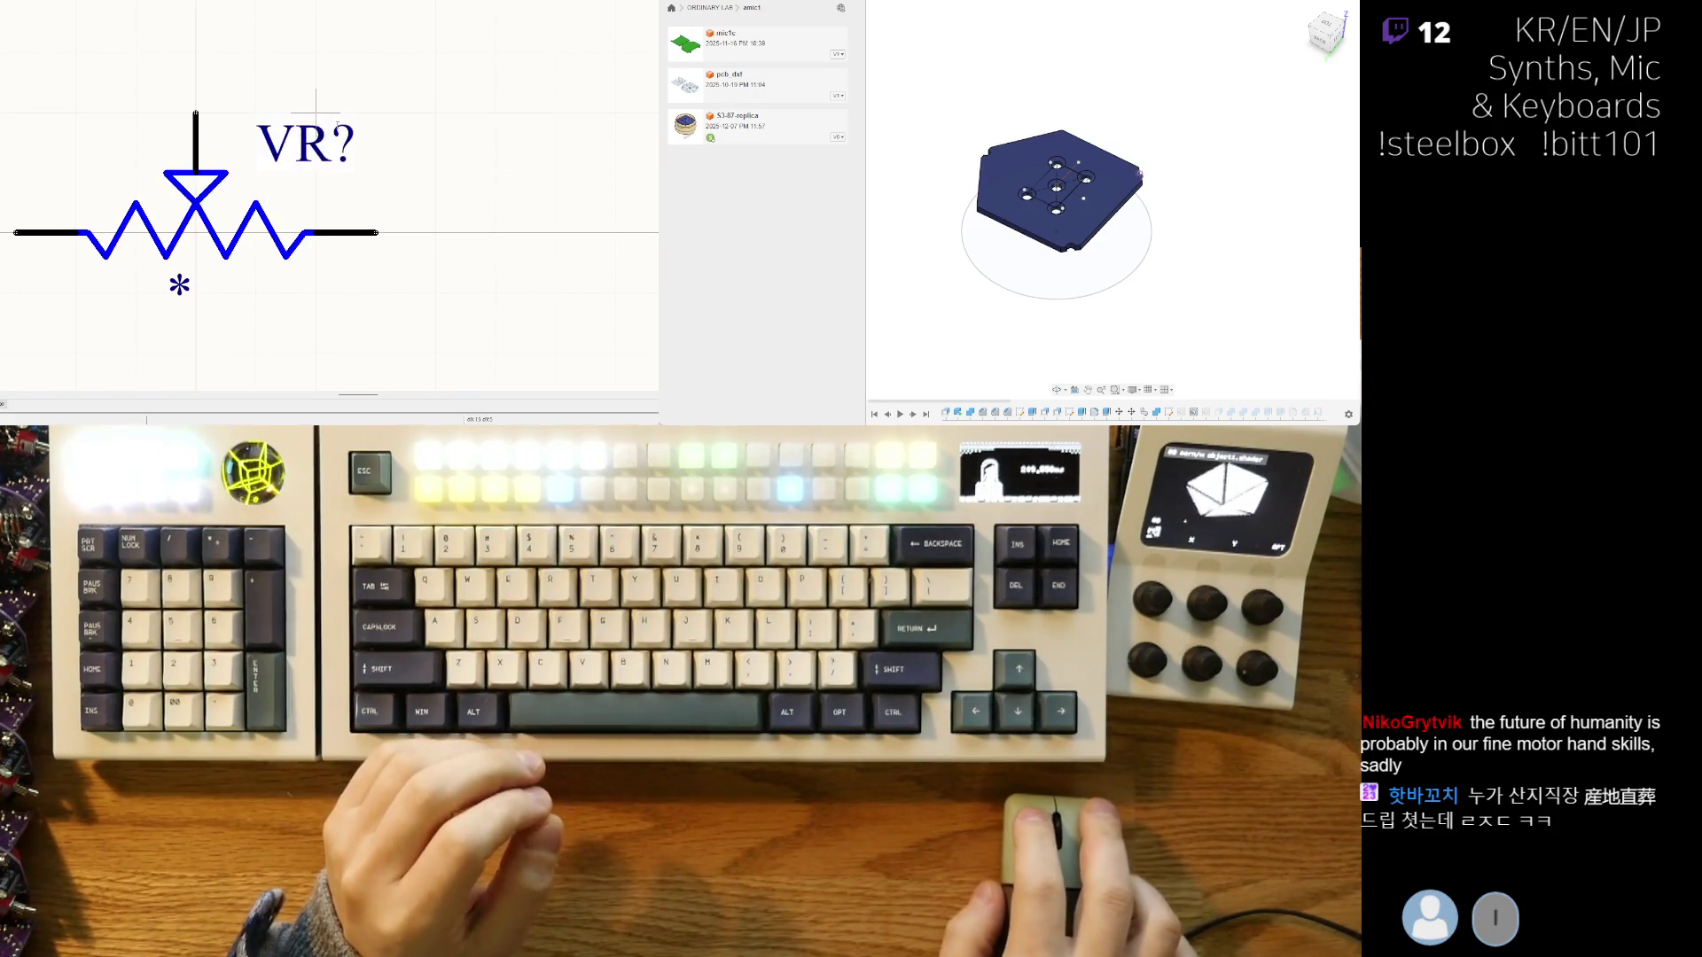
left_click(172, 314)
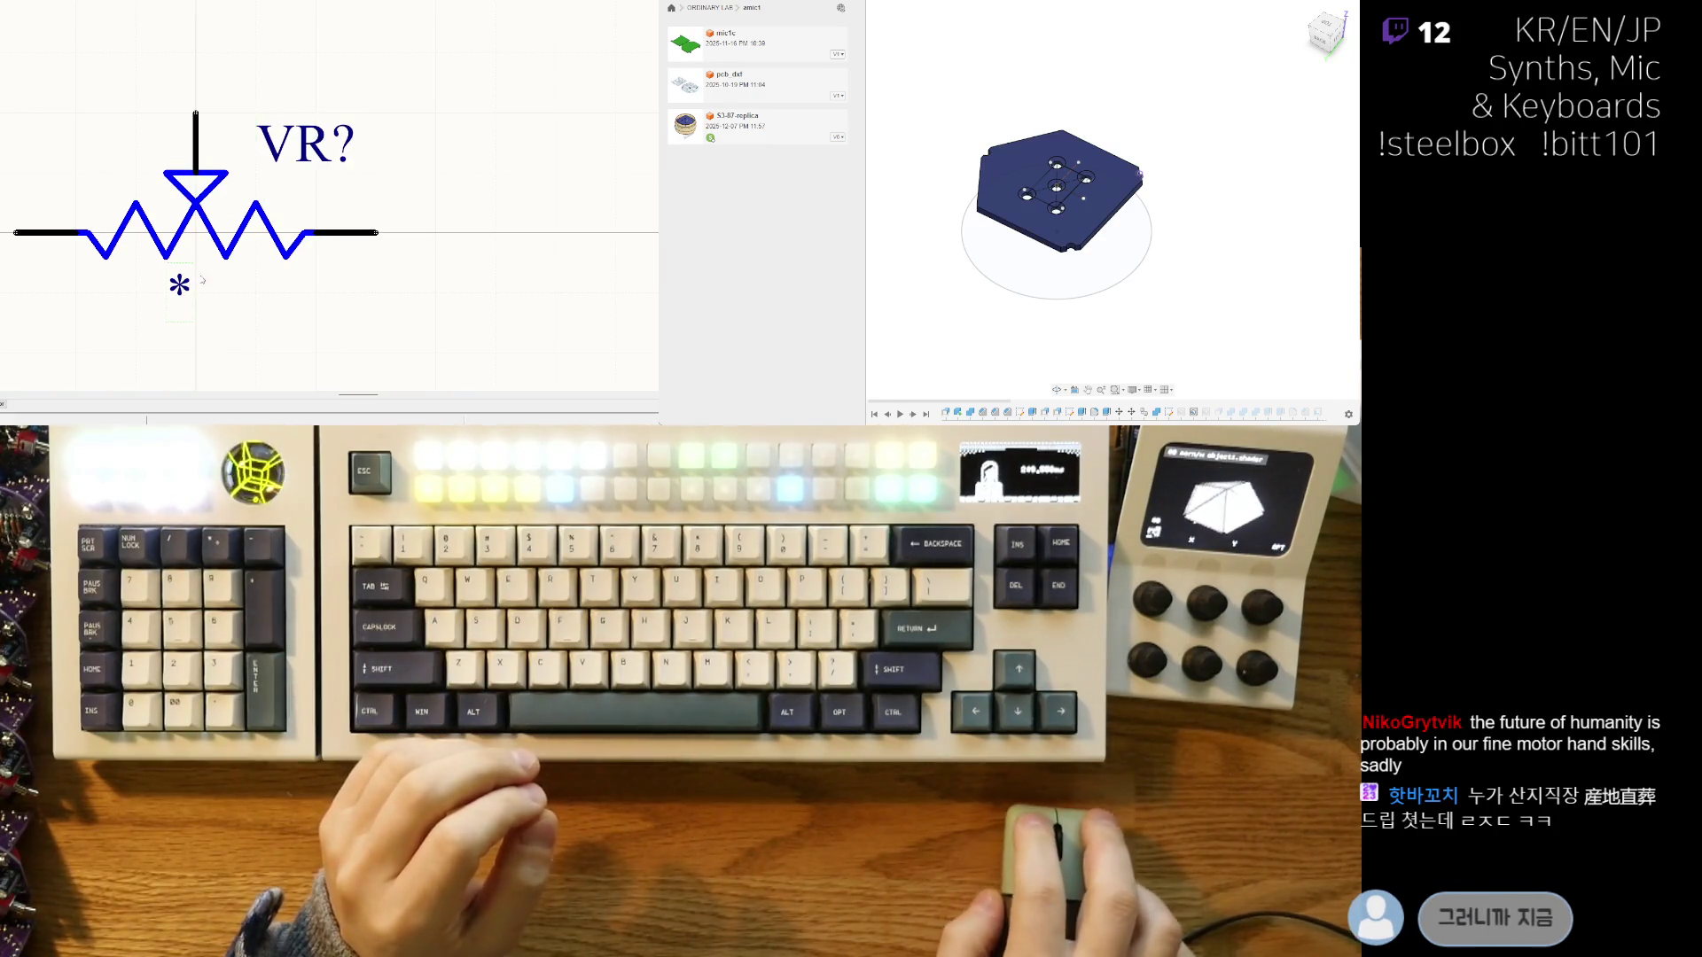
left_click(153, 316)
key("Escape")
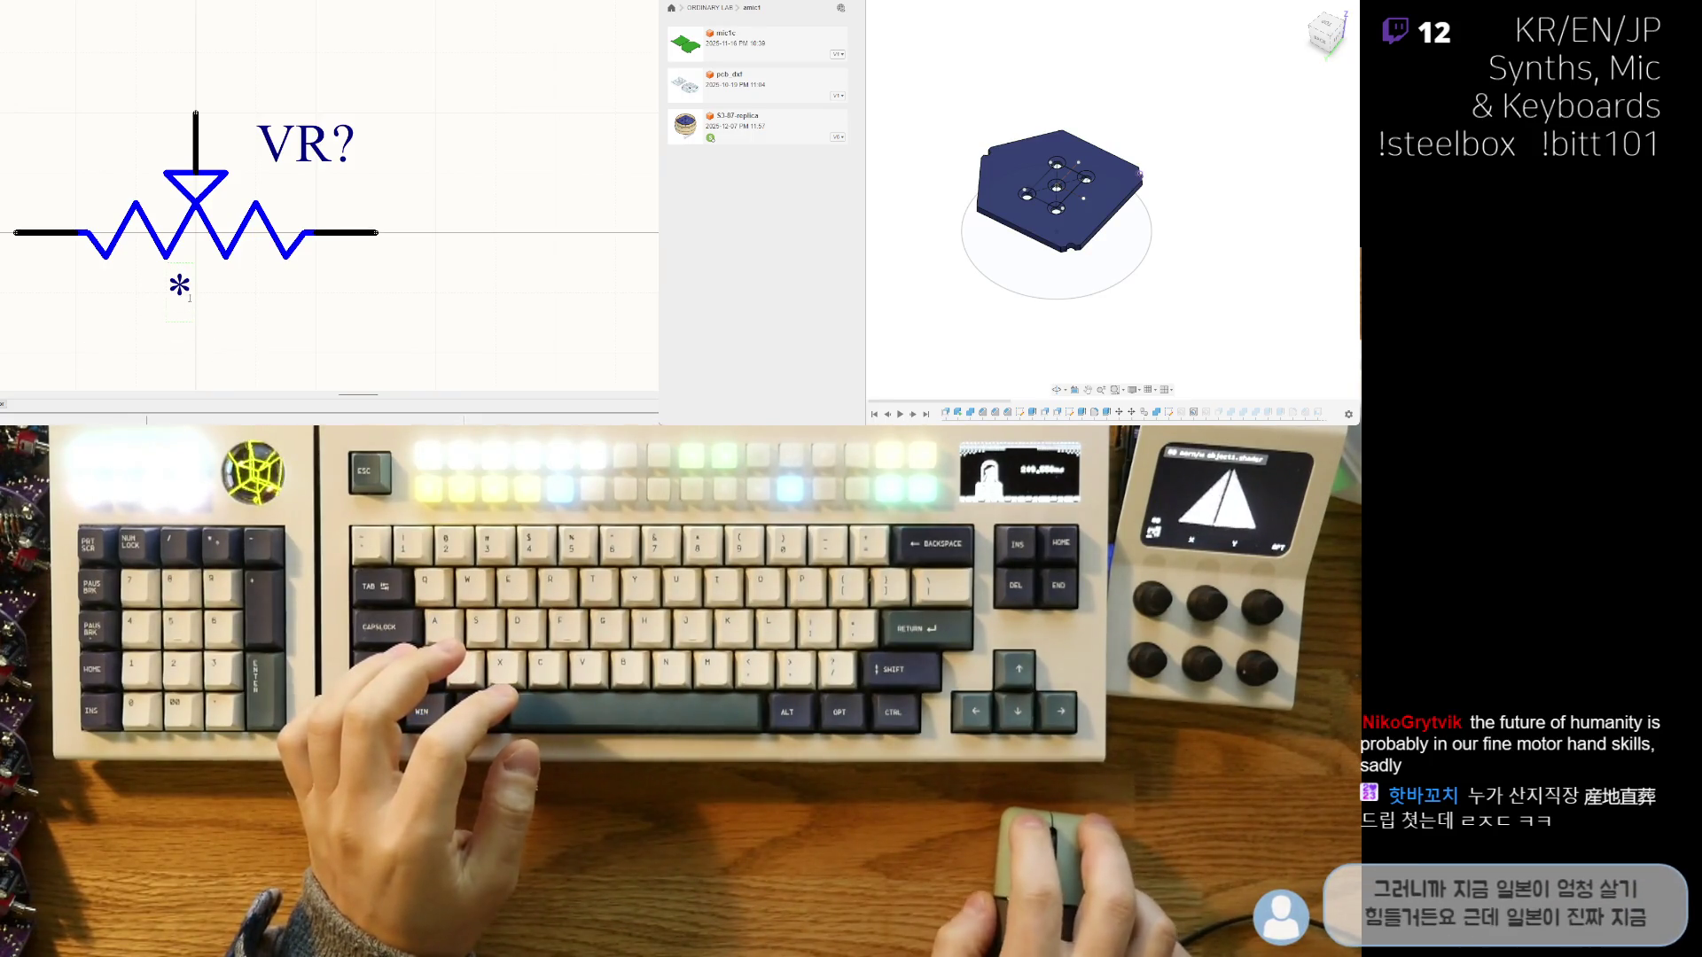
scroll(312, 187, "down", 2)
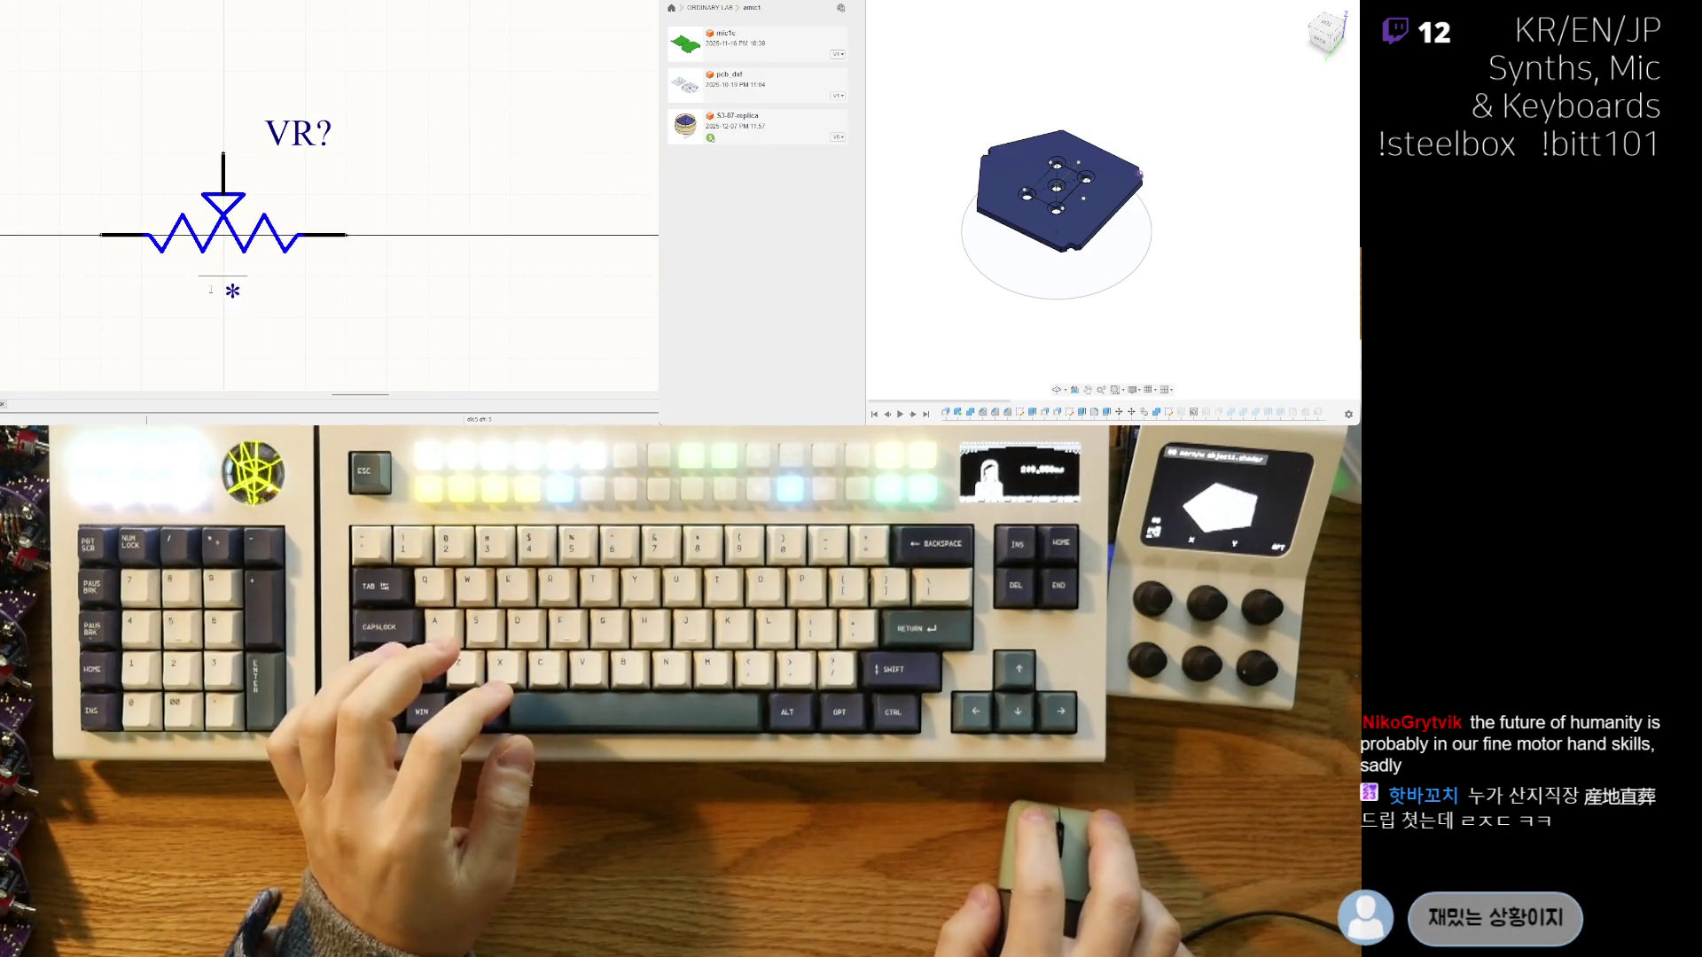
left_click_drag(273, 291, 276, 171)
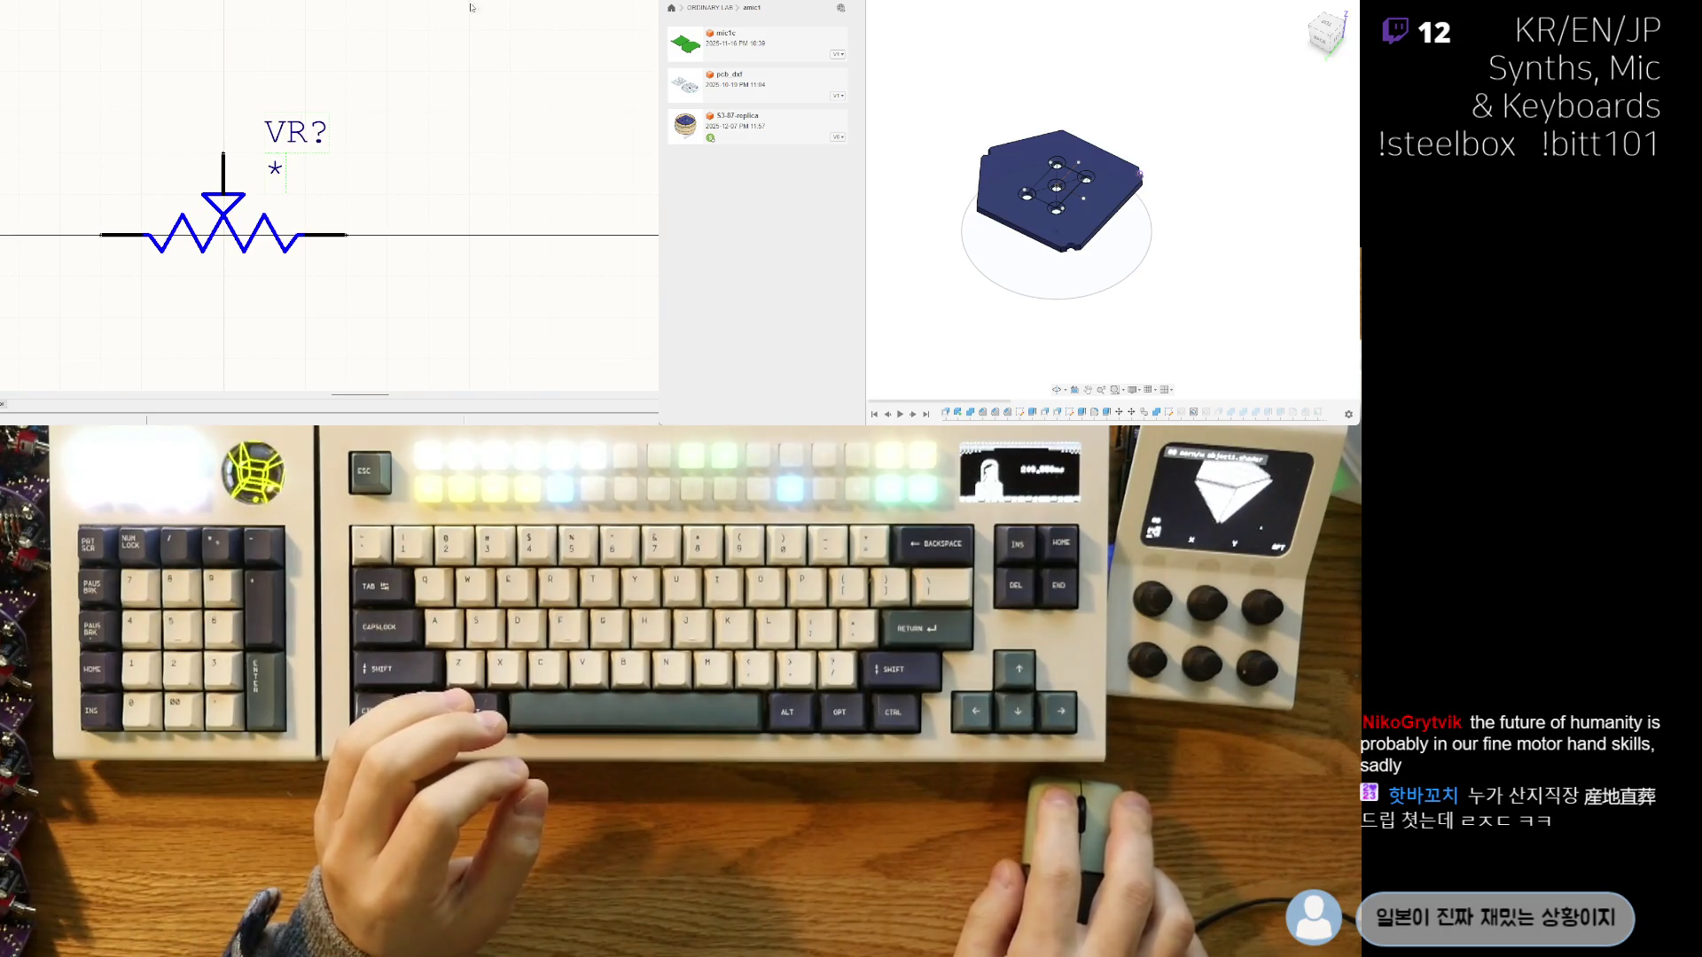
middle_click_drag(342, 205, 346, 220)
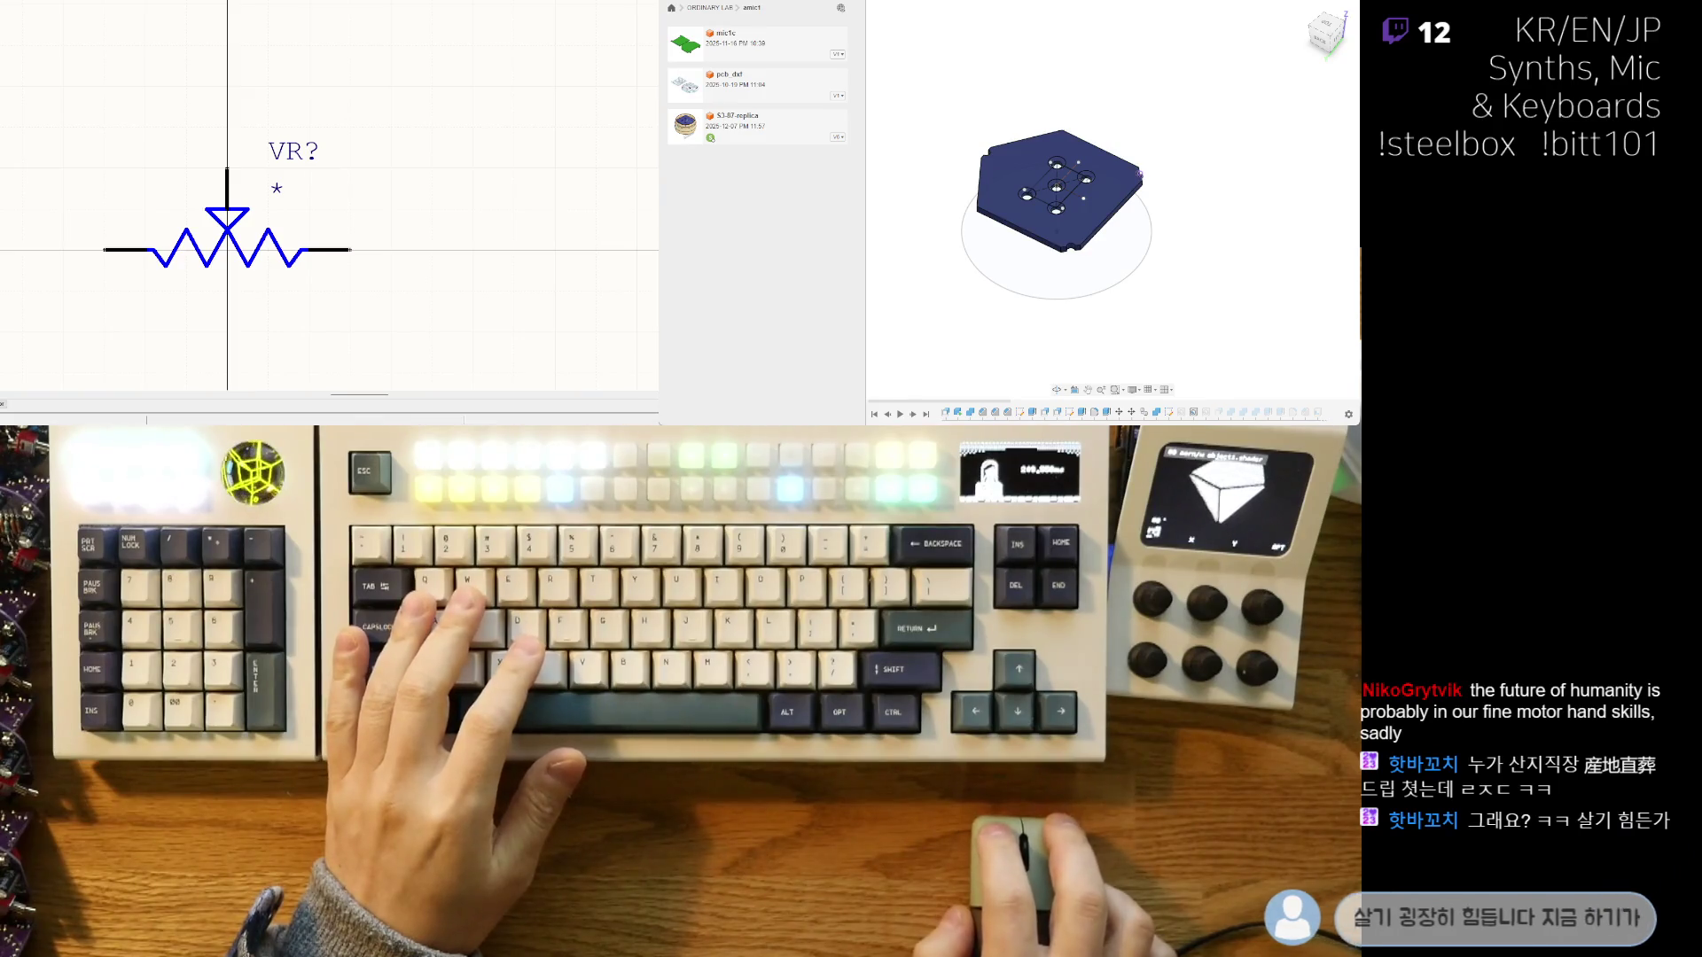
scroll(139, 221, "up", 3)
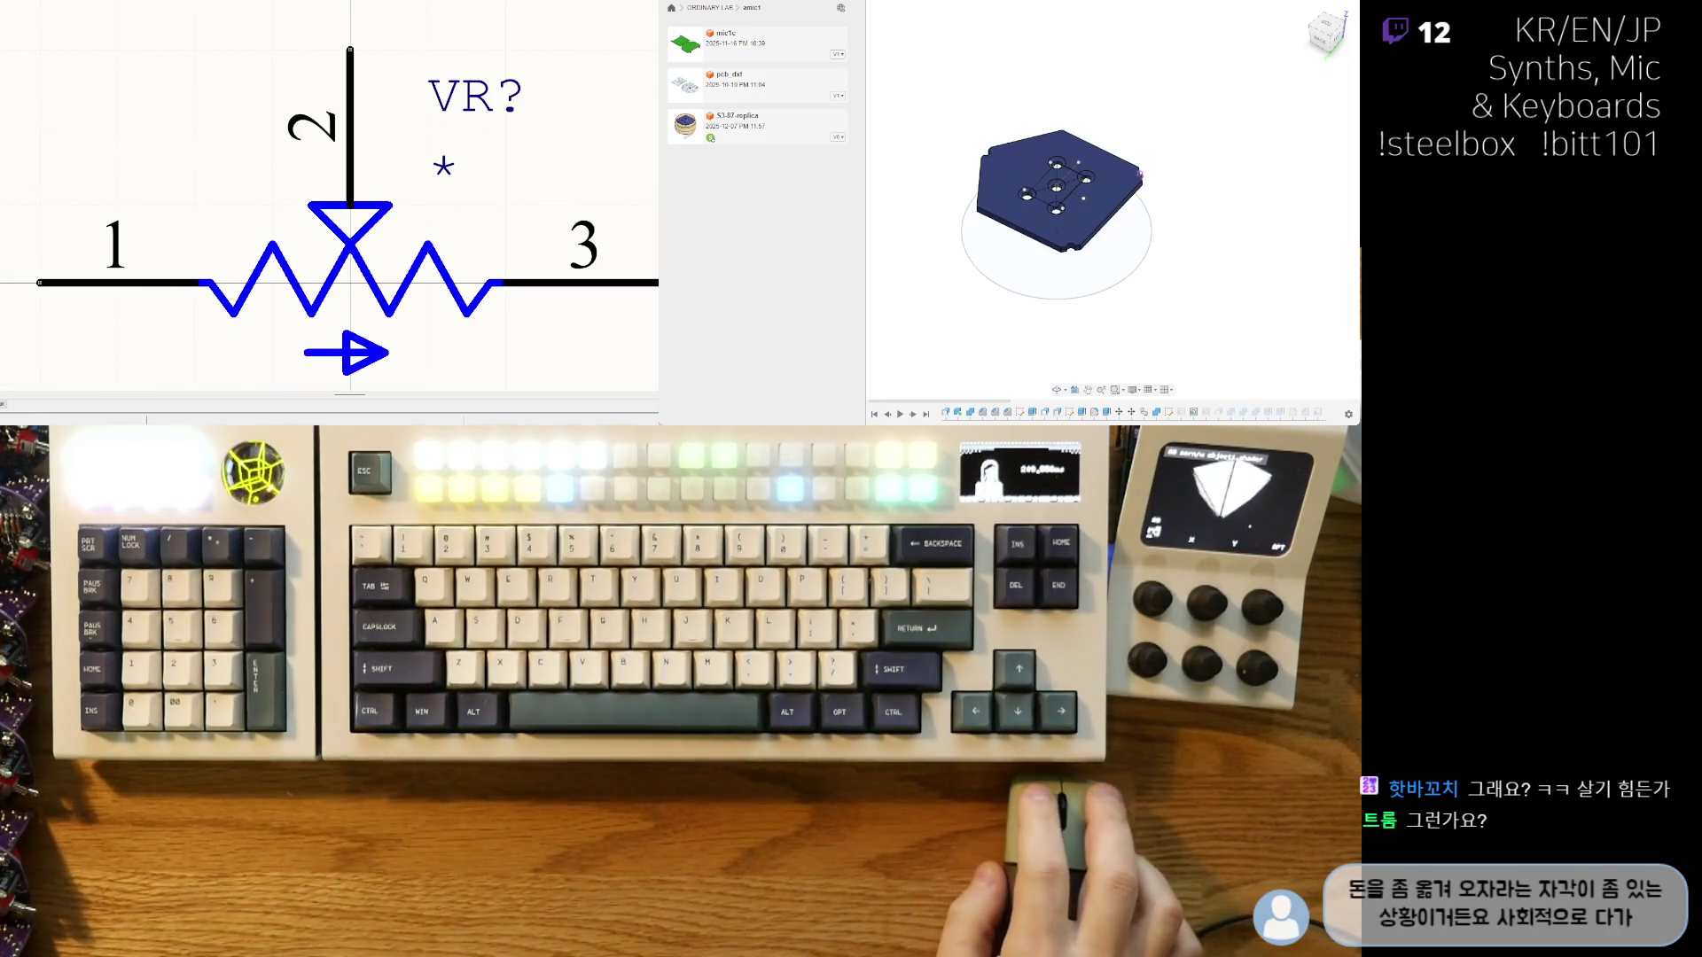
key("ctrl+z")
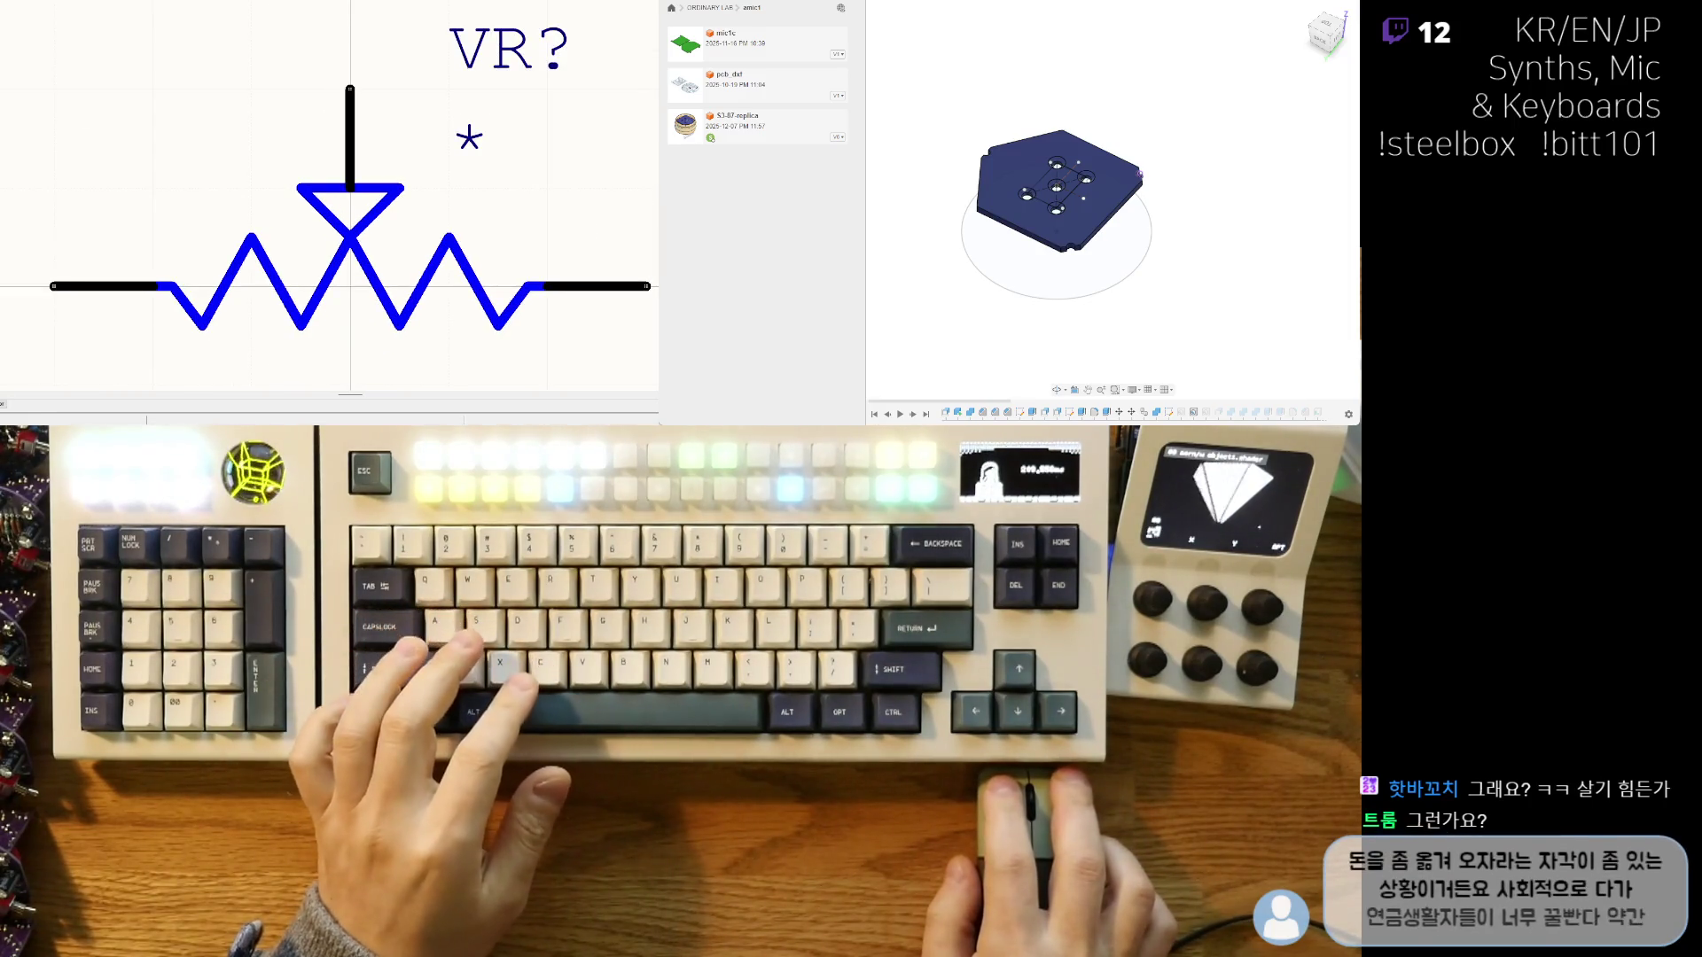
- Redo the undone symbol change, restoring pin numbers and arrow, then switch to the full circuit sheet
key("ctrl+shift+z")
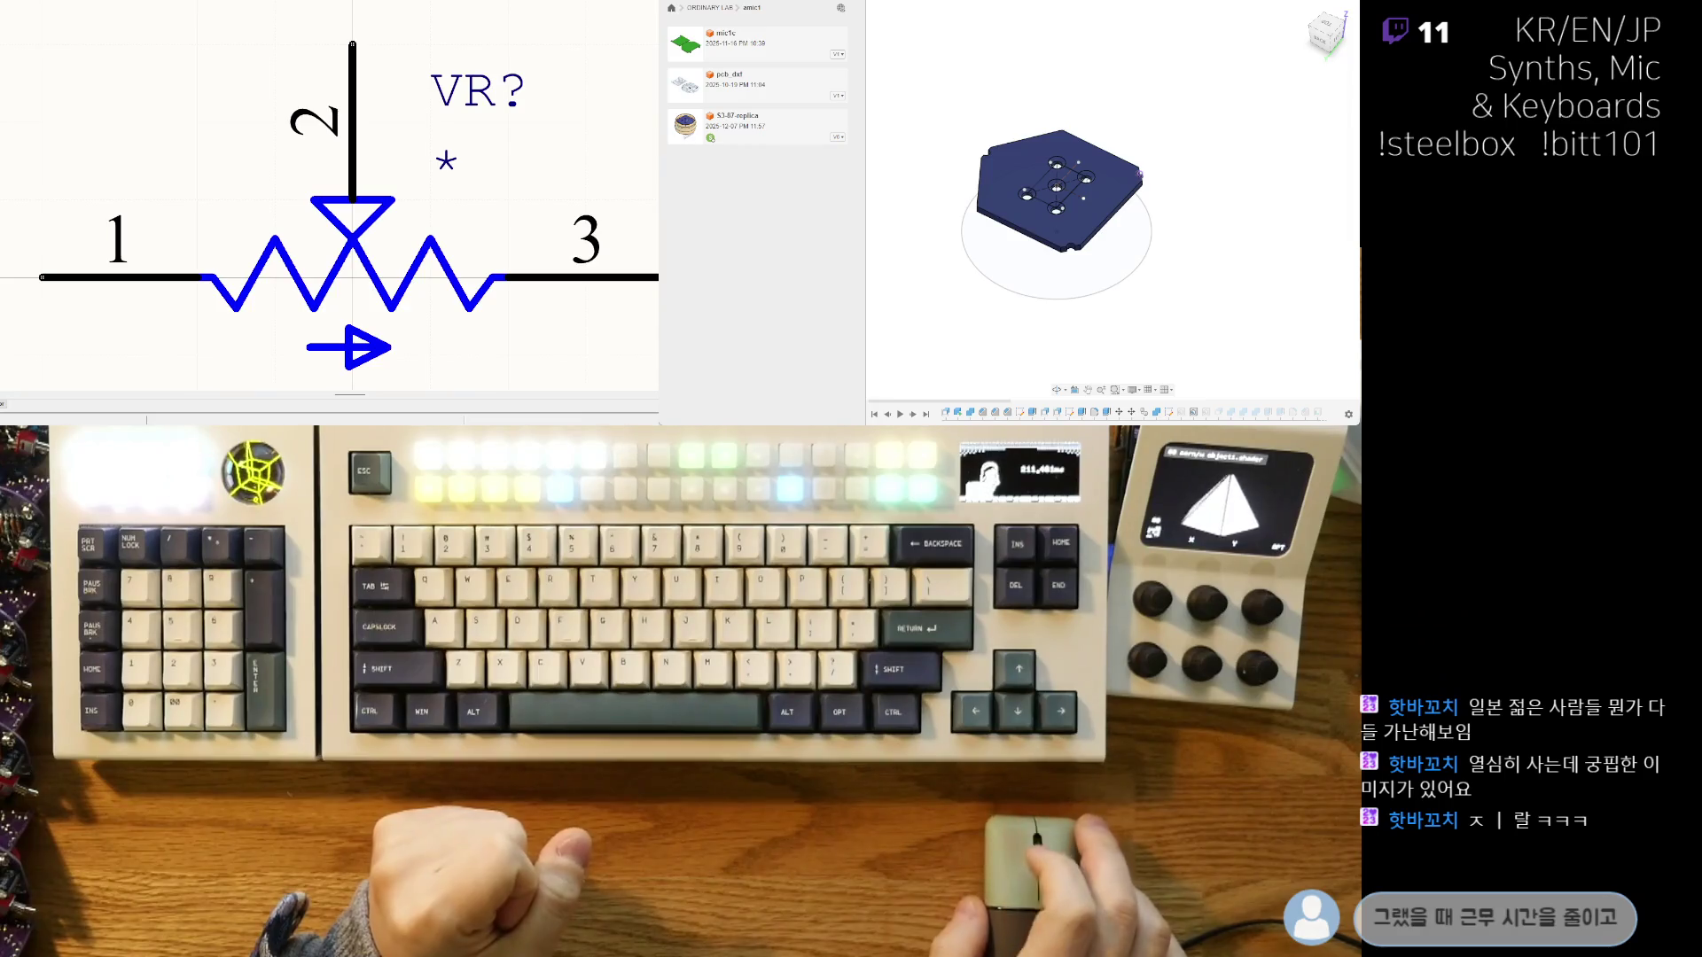
key("ctrl+Tab")
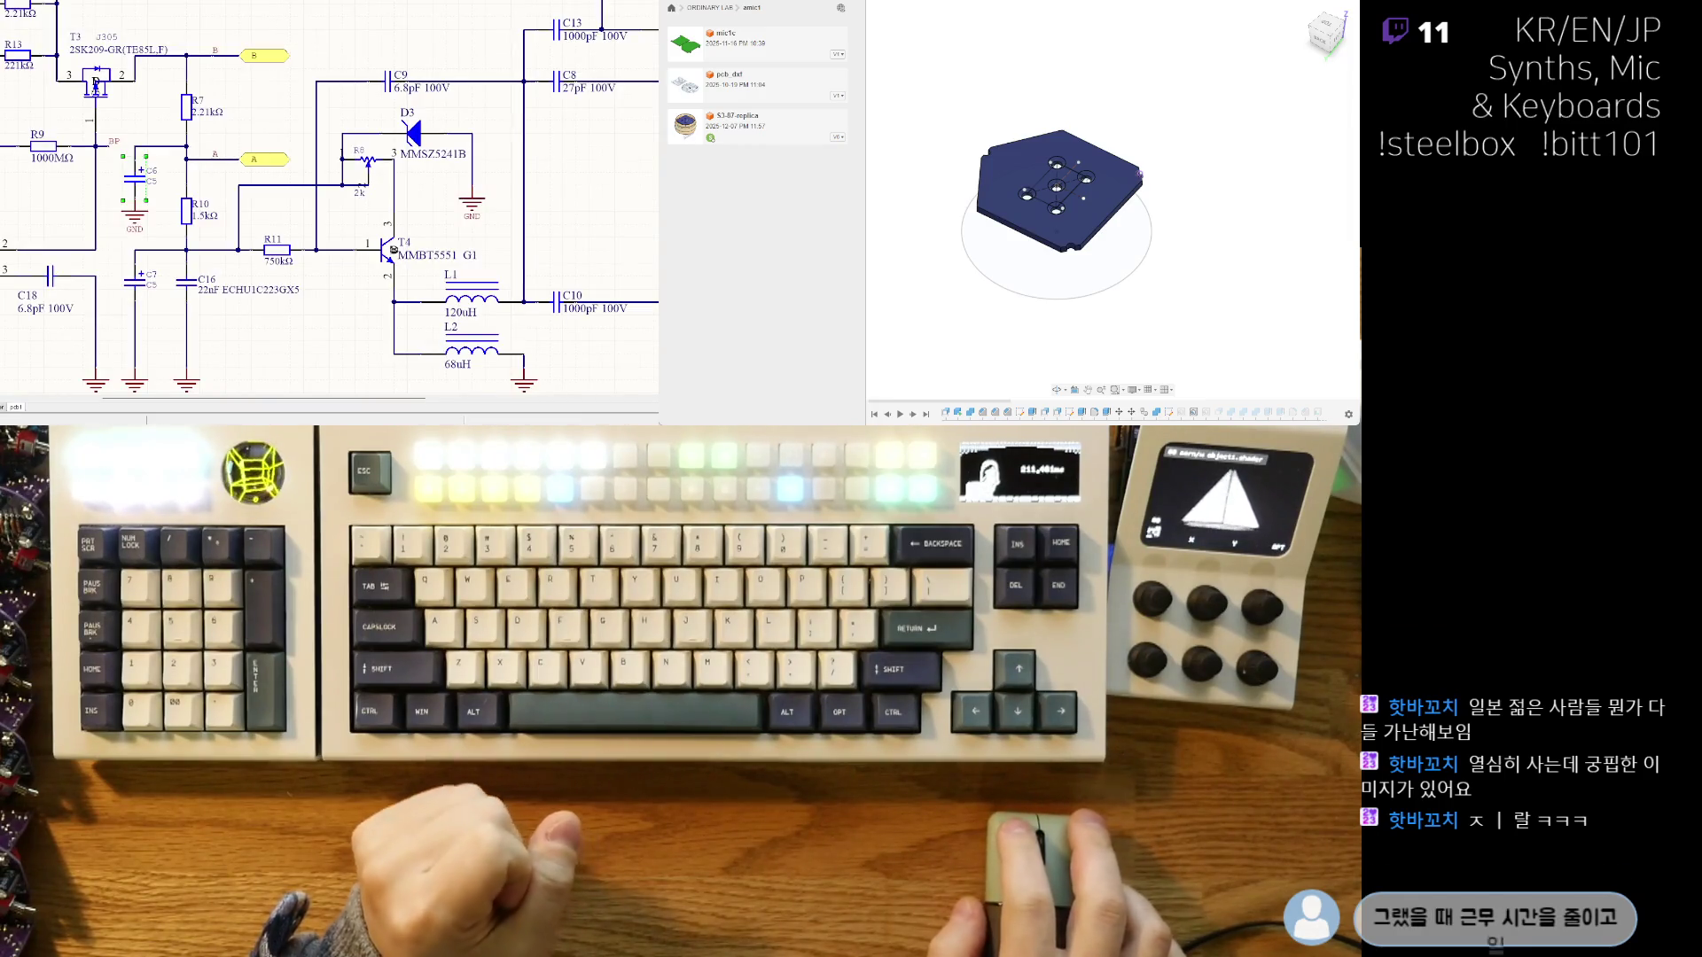
right_click_drag(34, 227, 185, 192)
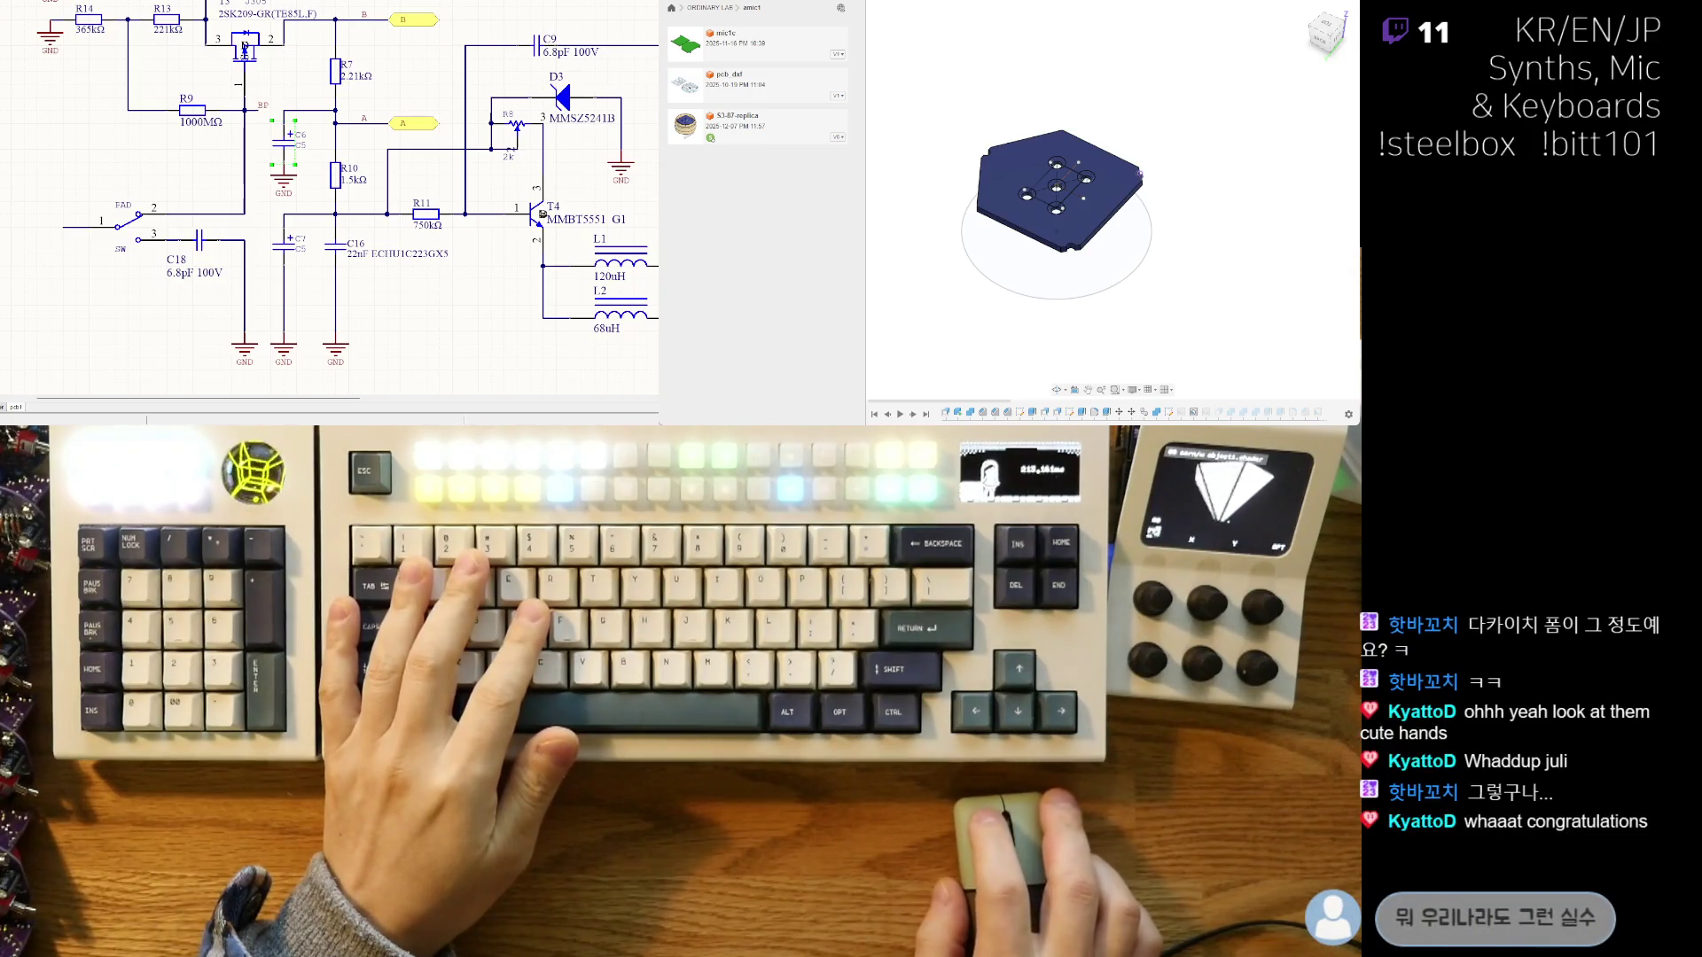
scroll(148, 134, "down", 4, "ctrl")
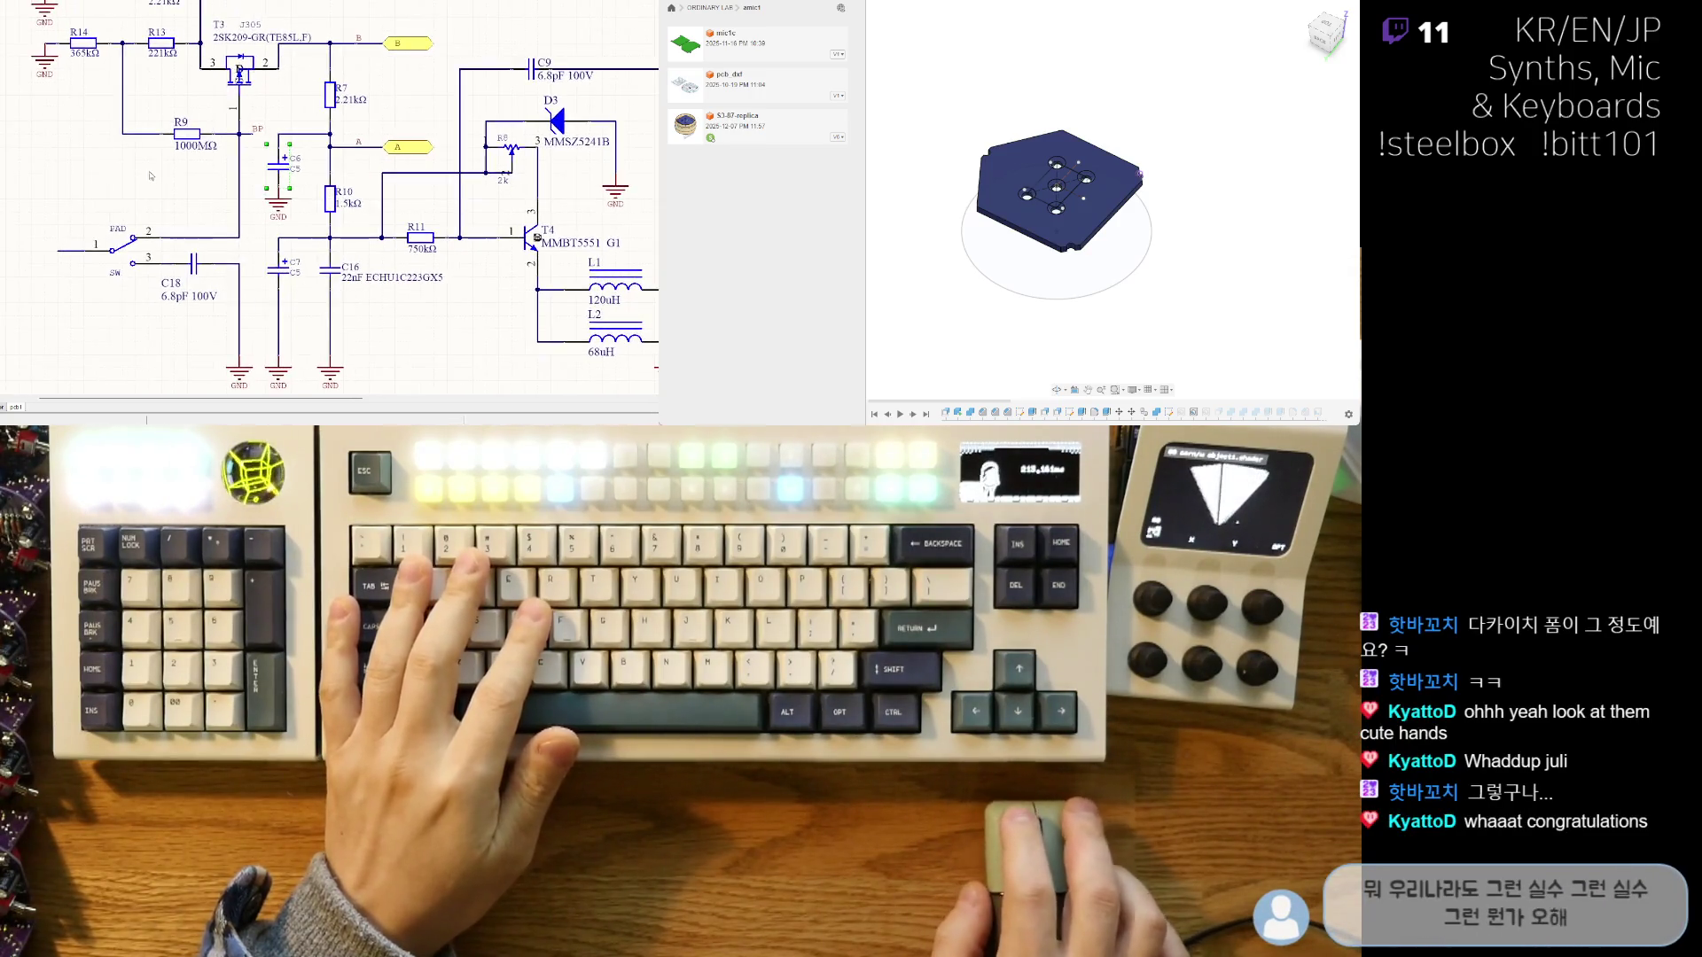
right_click_drag(316, 267, 286, 265)
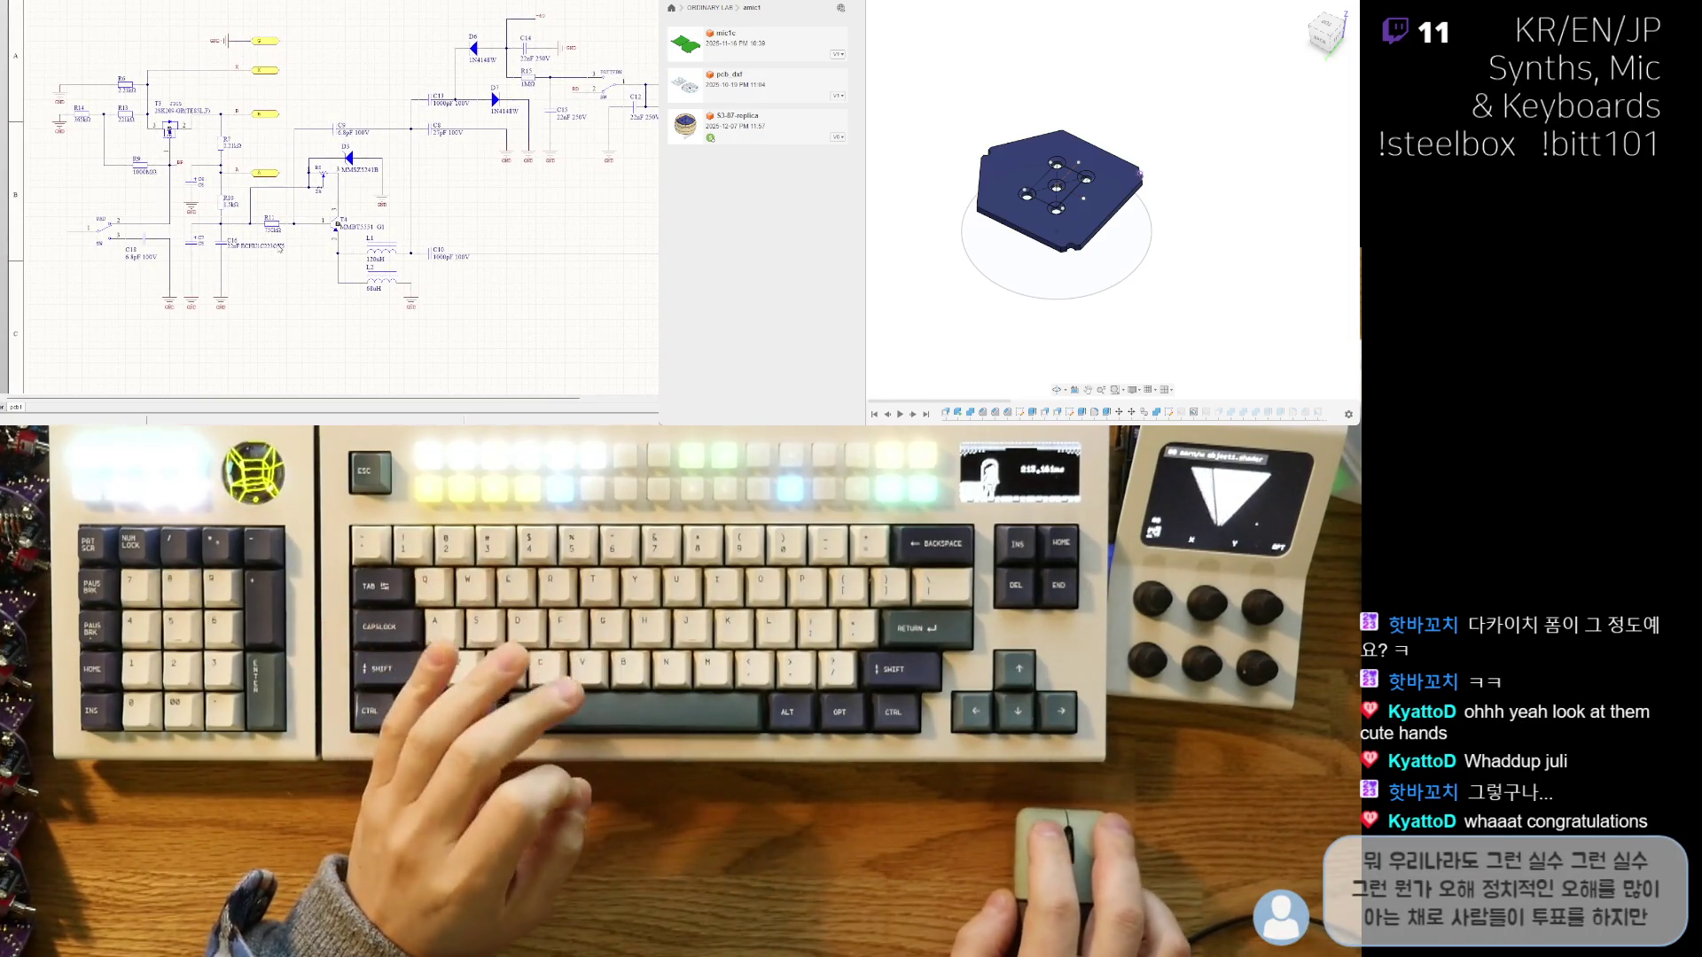
scroll(203, 187, "up", 1, "ctrl")
scroll(203, 187, "up", 1, "ctrl")
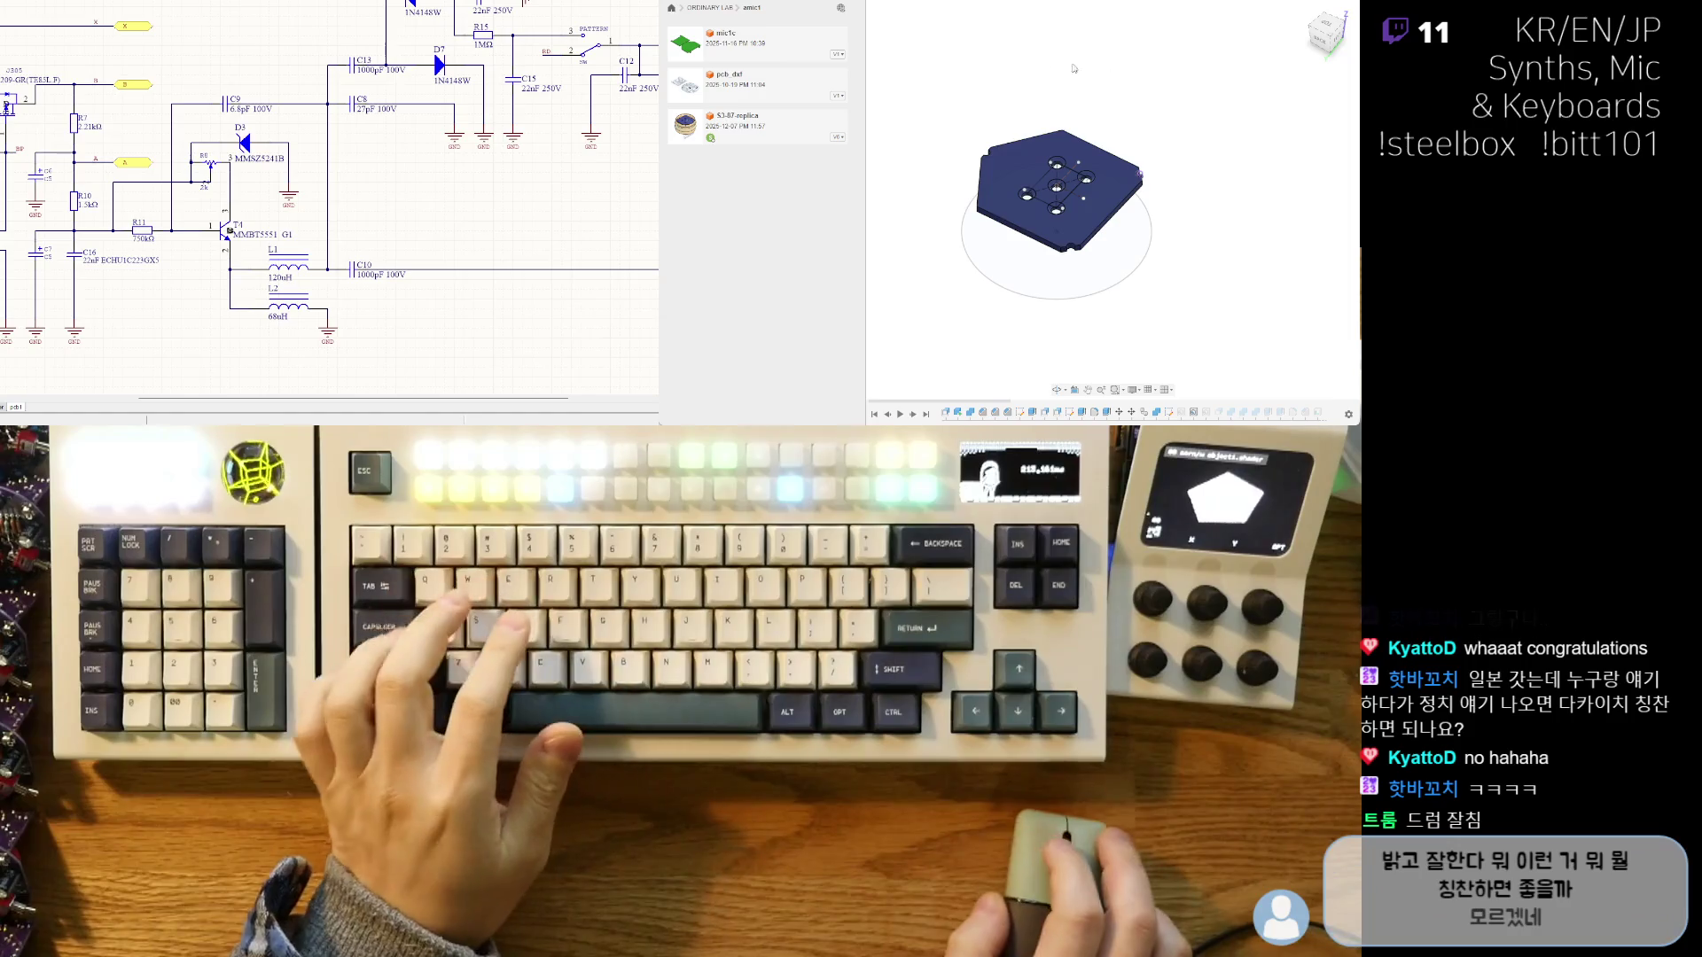
- Close the file list to widen the 3D view and slightly orbit the dome assembly
left_click(840, 8)
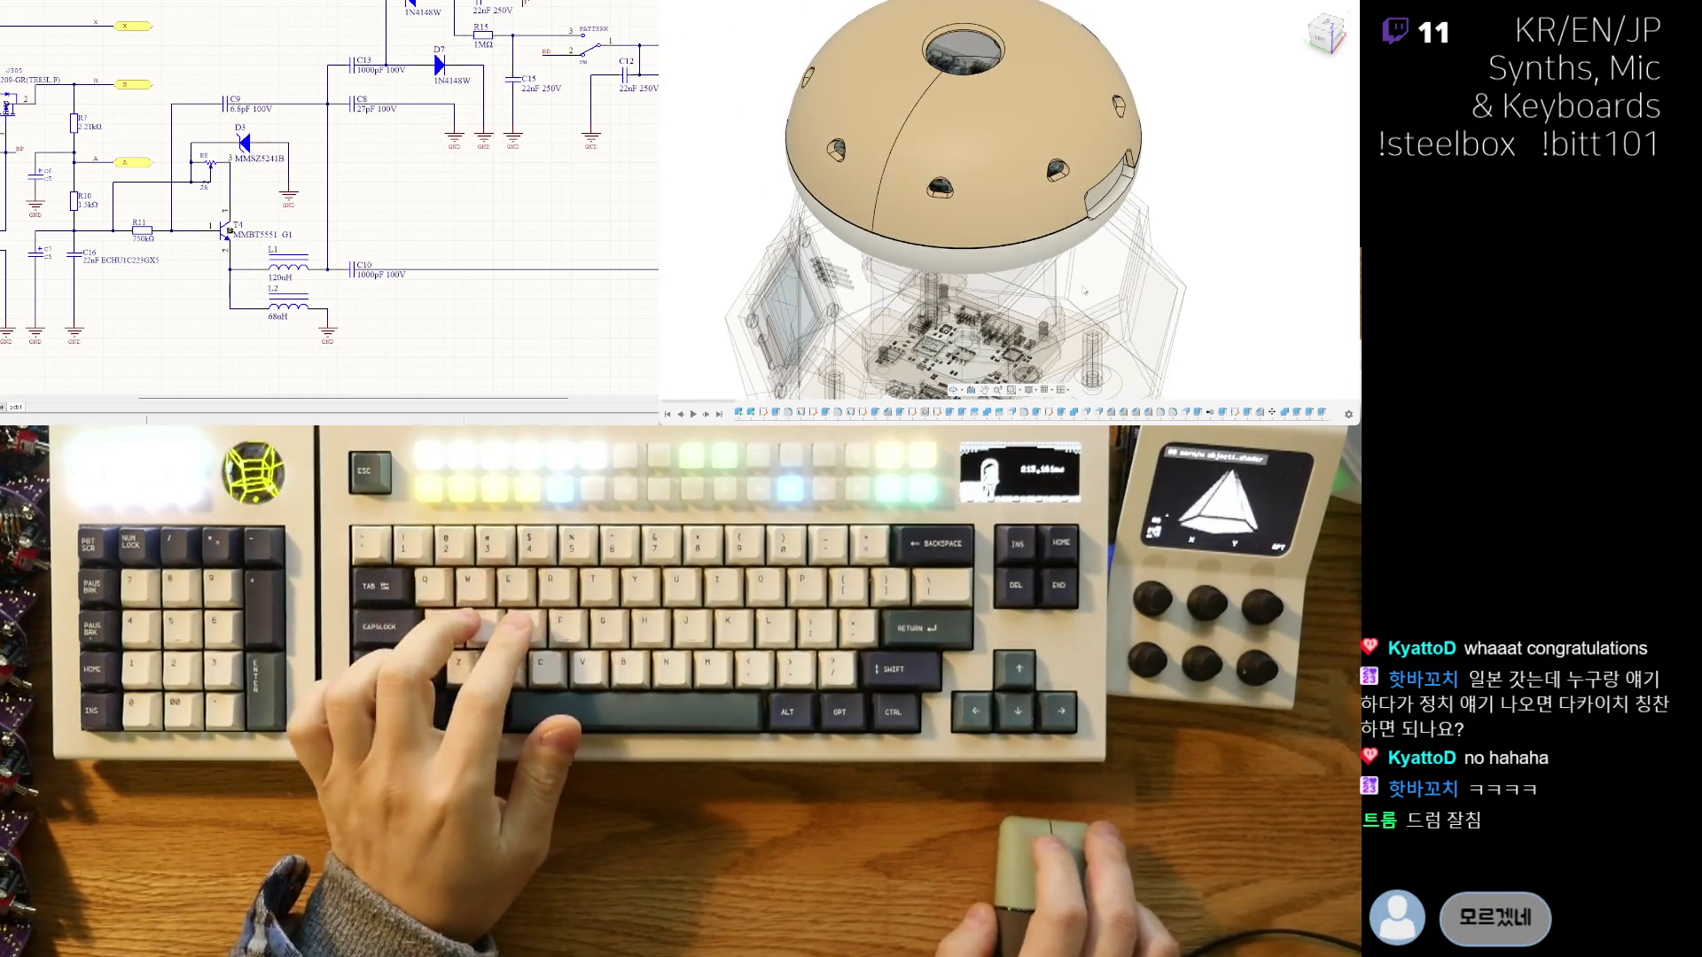
scroll(1139, 290, "up", 3)
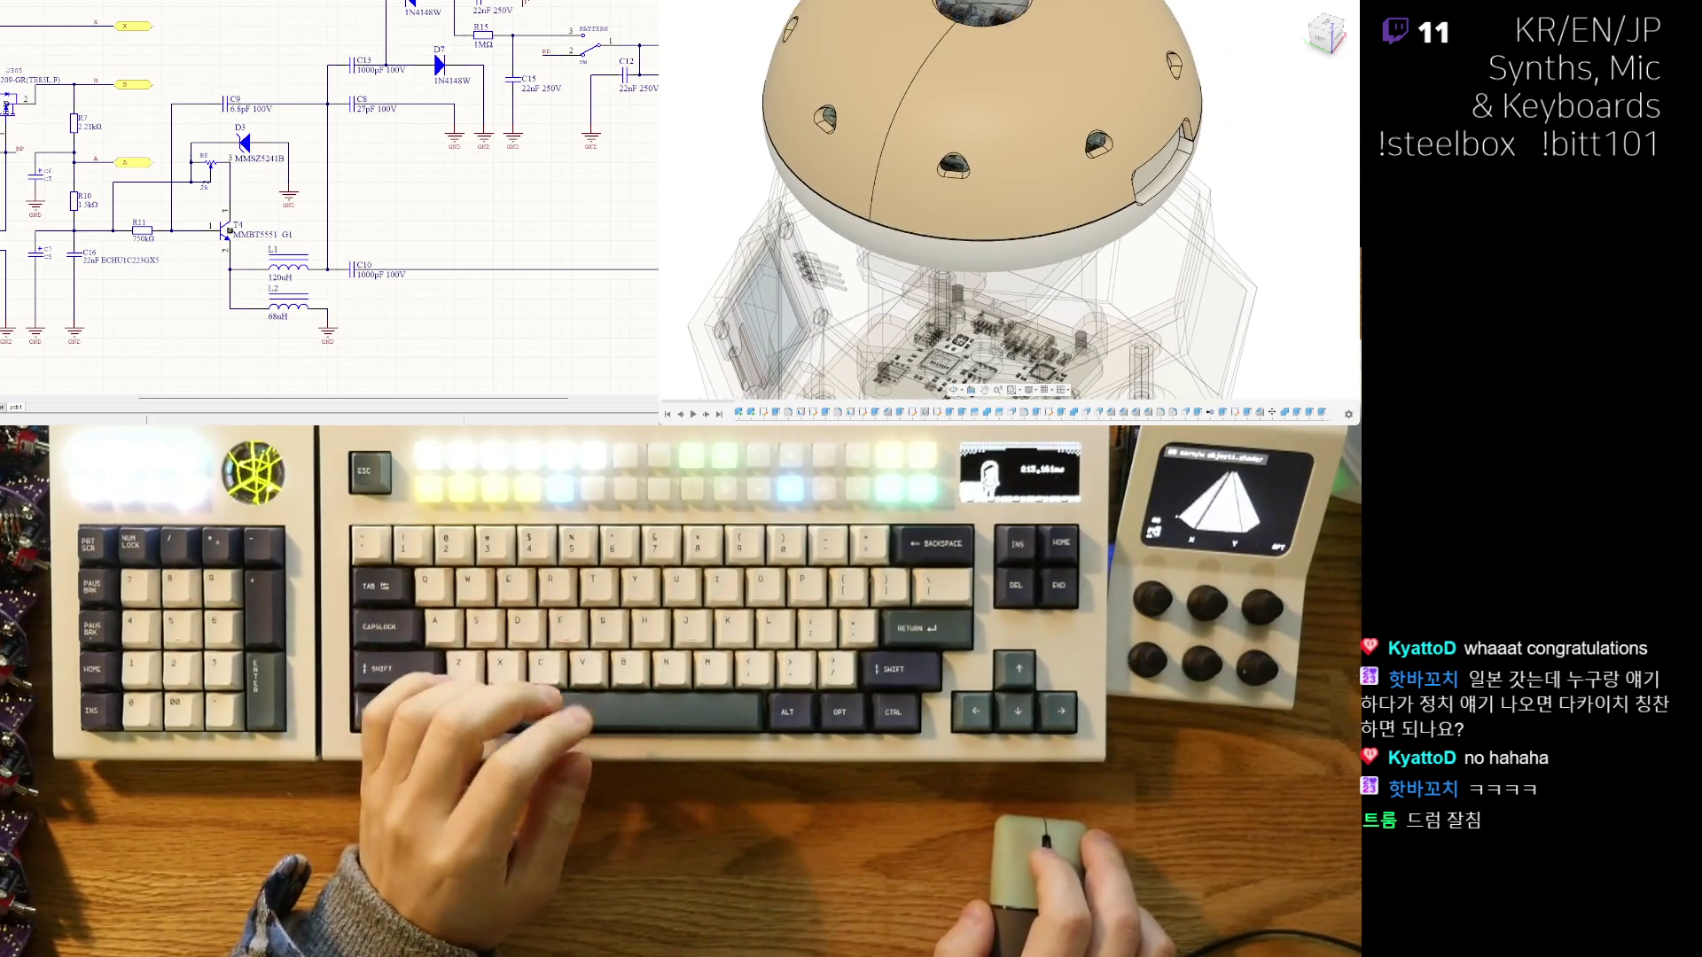
middle_click_drag(1139, 290, 1135, 277, "shift")
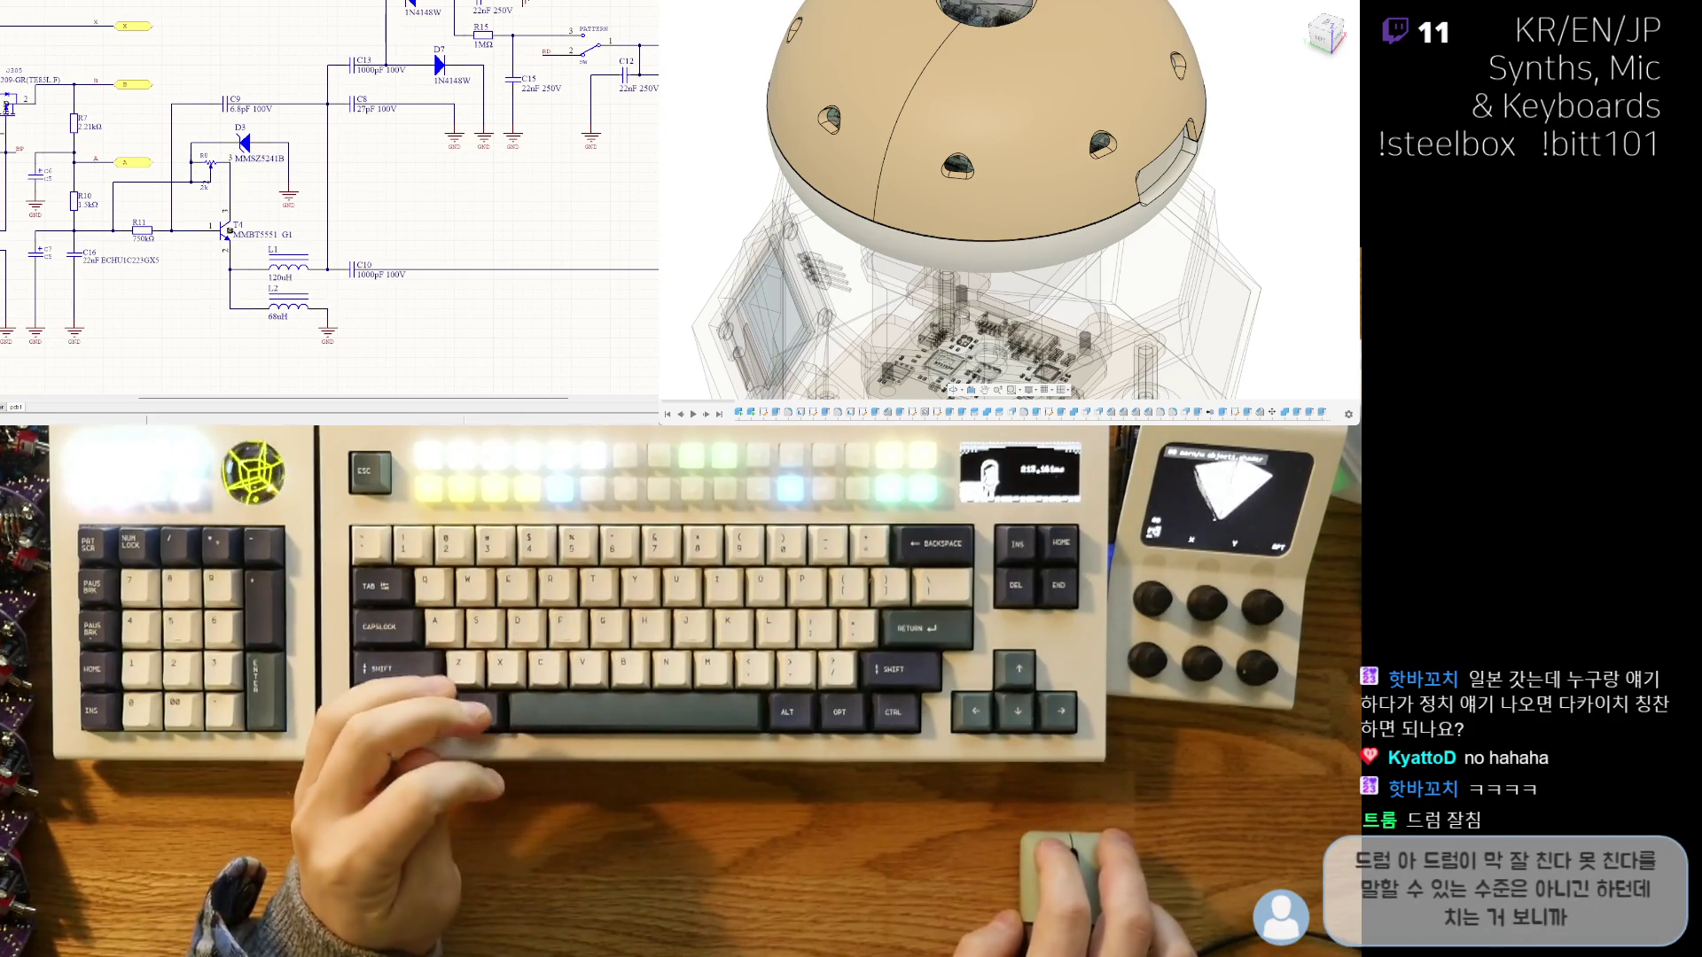
right_click_drag(303, 347, 316, 339)
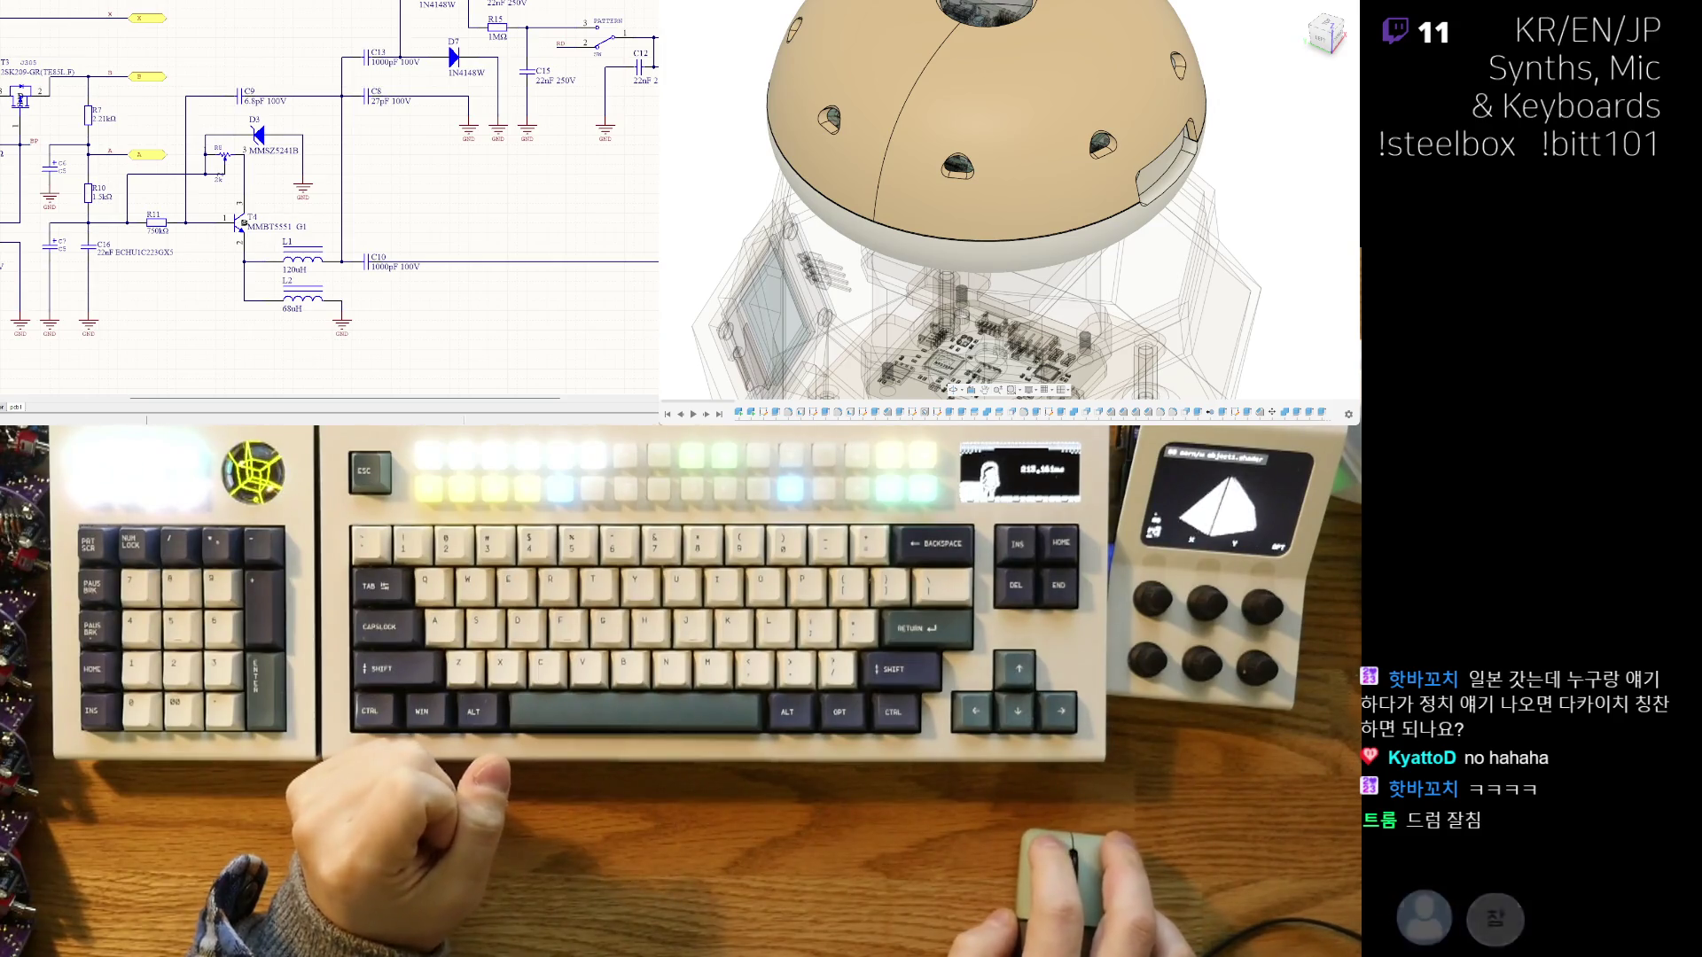
- Start placing another potentiometer, cancel it, and nudge the schematic view right
key("ctrl+v")
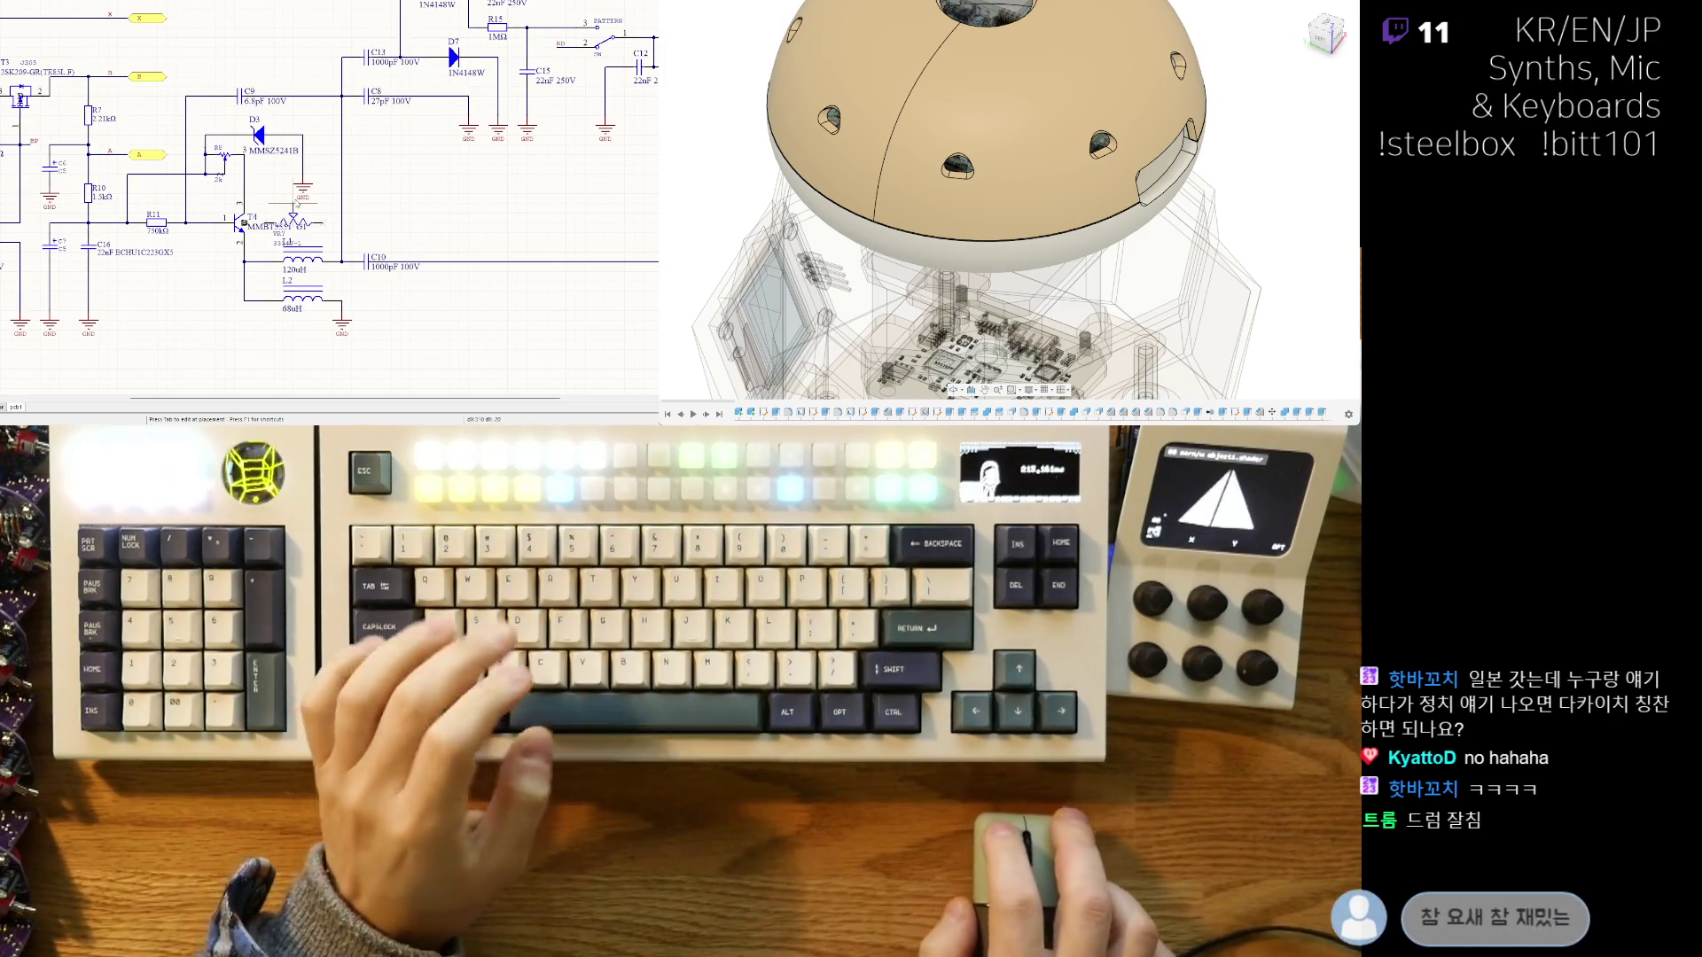
key("Escape")
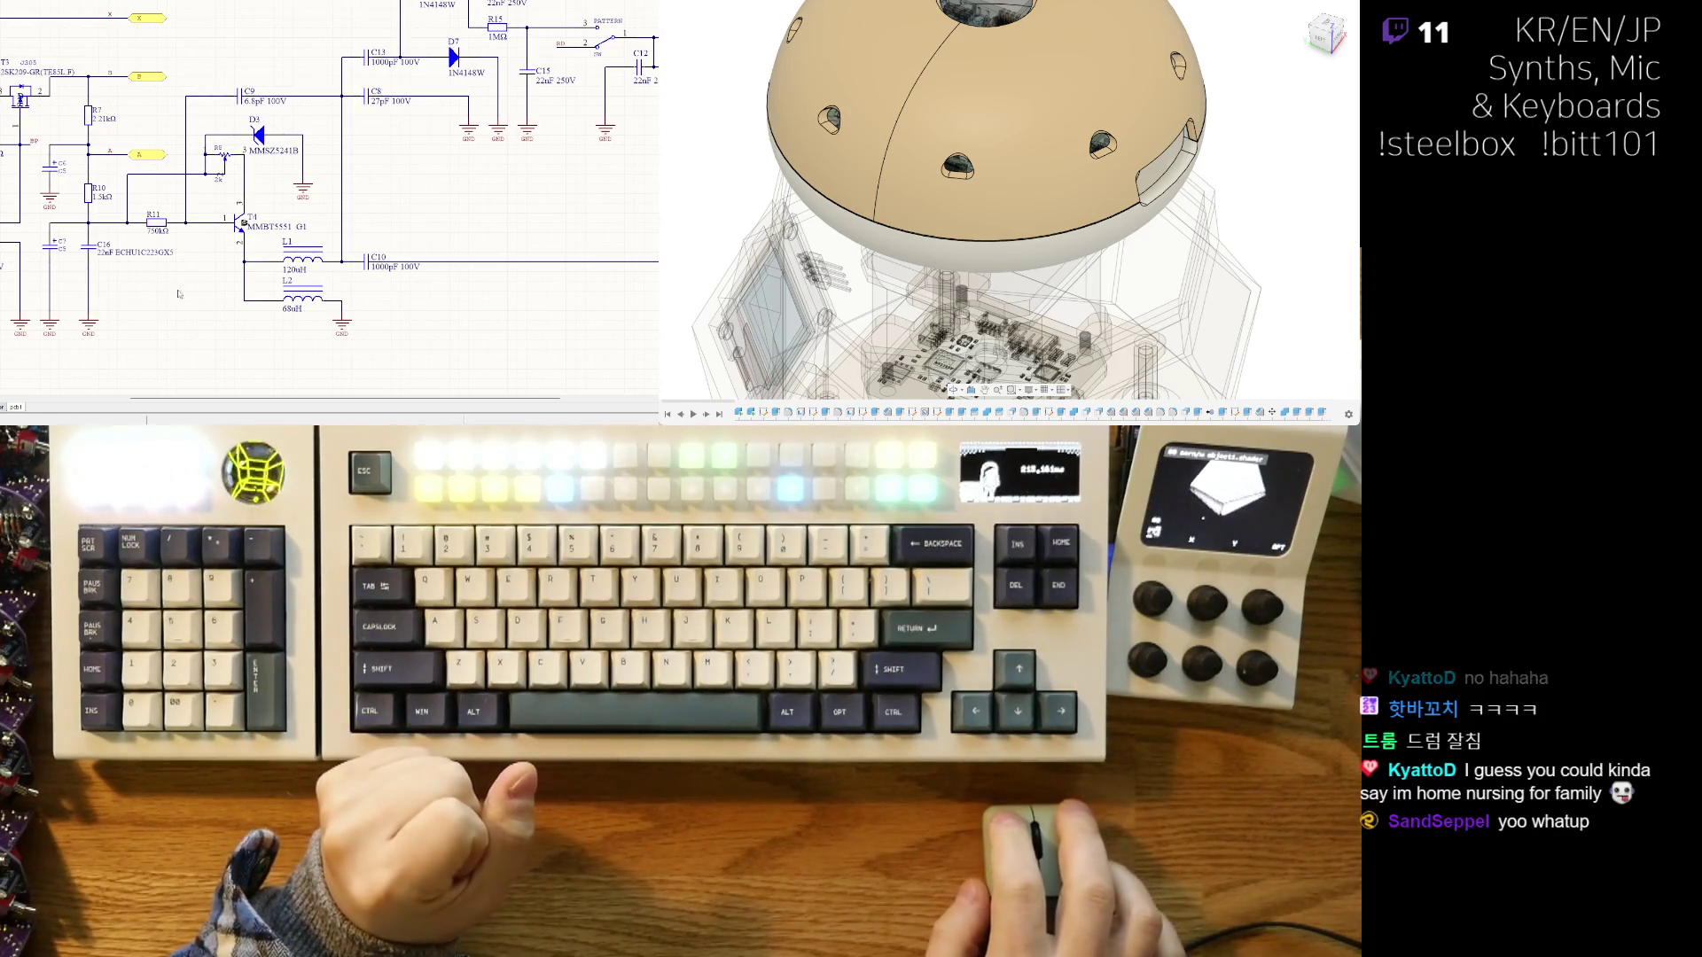
right_click_drag(201, 326, 238, 328)
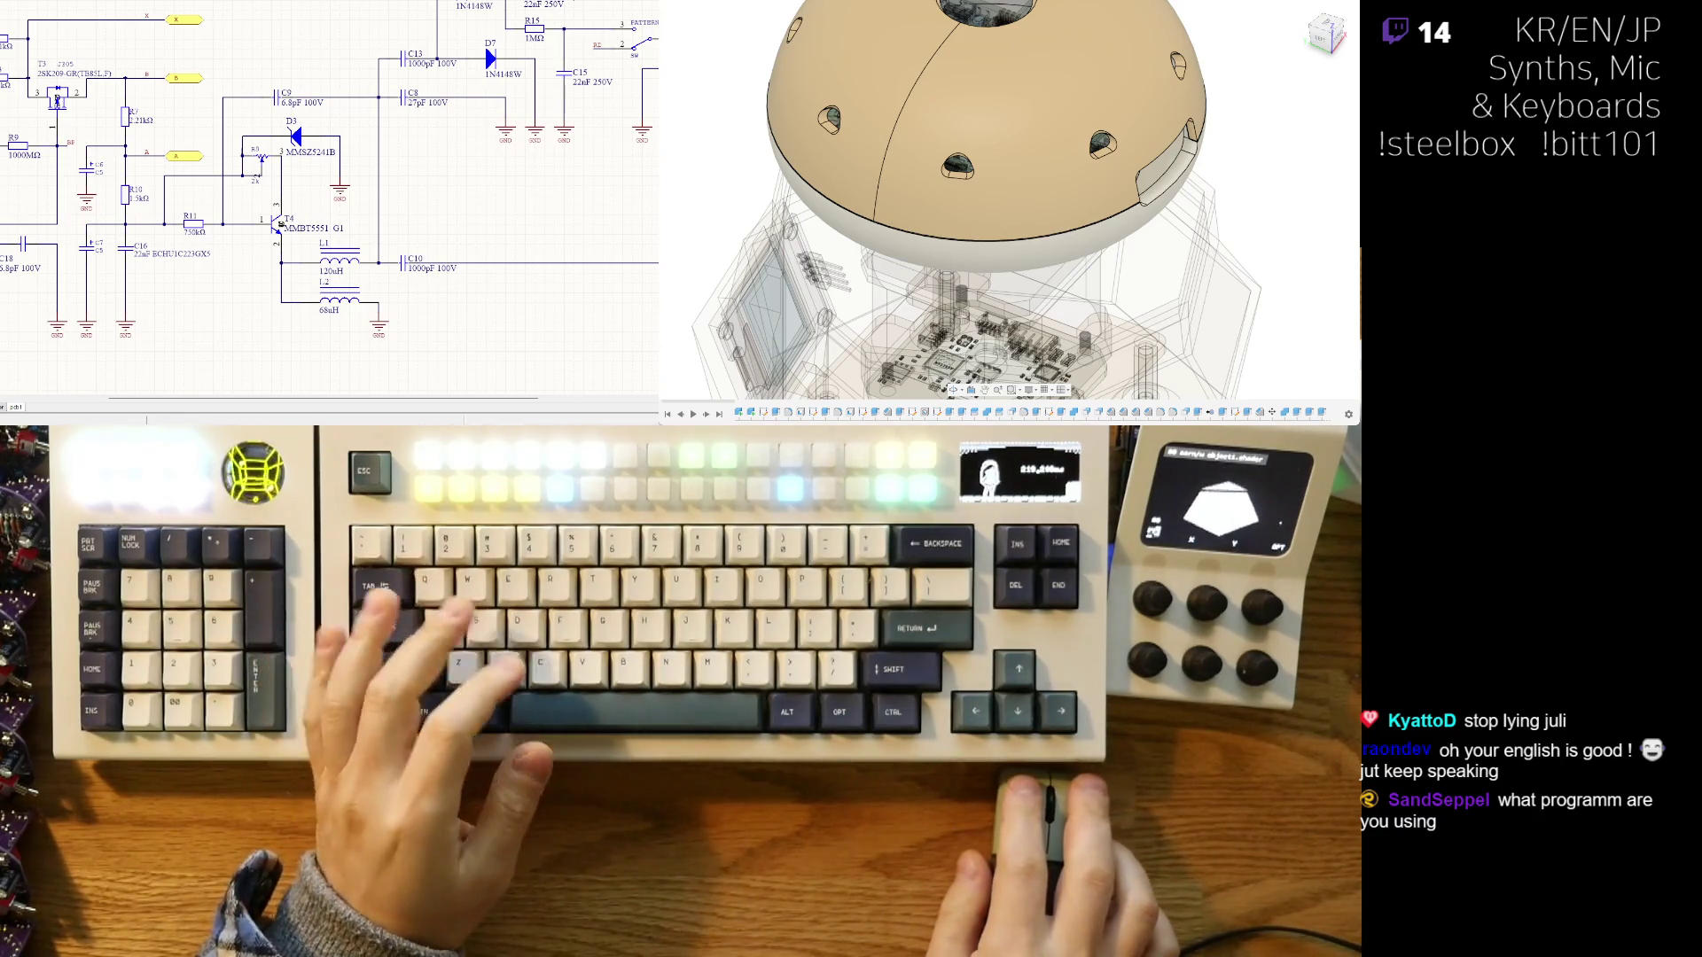
- Hide the white lower shell and orbit and zoom onto the dome to reveal its internal PCB
key("v")
mouse_move(1033, 242)
middle_mouse_down("shift")
mouse_move(1084, 219)
mouse_move(875, 204)
mouse_move(1102, 214)
middle_mouse_up("shift")
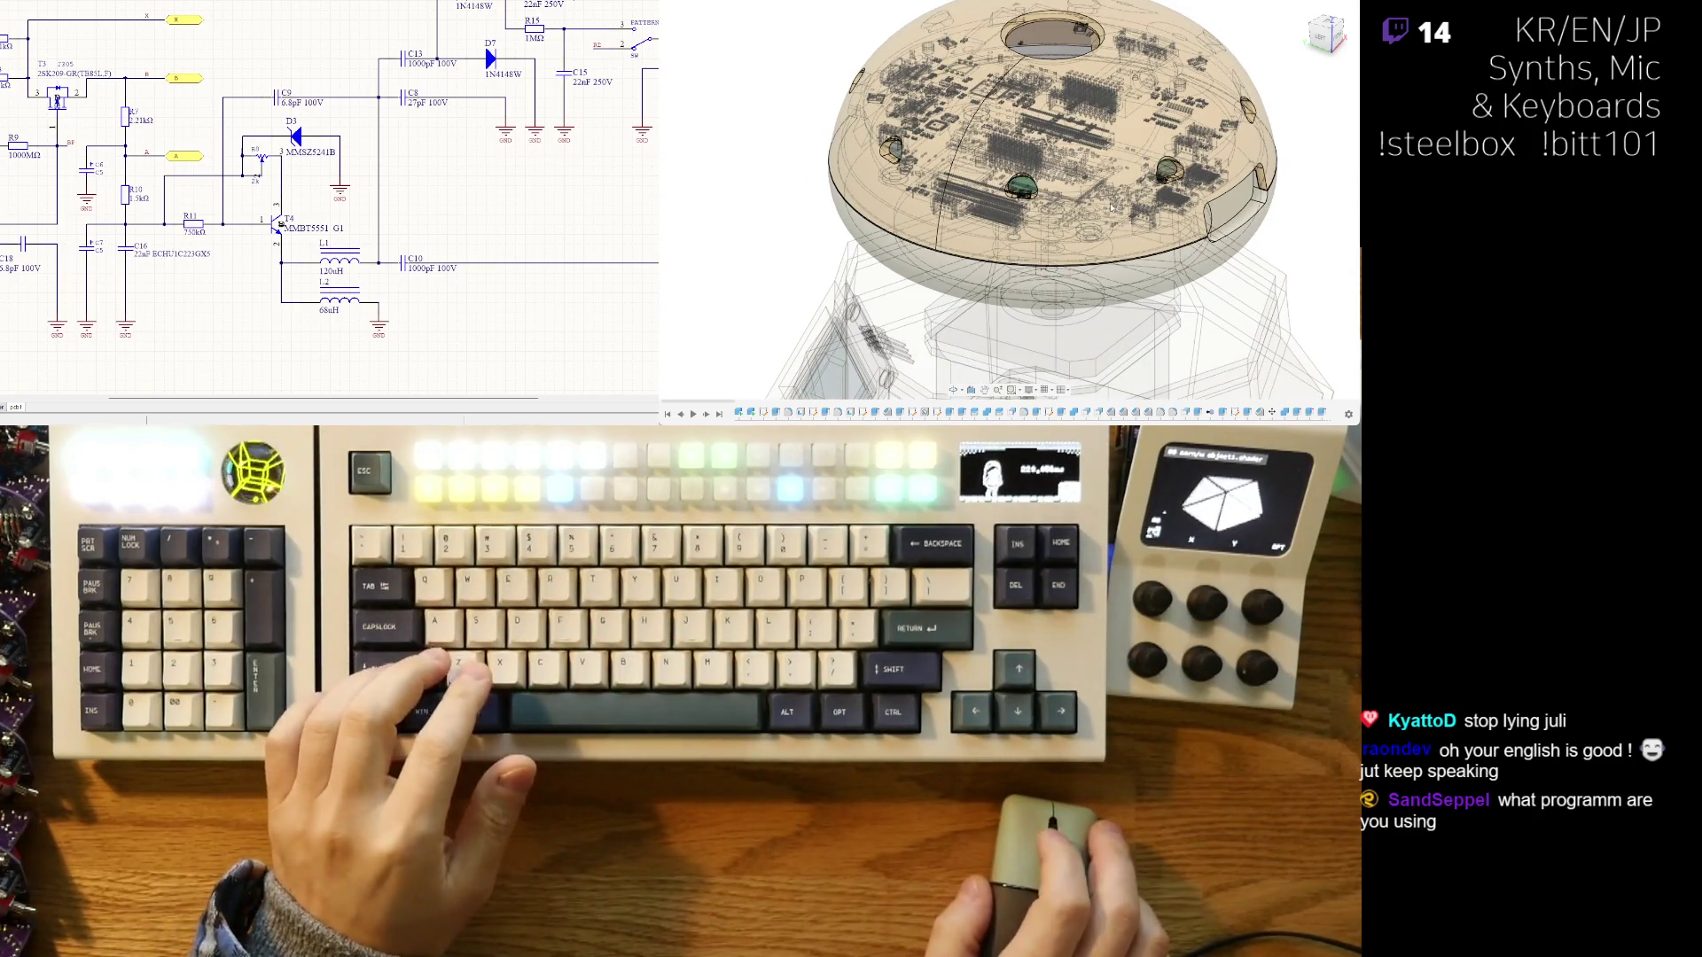
scroll(1102, 214, "up", 3)
middle_click_drag(1020, 178, 1046, 204, "shift")
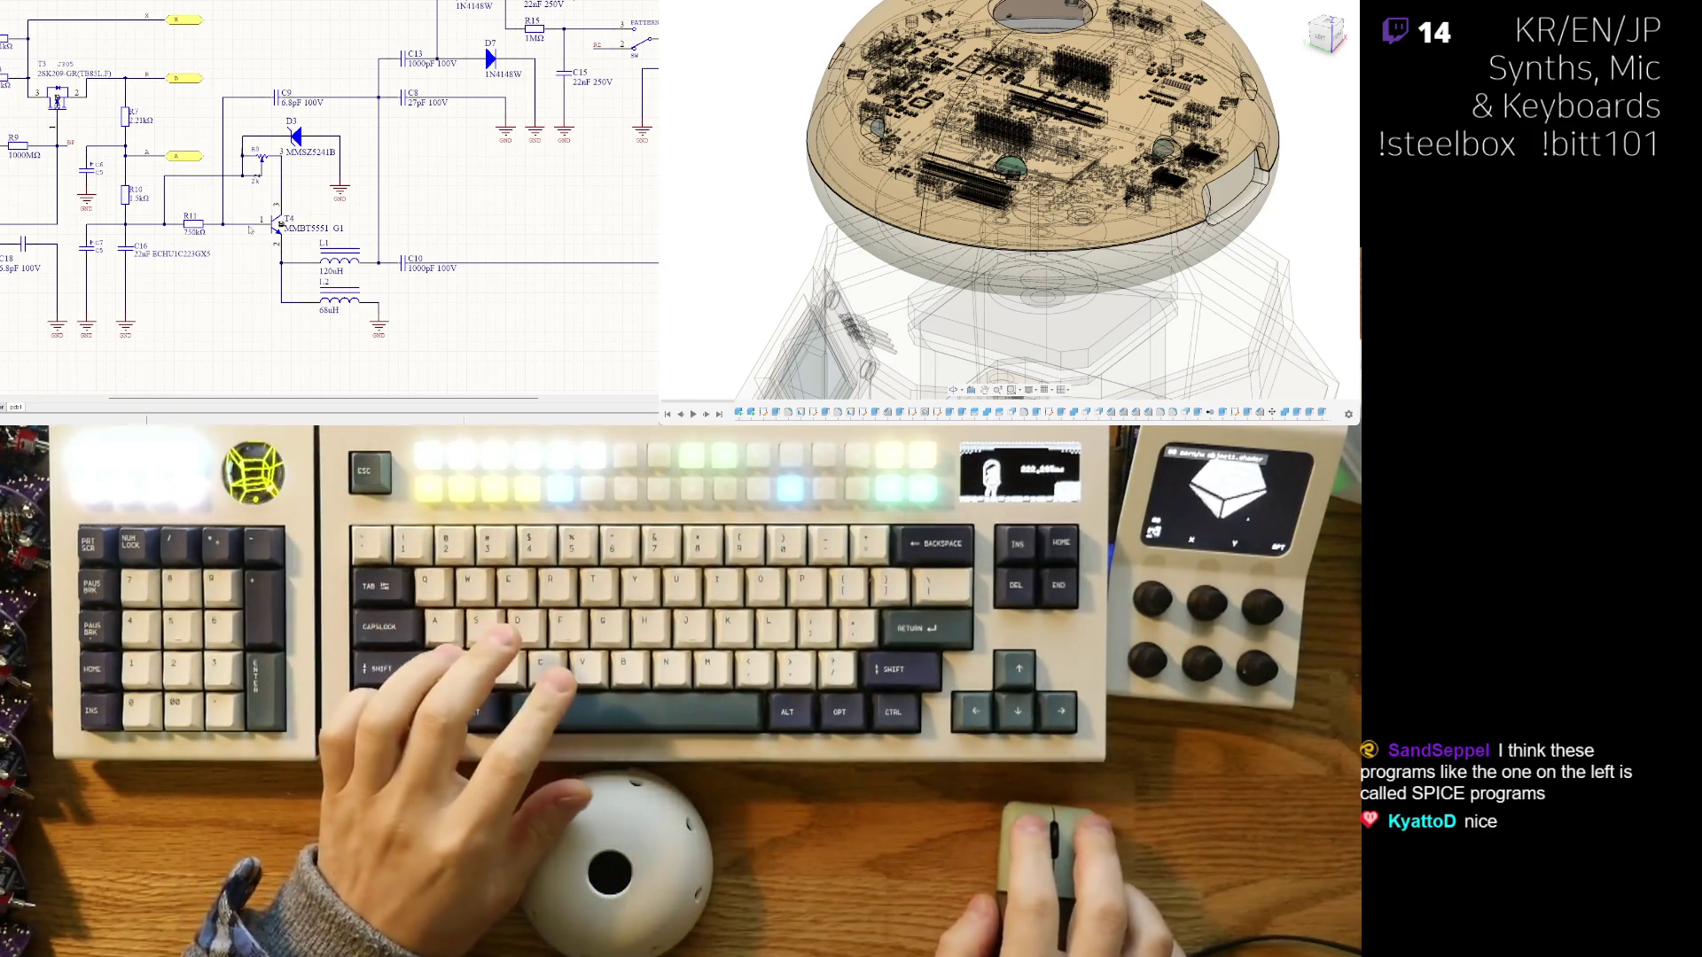
- Pan and zoom the schematic to bring transistor T4 and the area below it into view
right_click_drag(231, 243, 317, 265)
scroll(153, 191, "up", 1, "ctrl")
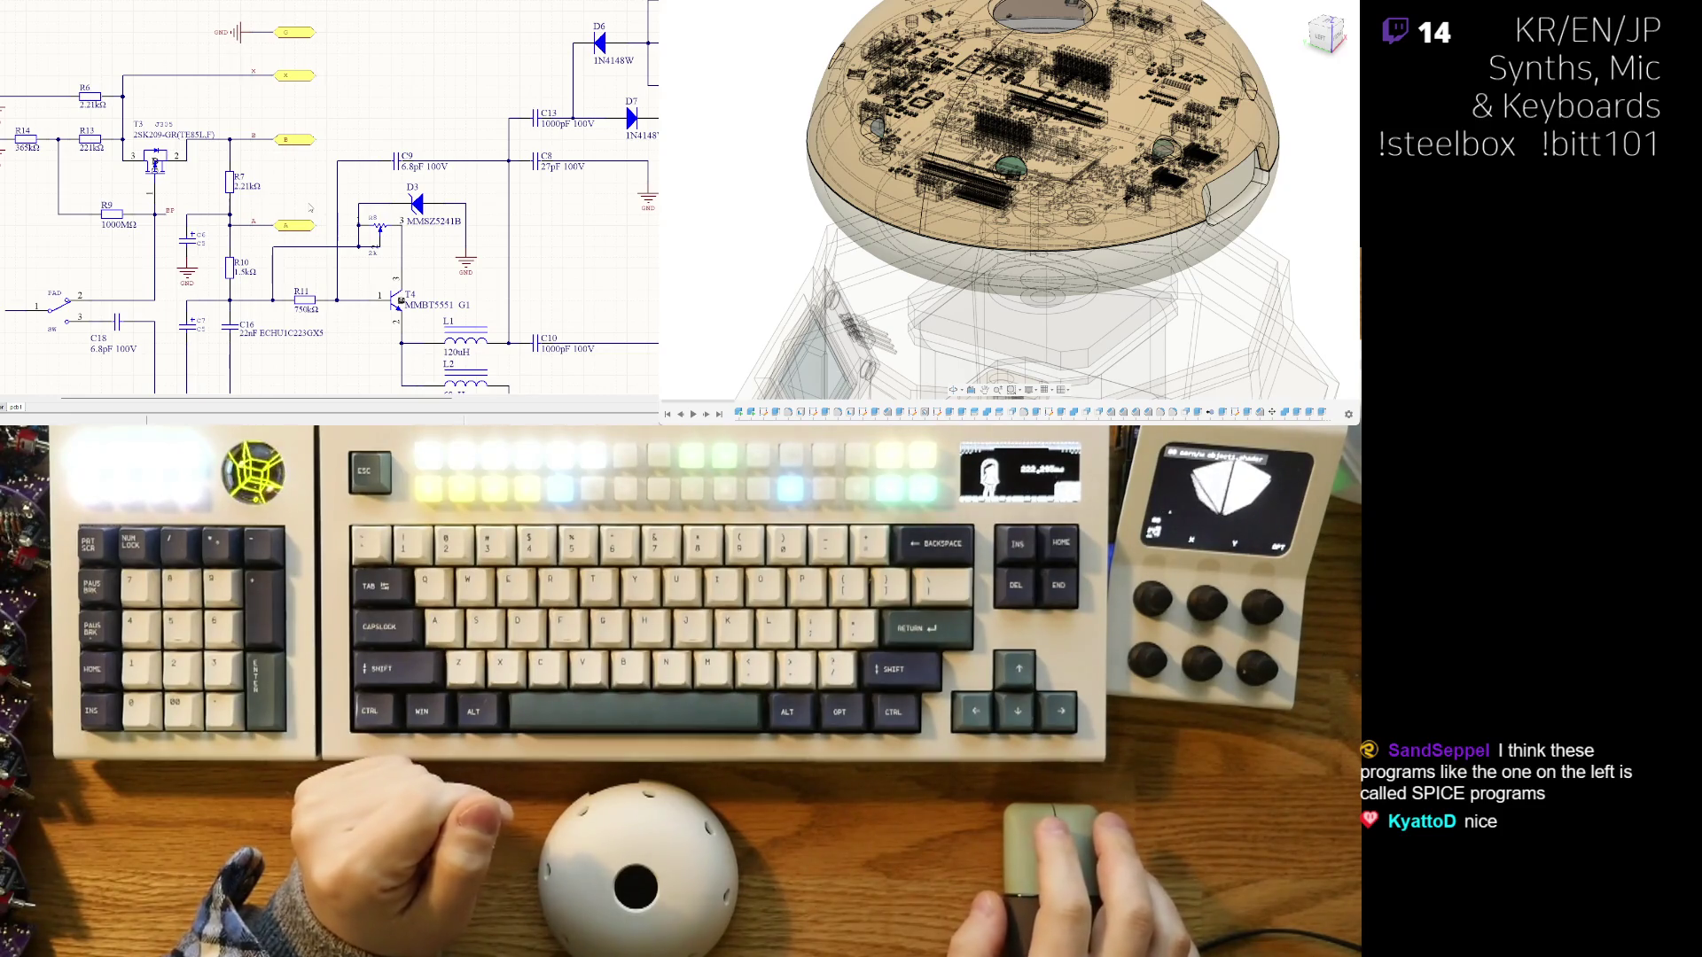
scroll(310, 207, "right", 3)
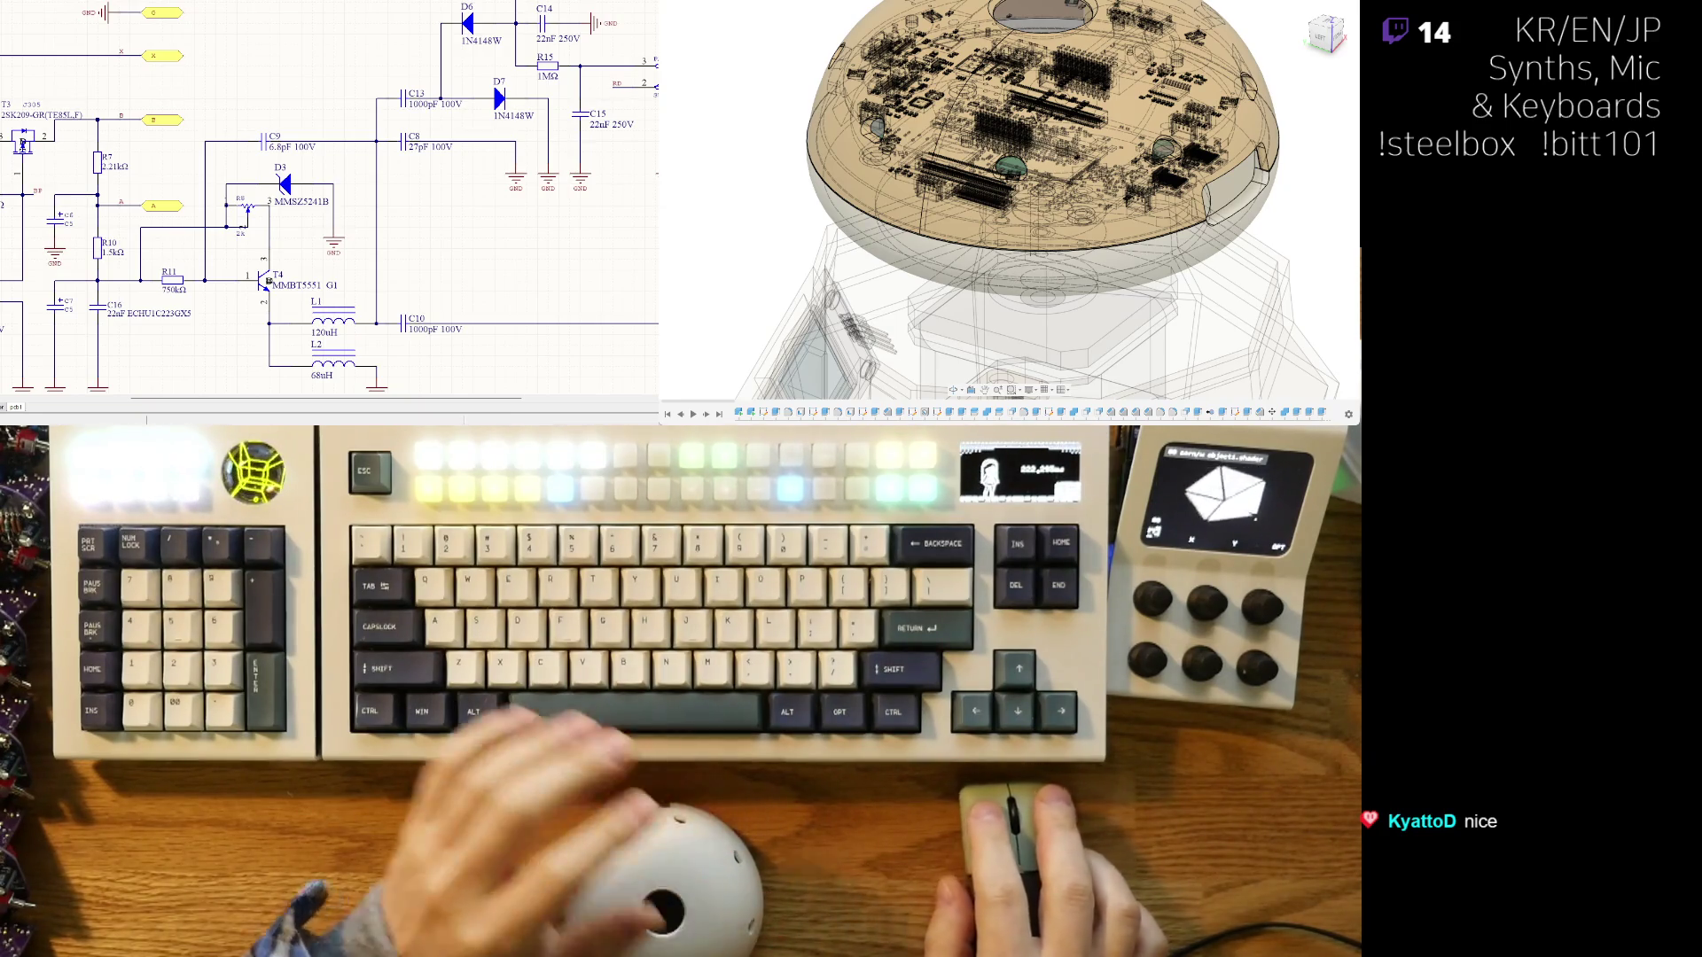
right_click_drag(328, 195, 397, 157)
scroll(521, 308, "up", 2, "ctrl")
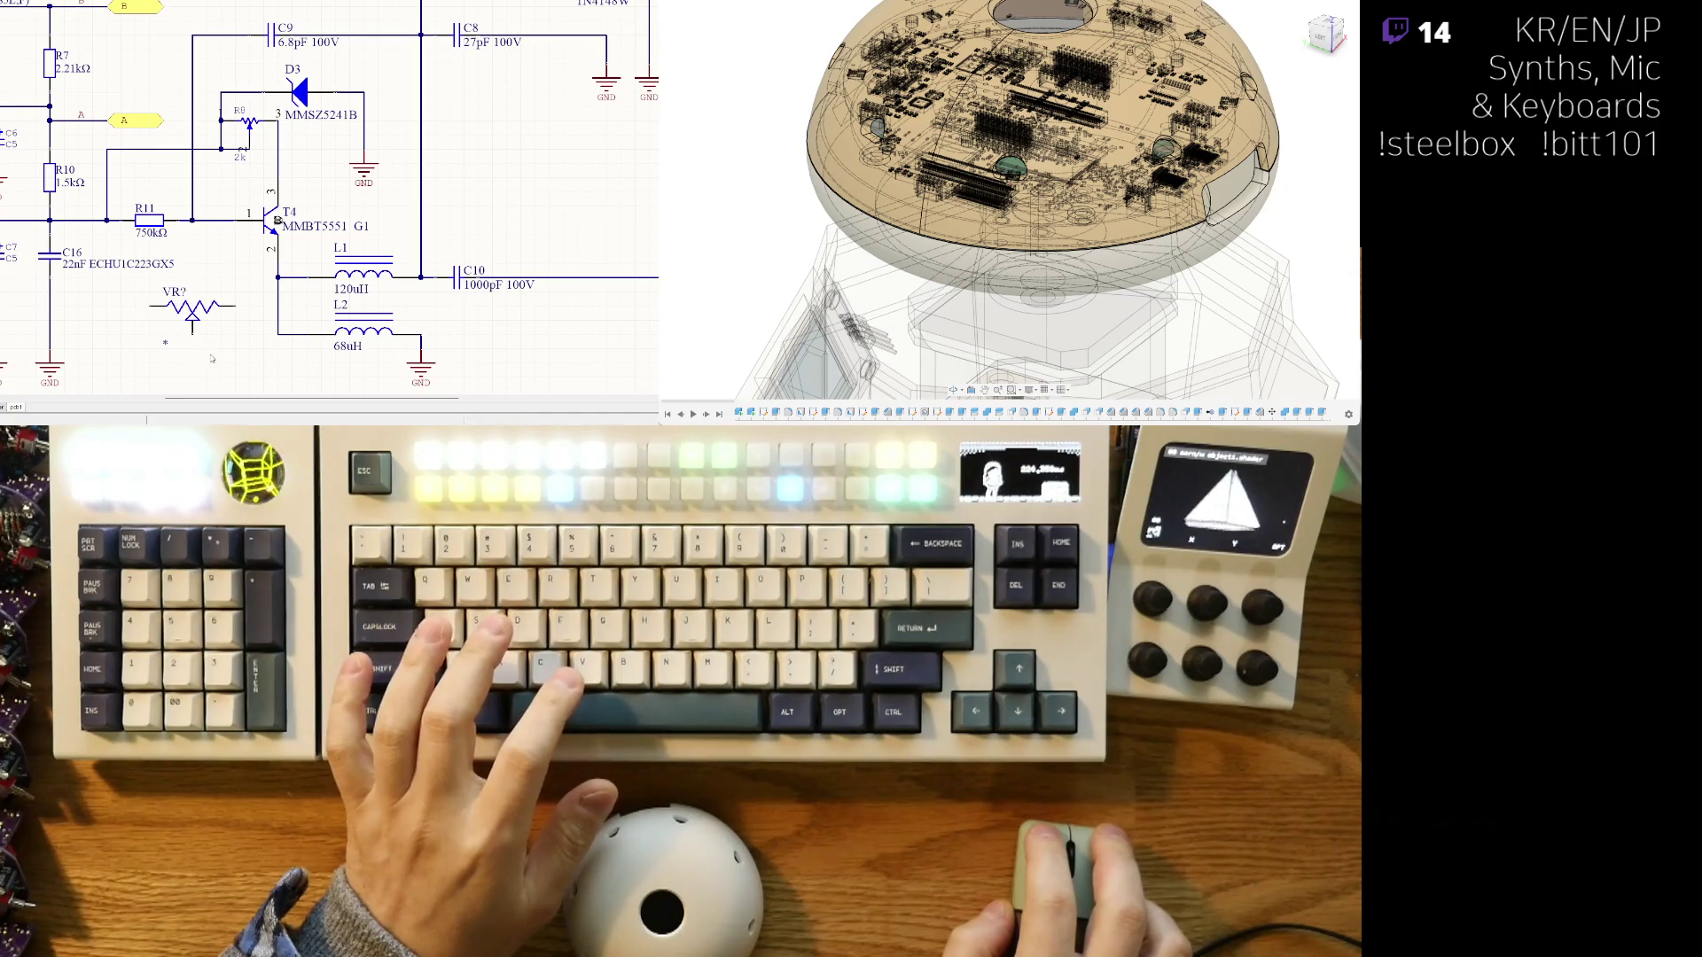
- Name the newly placed potentiometer VR8
left_click(192, 306)
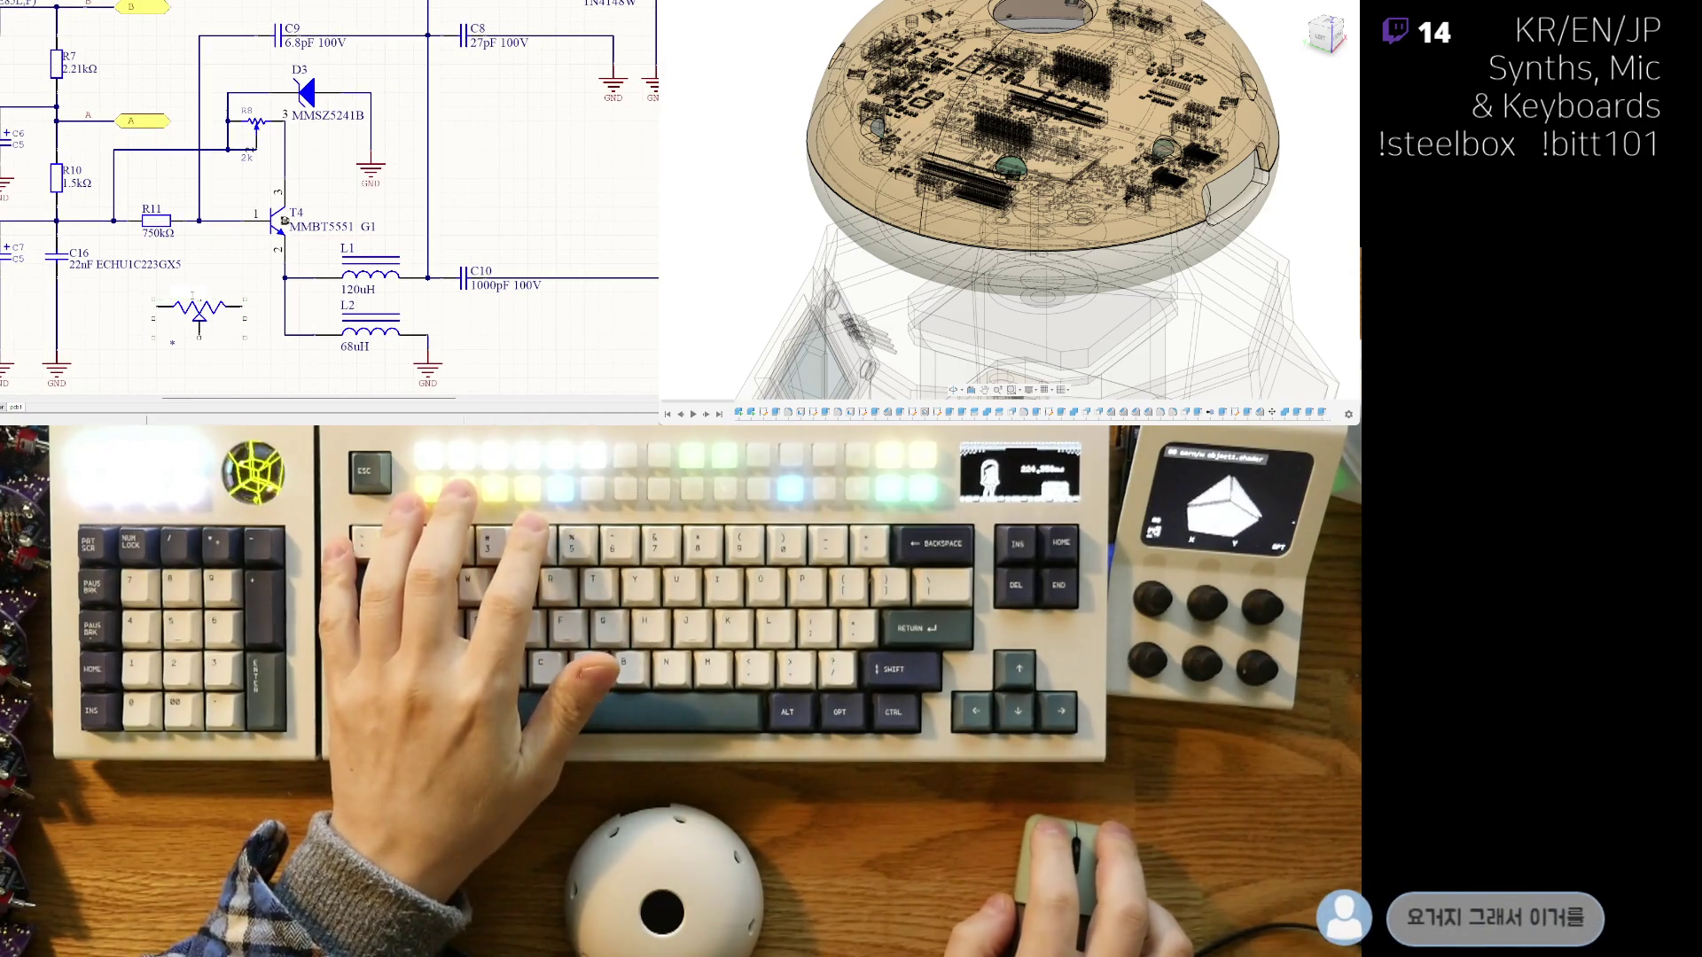
type("VR8")
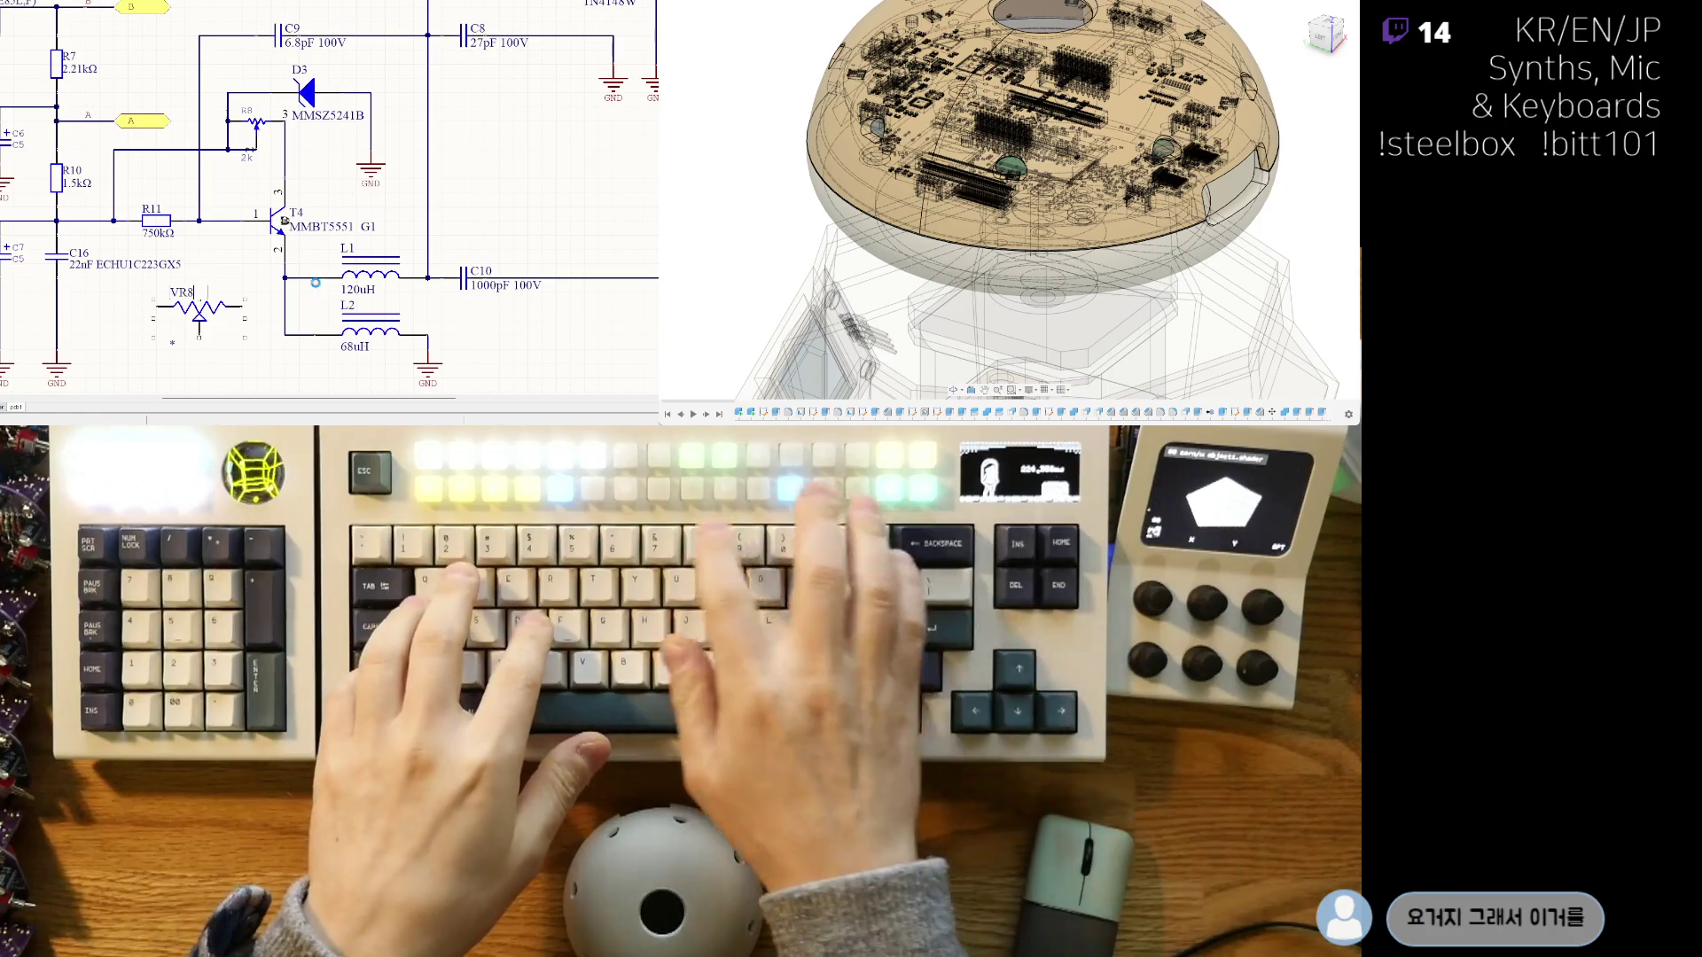
key("Return")
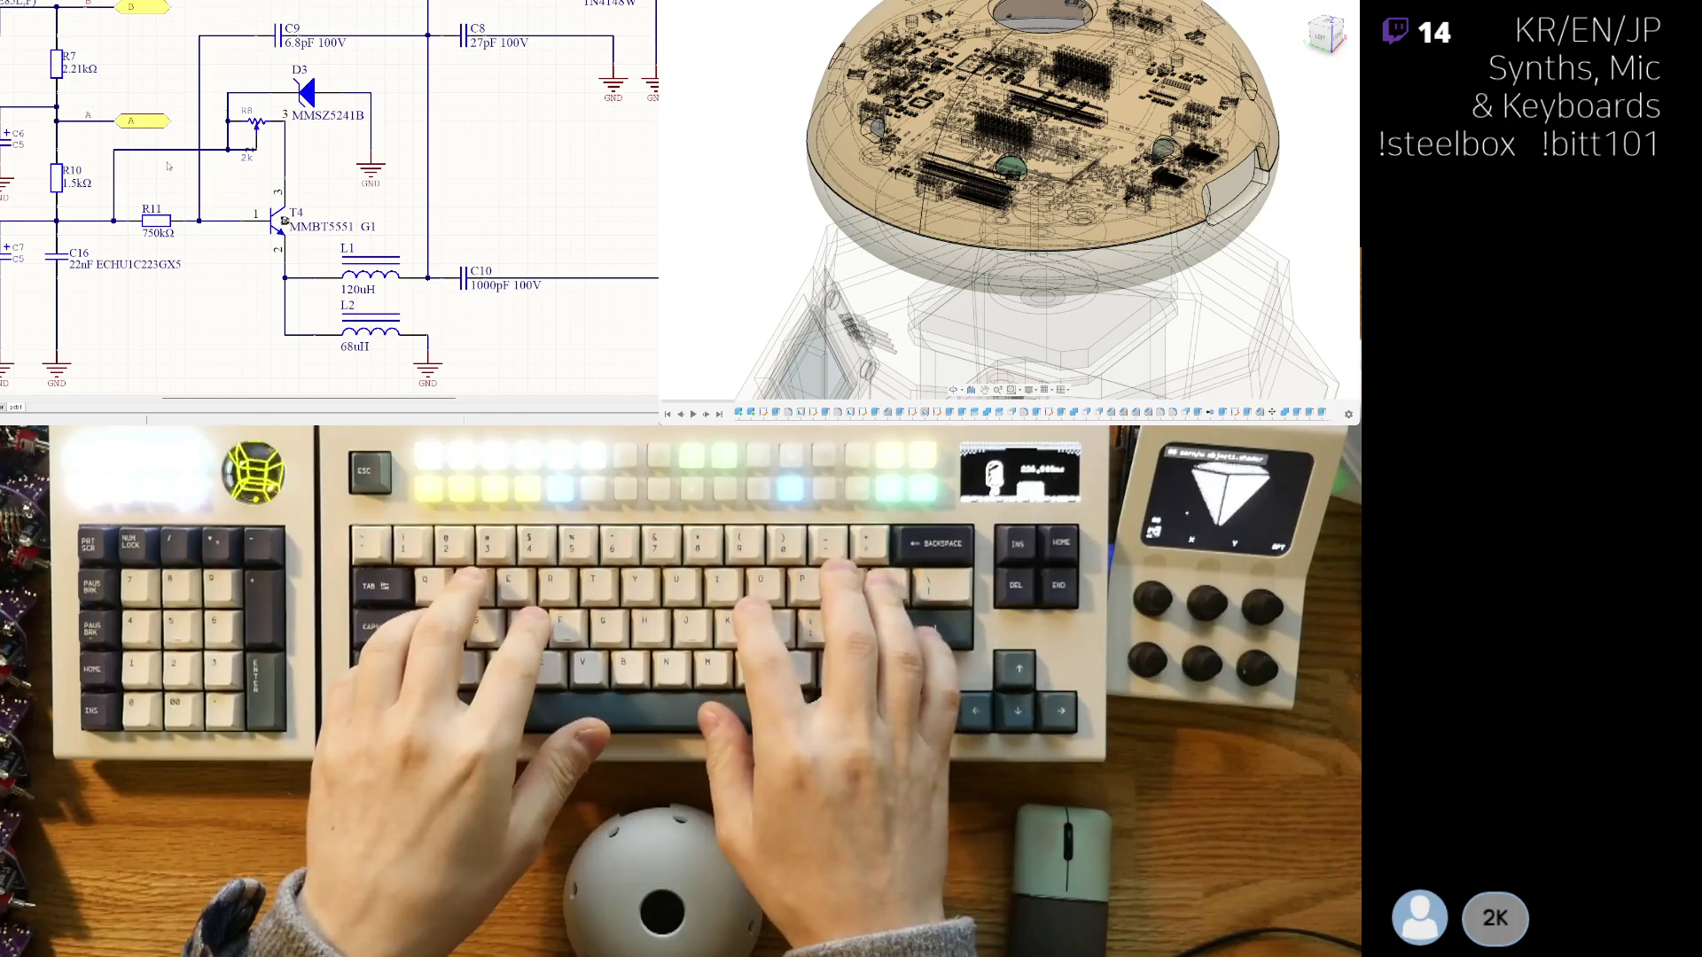
key("ctrl+z")
key("Escape")
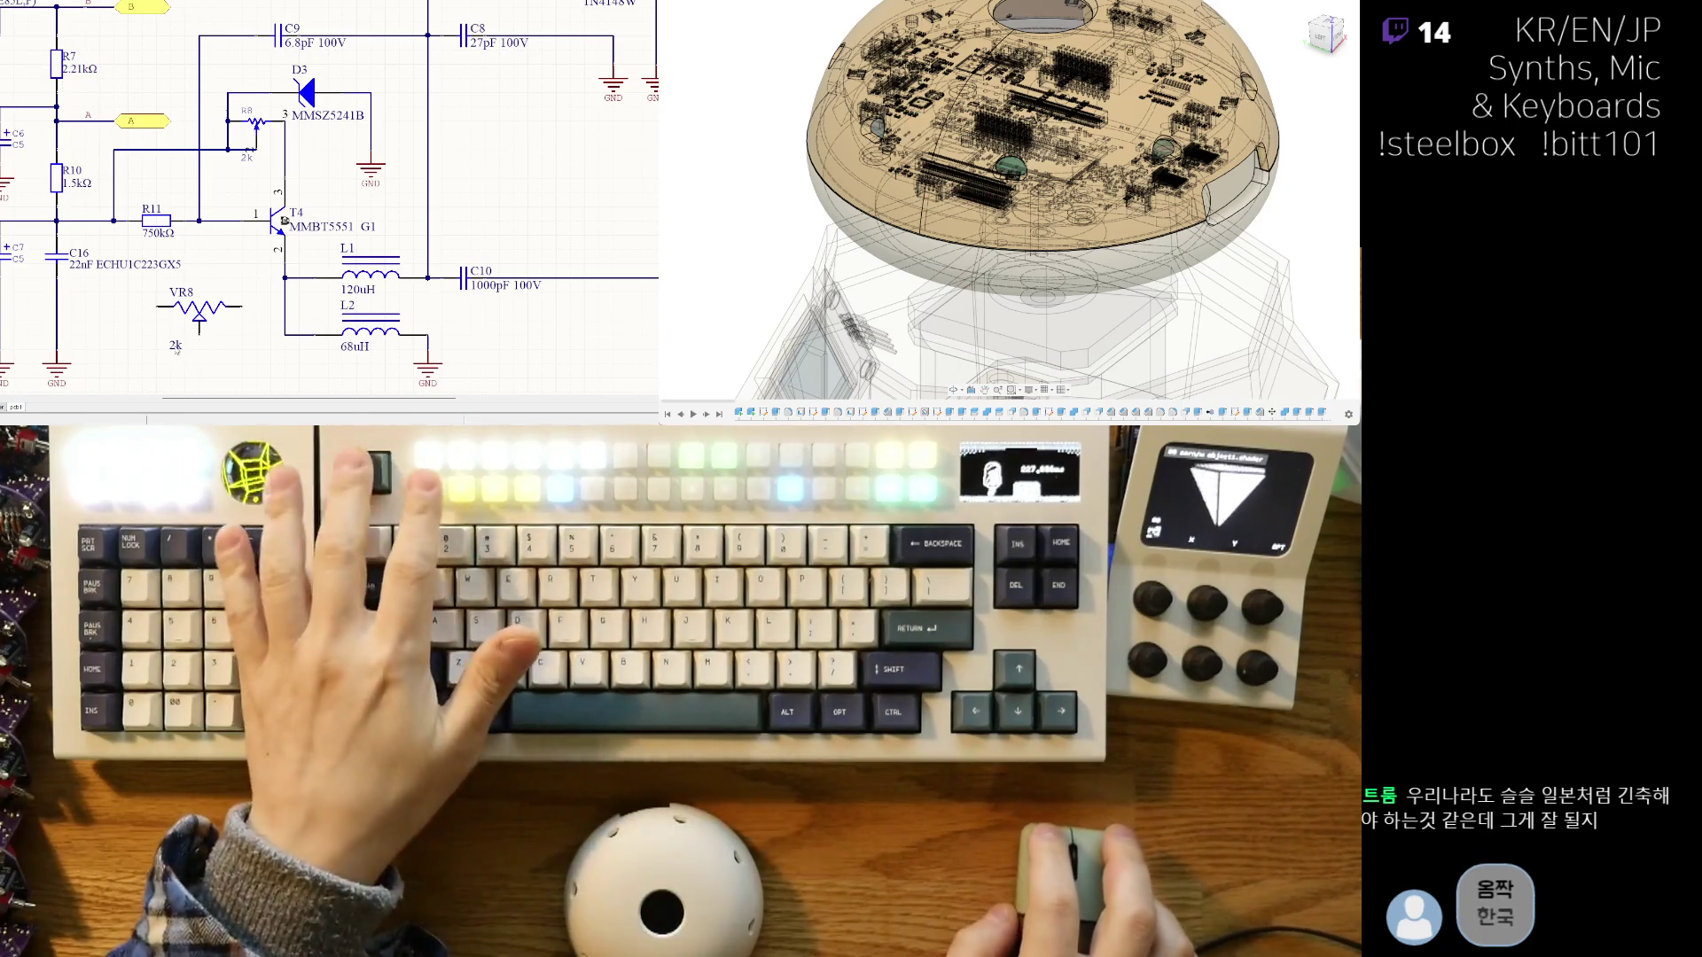
- Change VR8's value label from 2k to 2kΩ
key("F2")
type("Ω")
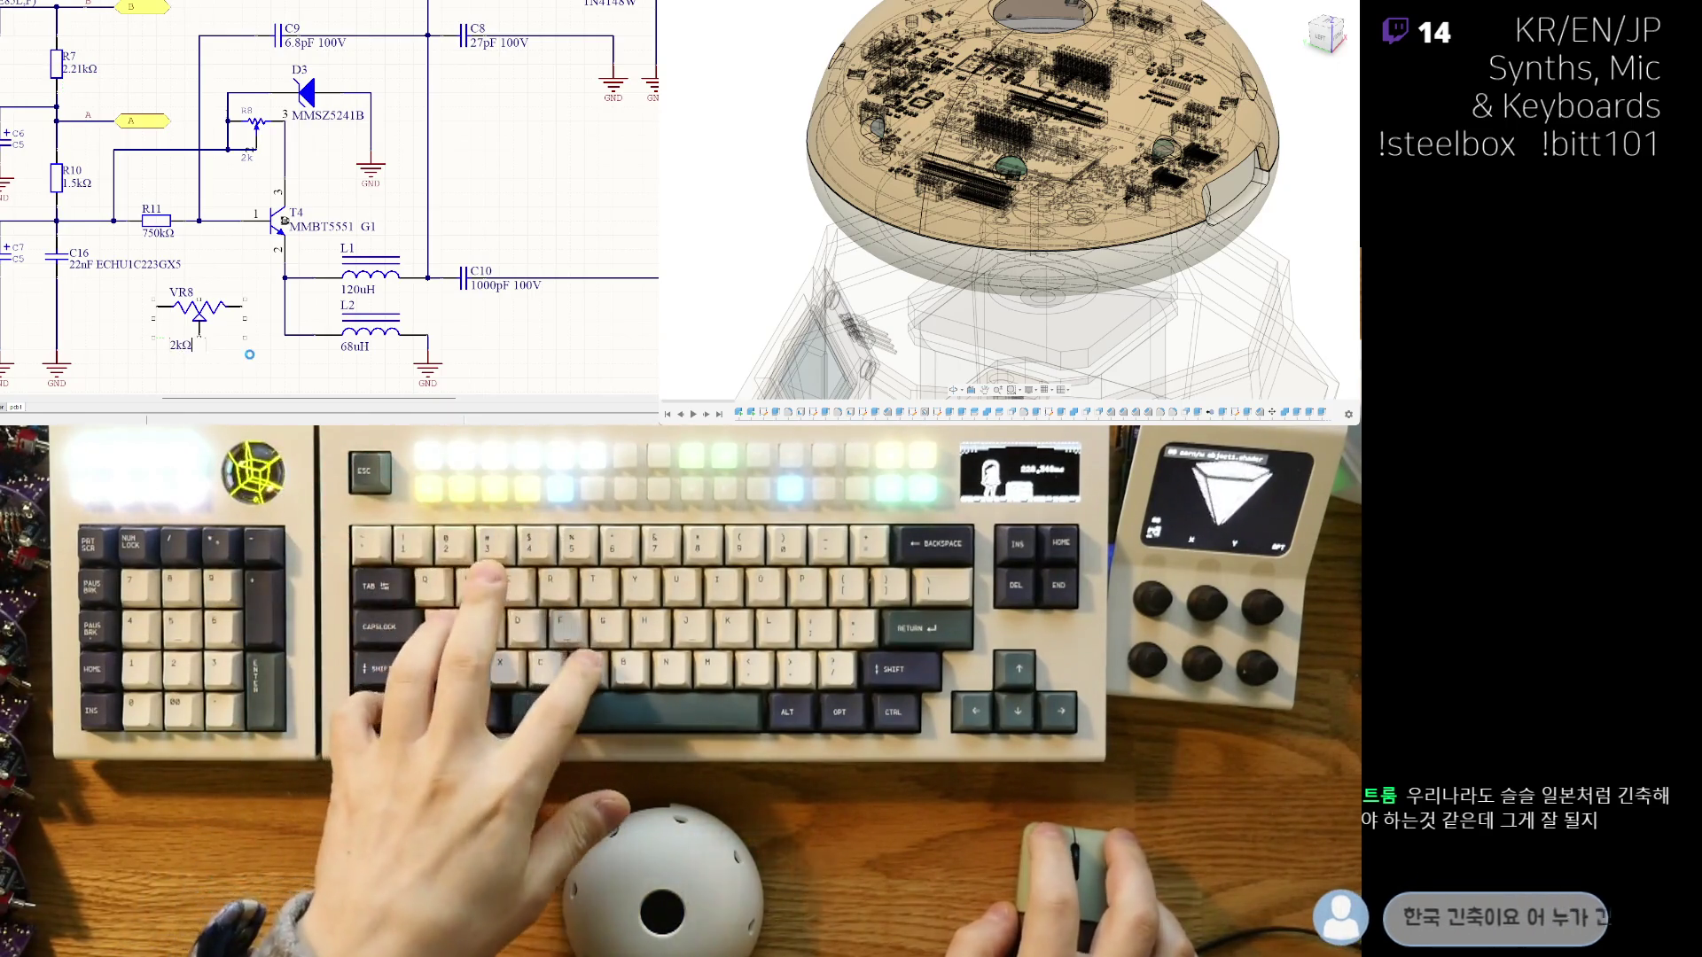
left_click(250, 355)
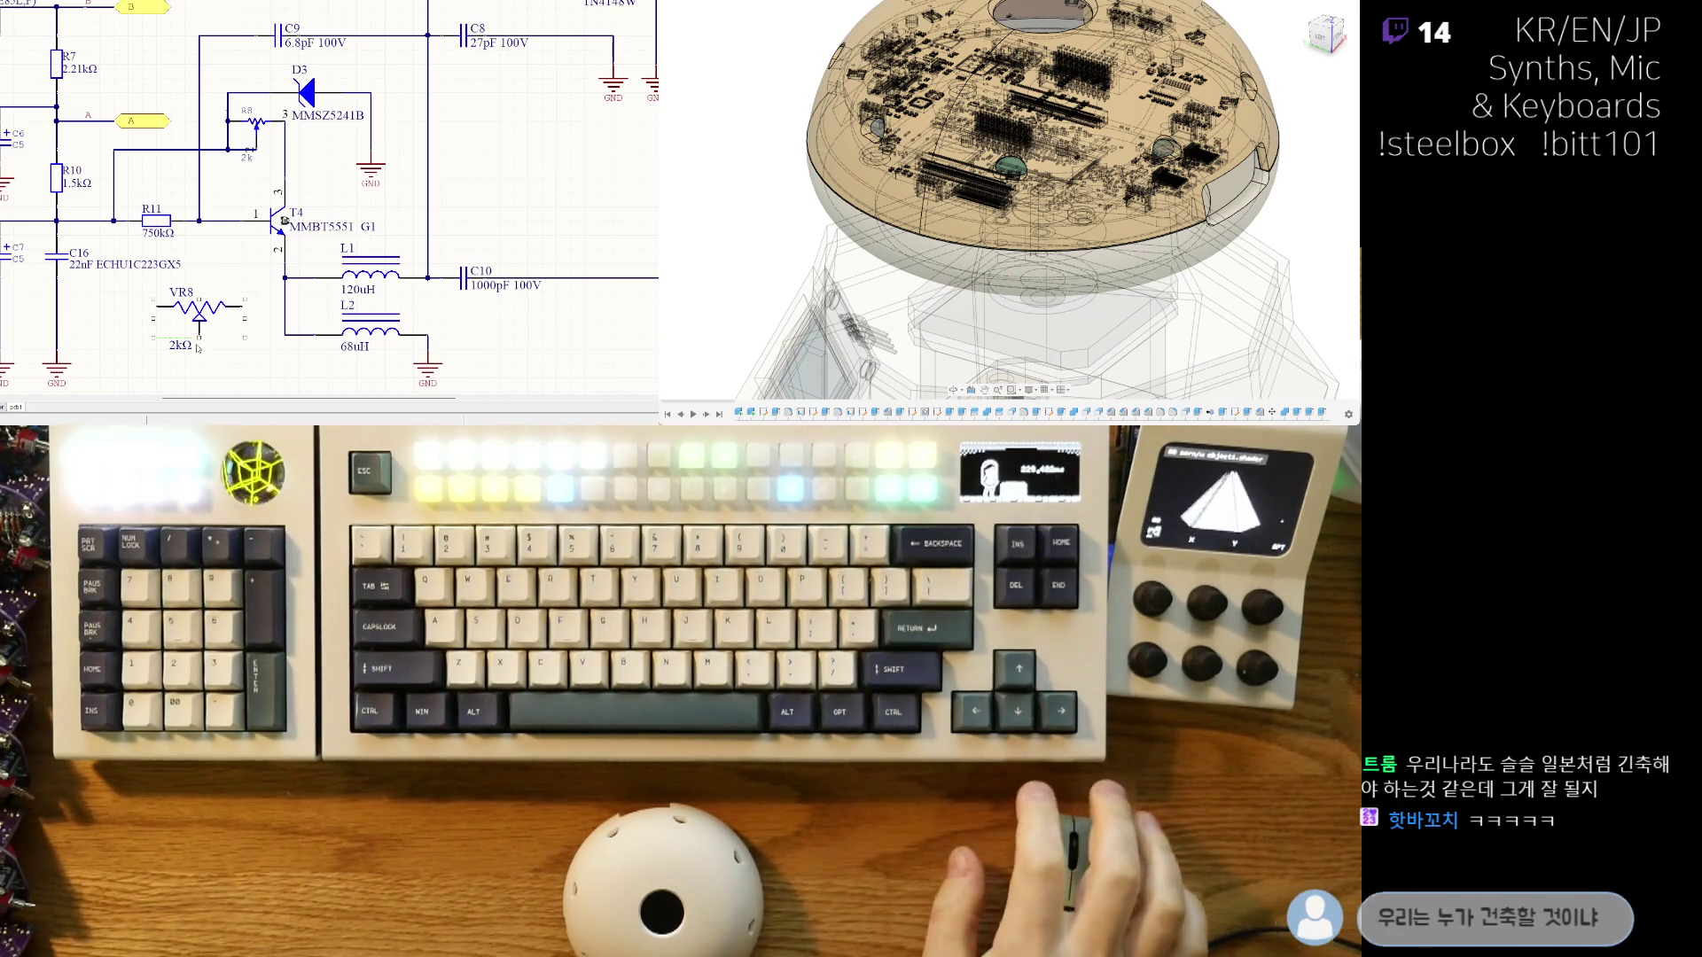
scroll(212, 314, "down", 1)
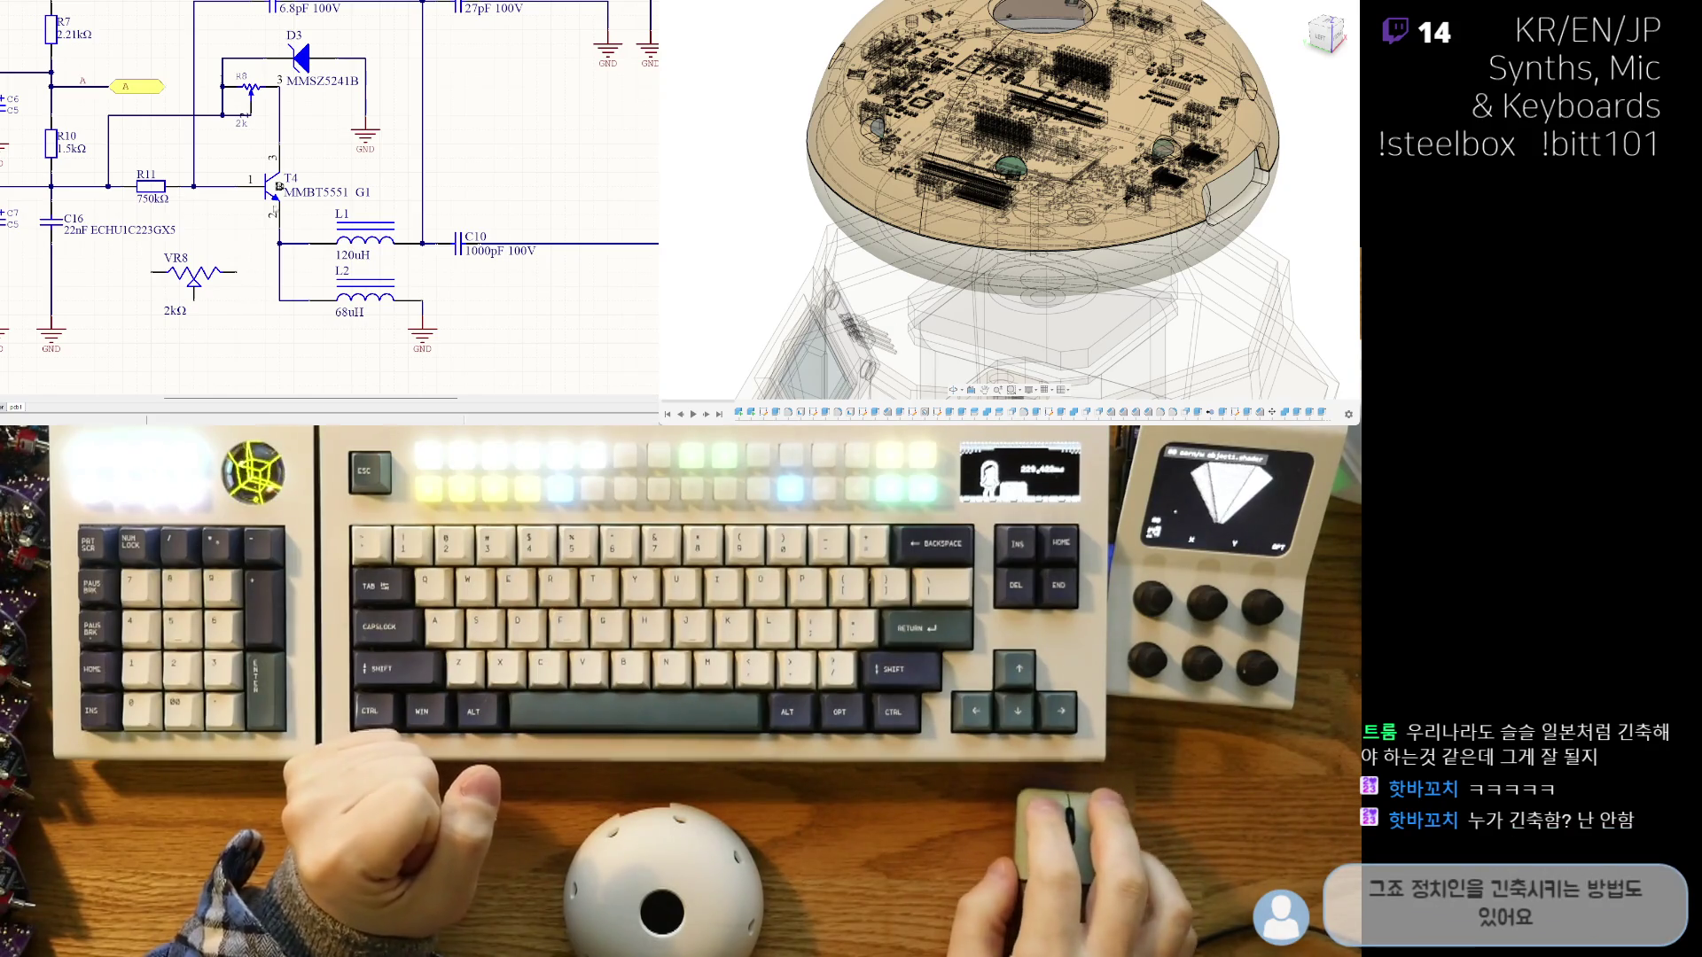
right_click_drag(325, 113, 297, 253)
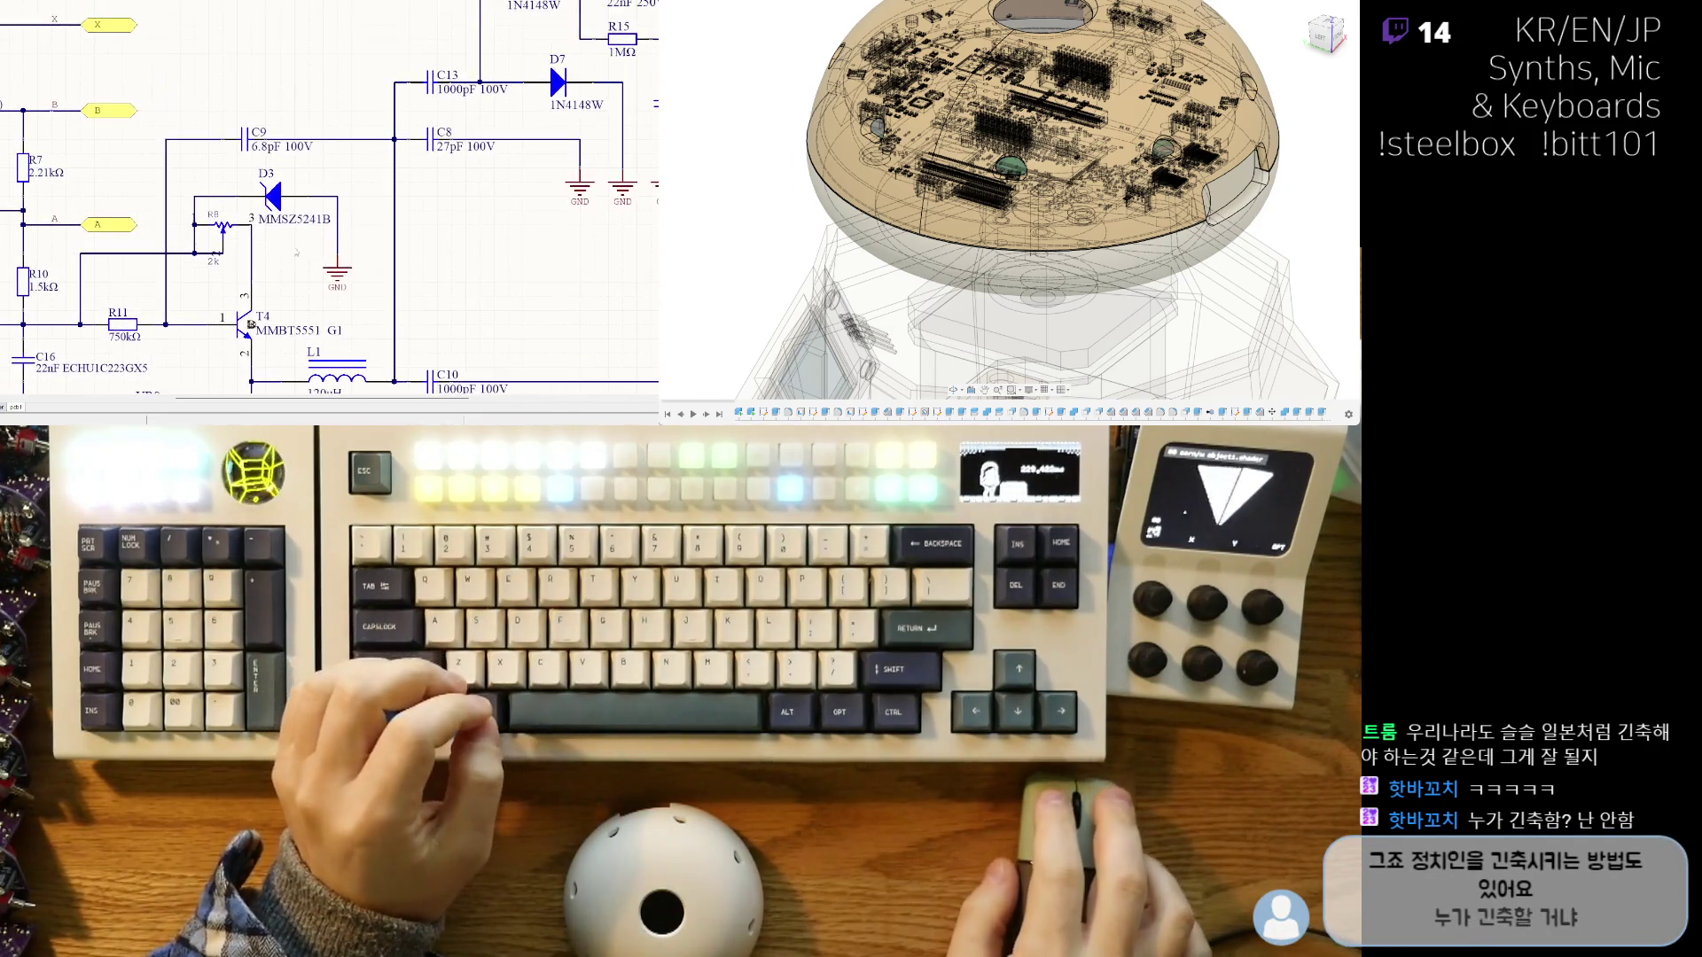
scroll(284, 138, "down", 2, "ctrl")
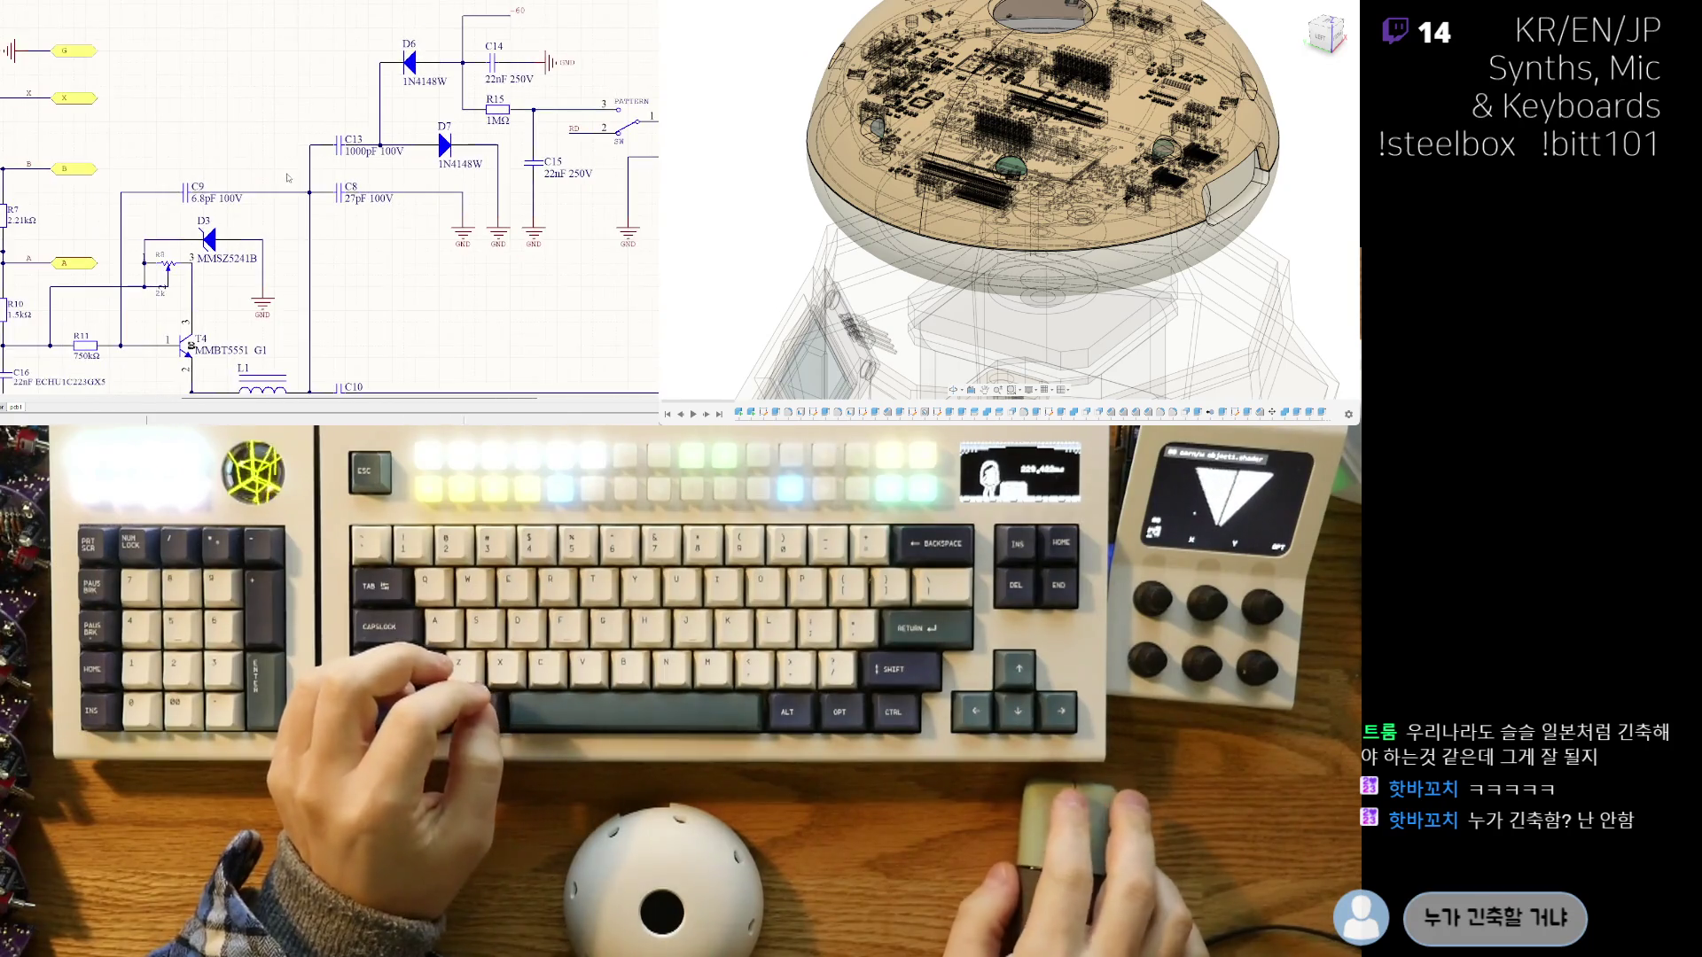
scroll(285, 179, "down", 2)
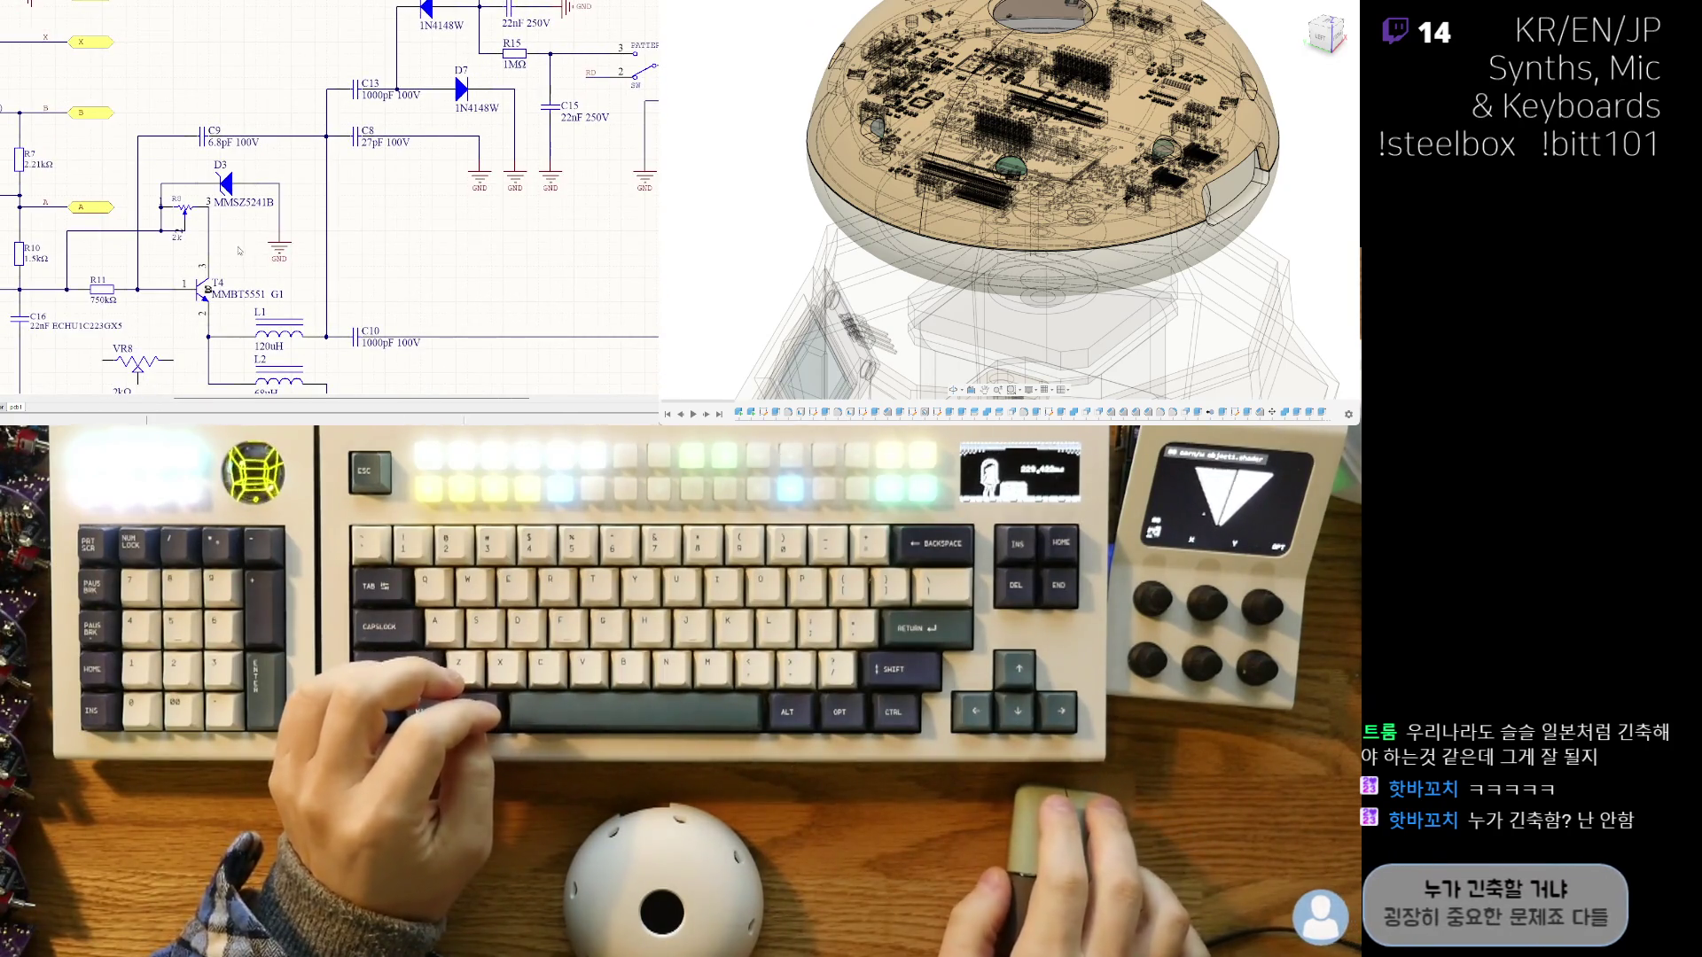
scroll(239, 196, "down", 1)
scroll(239, 196, "up", 2, "ctrl")
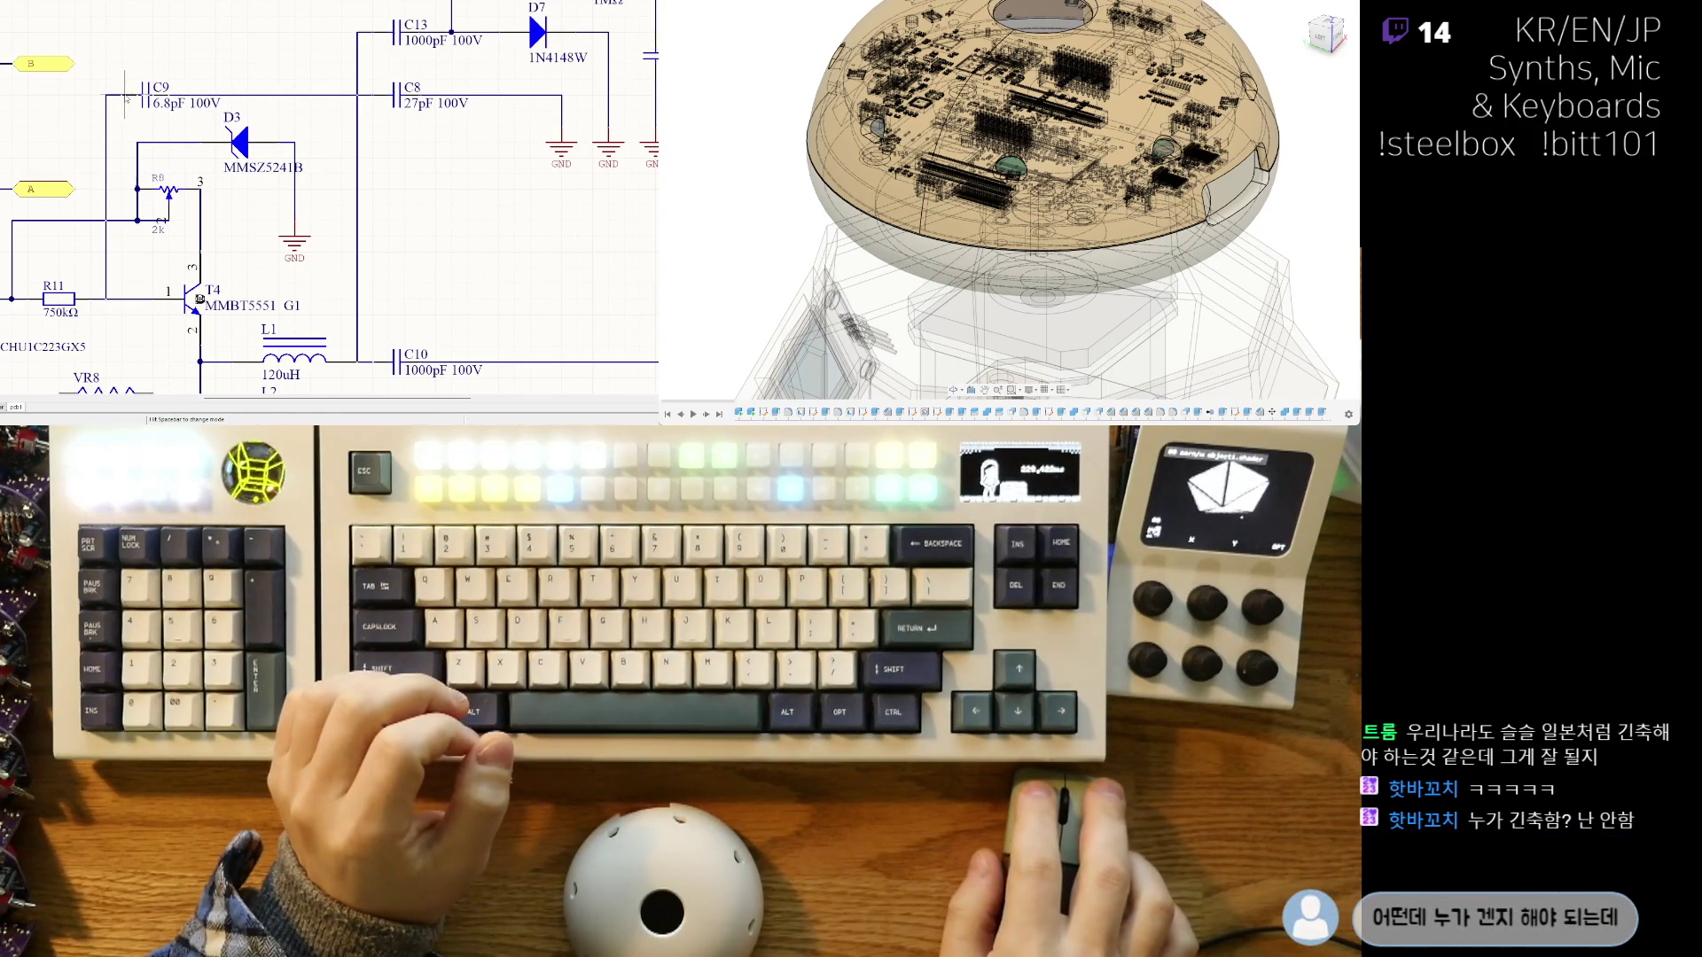
scroll(185, 185, "down", 1)
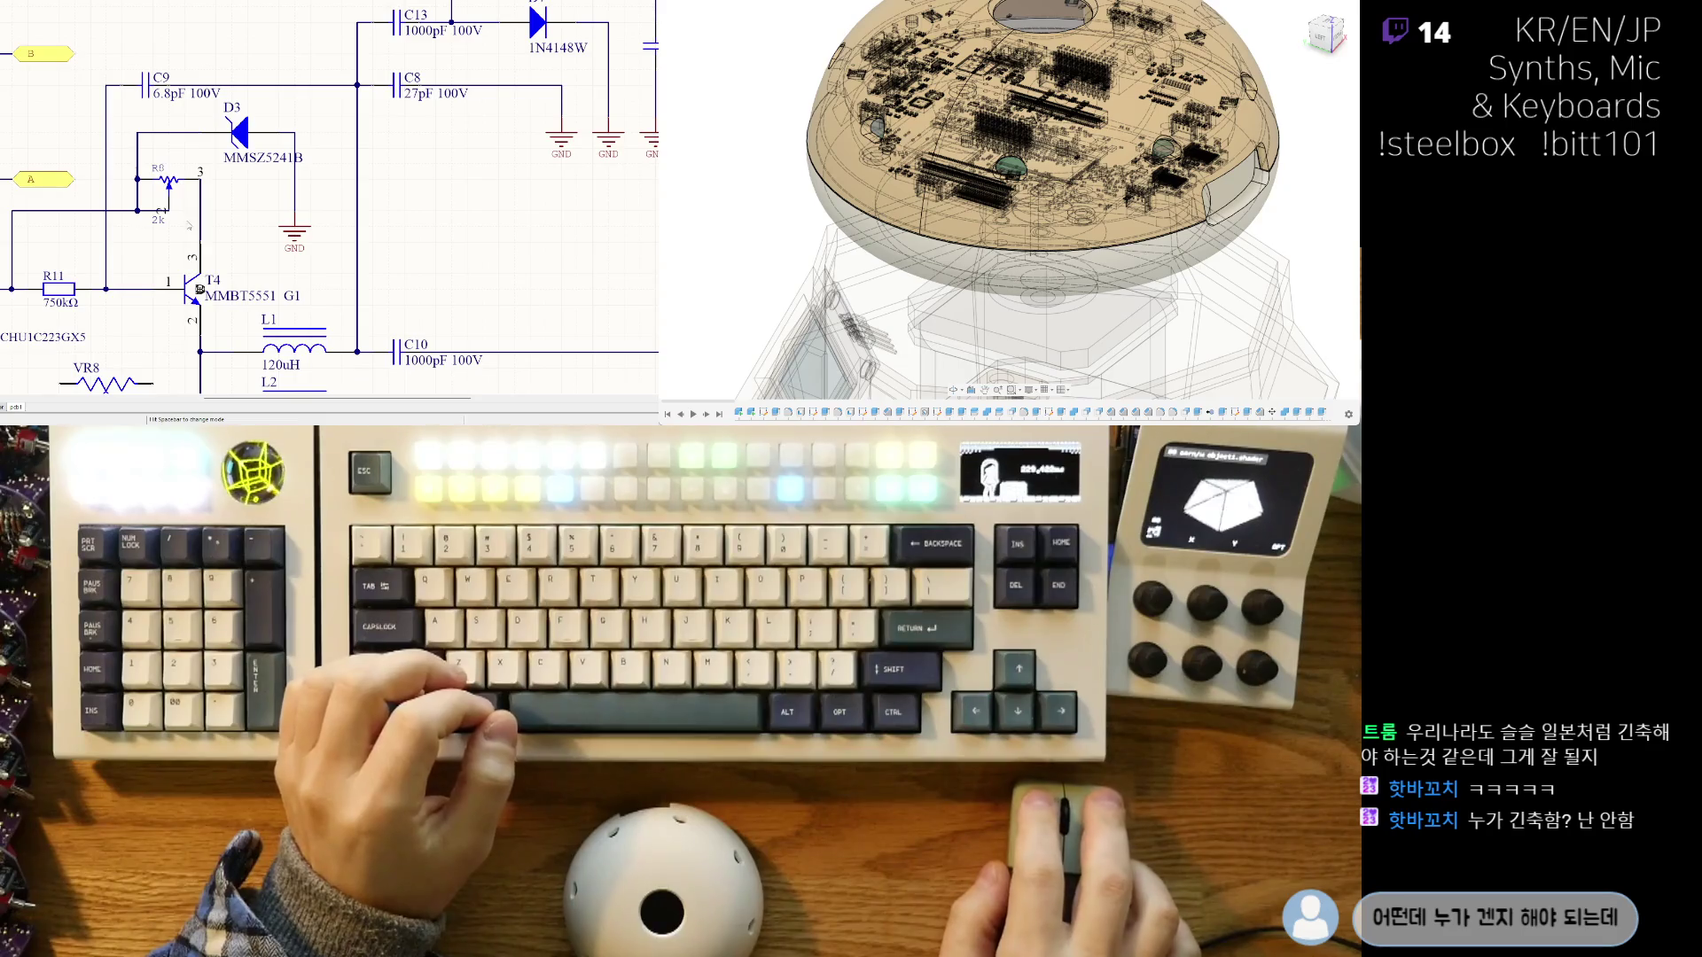
right_click_drag(124, 391, 197, 335)
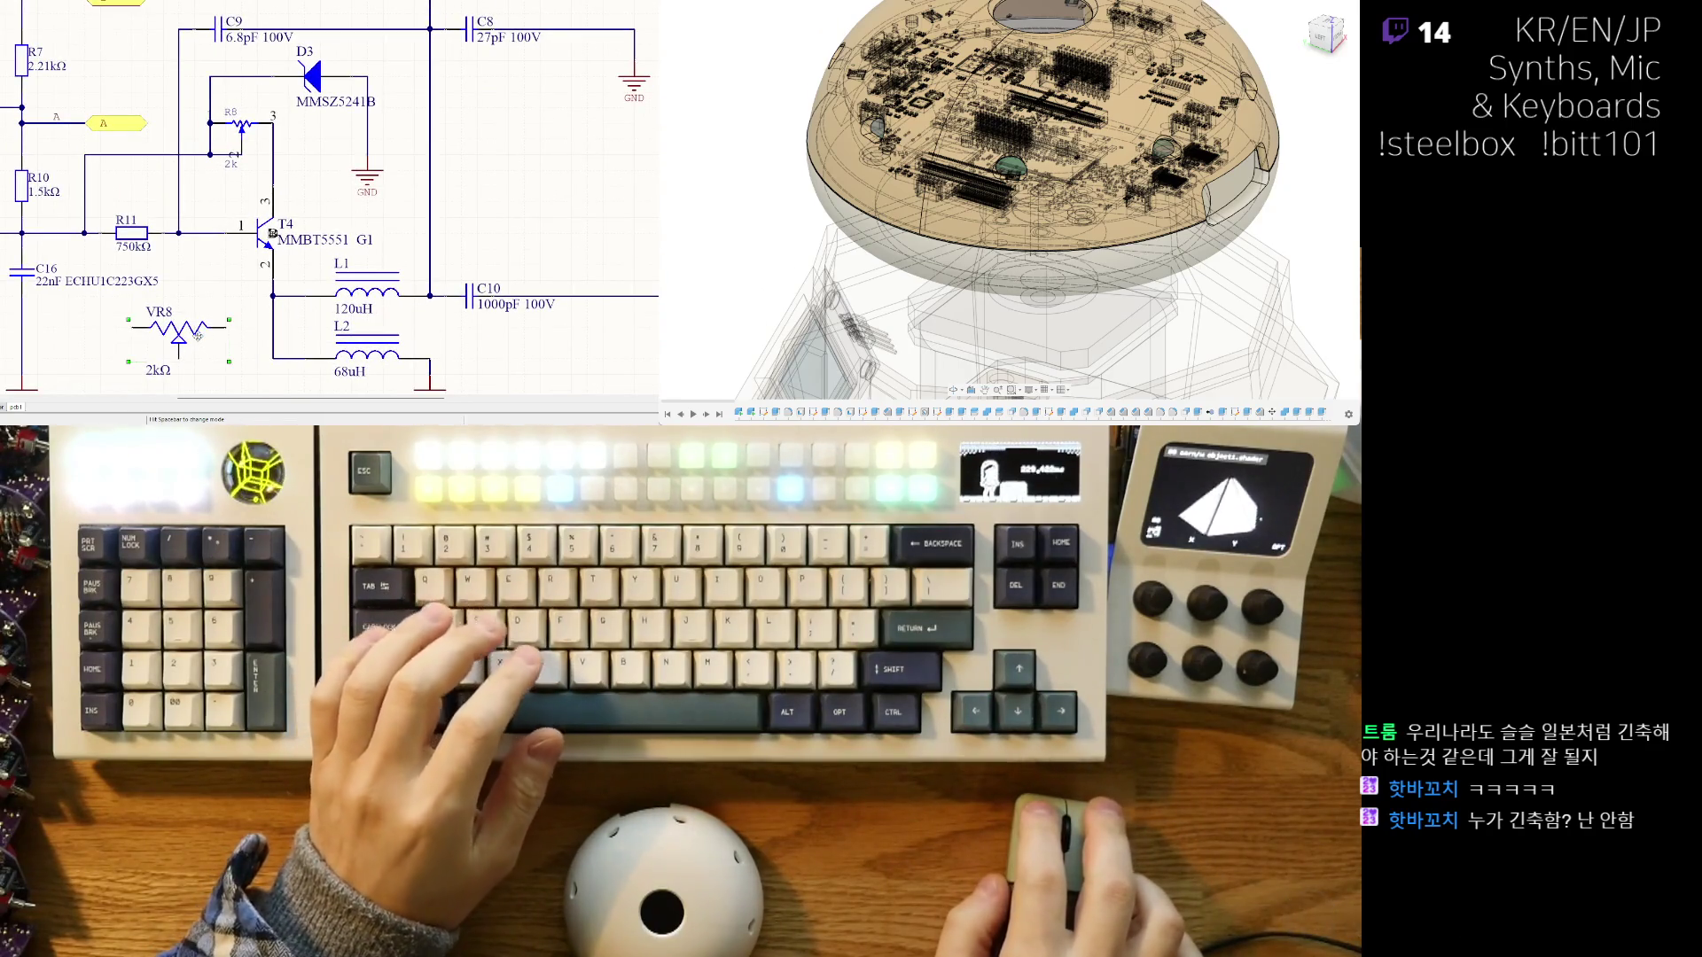
scroll(83, 303, "down", 5)
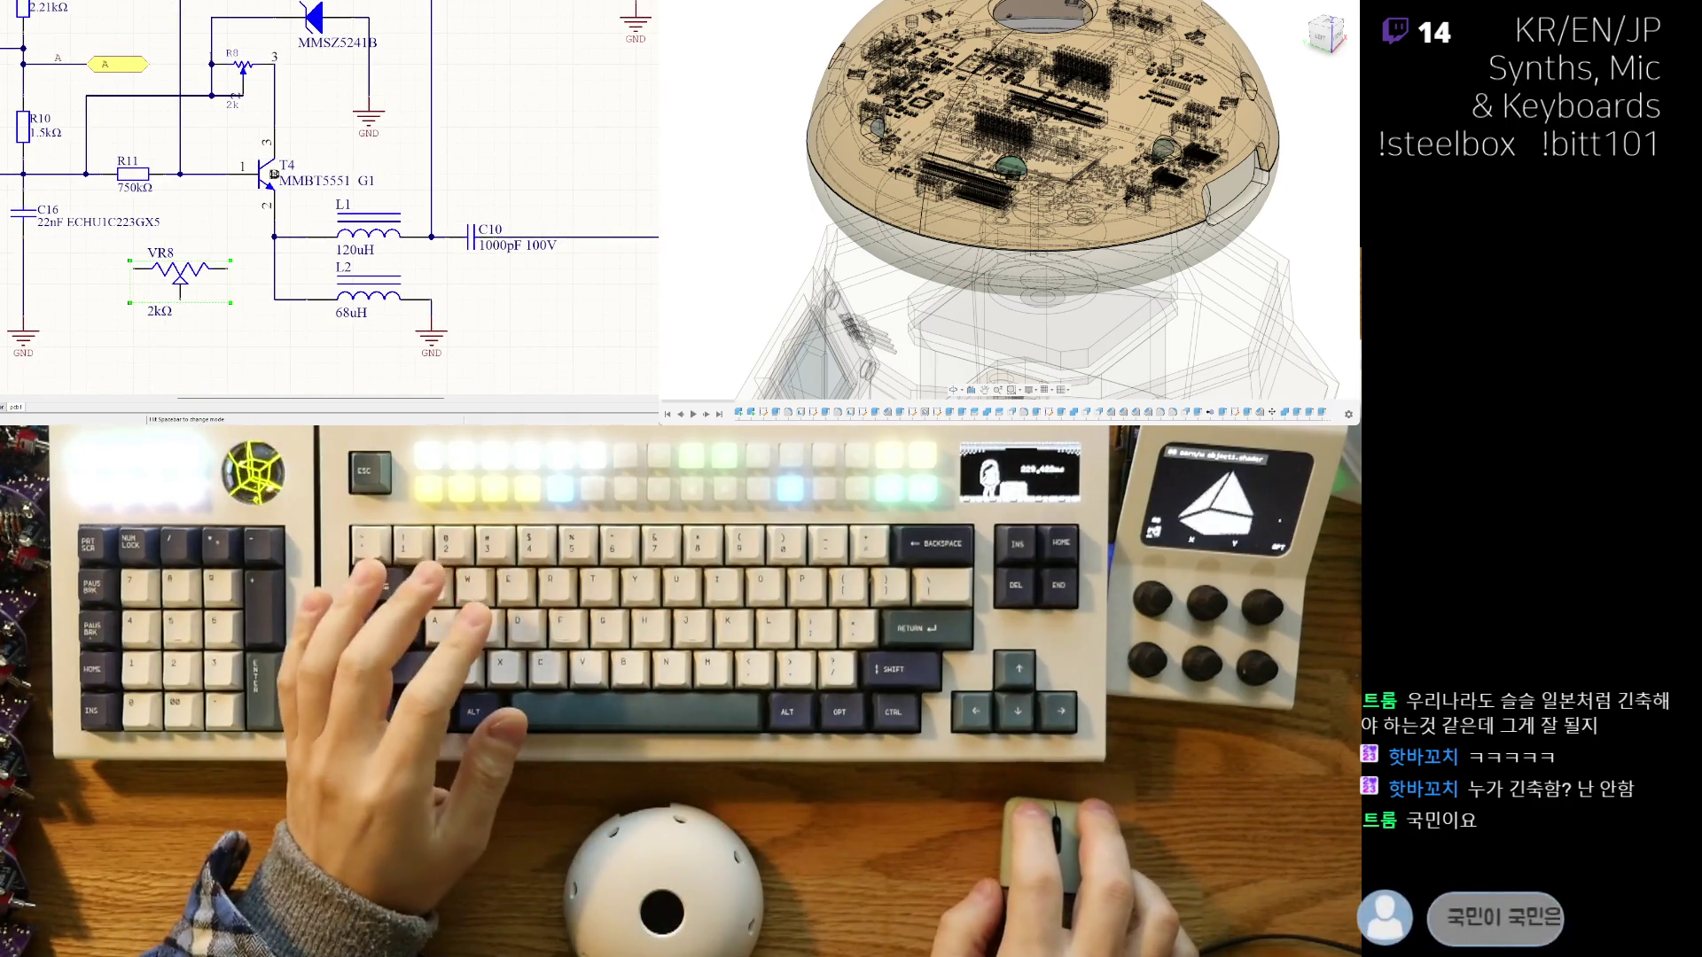
key("ctrl+x")
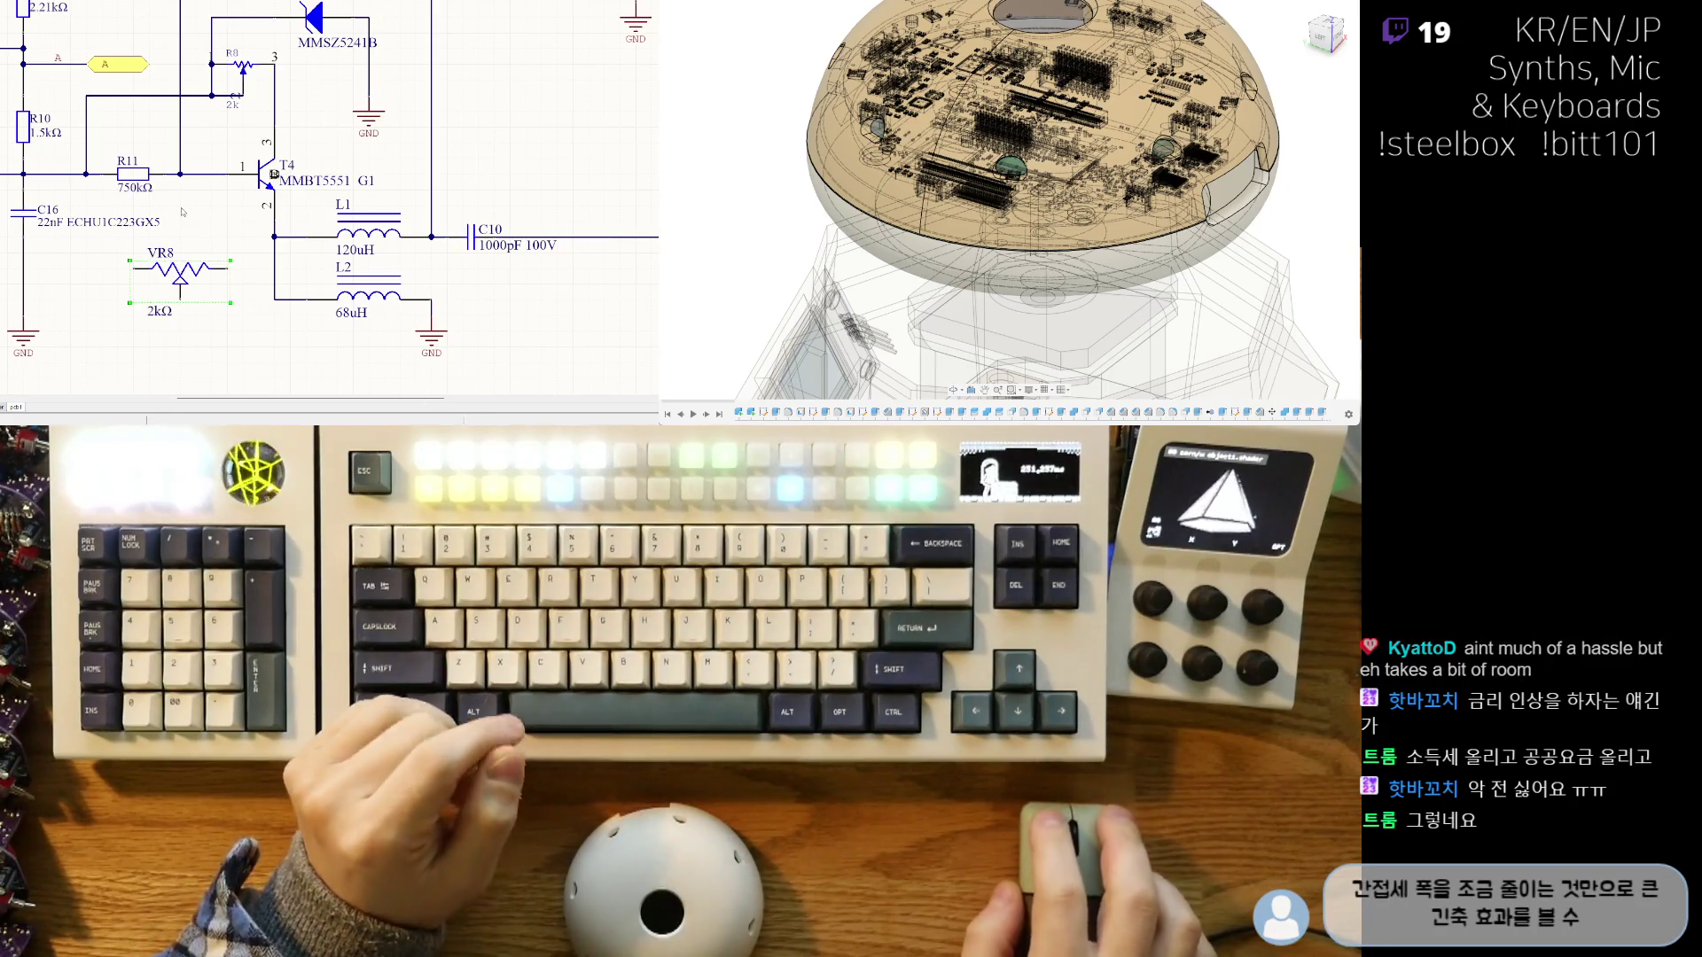
scroll(255, 205, "up", 1, "shift")
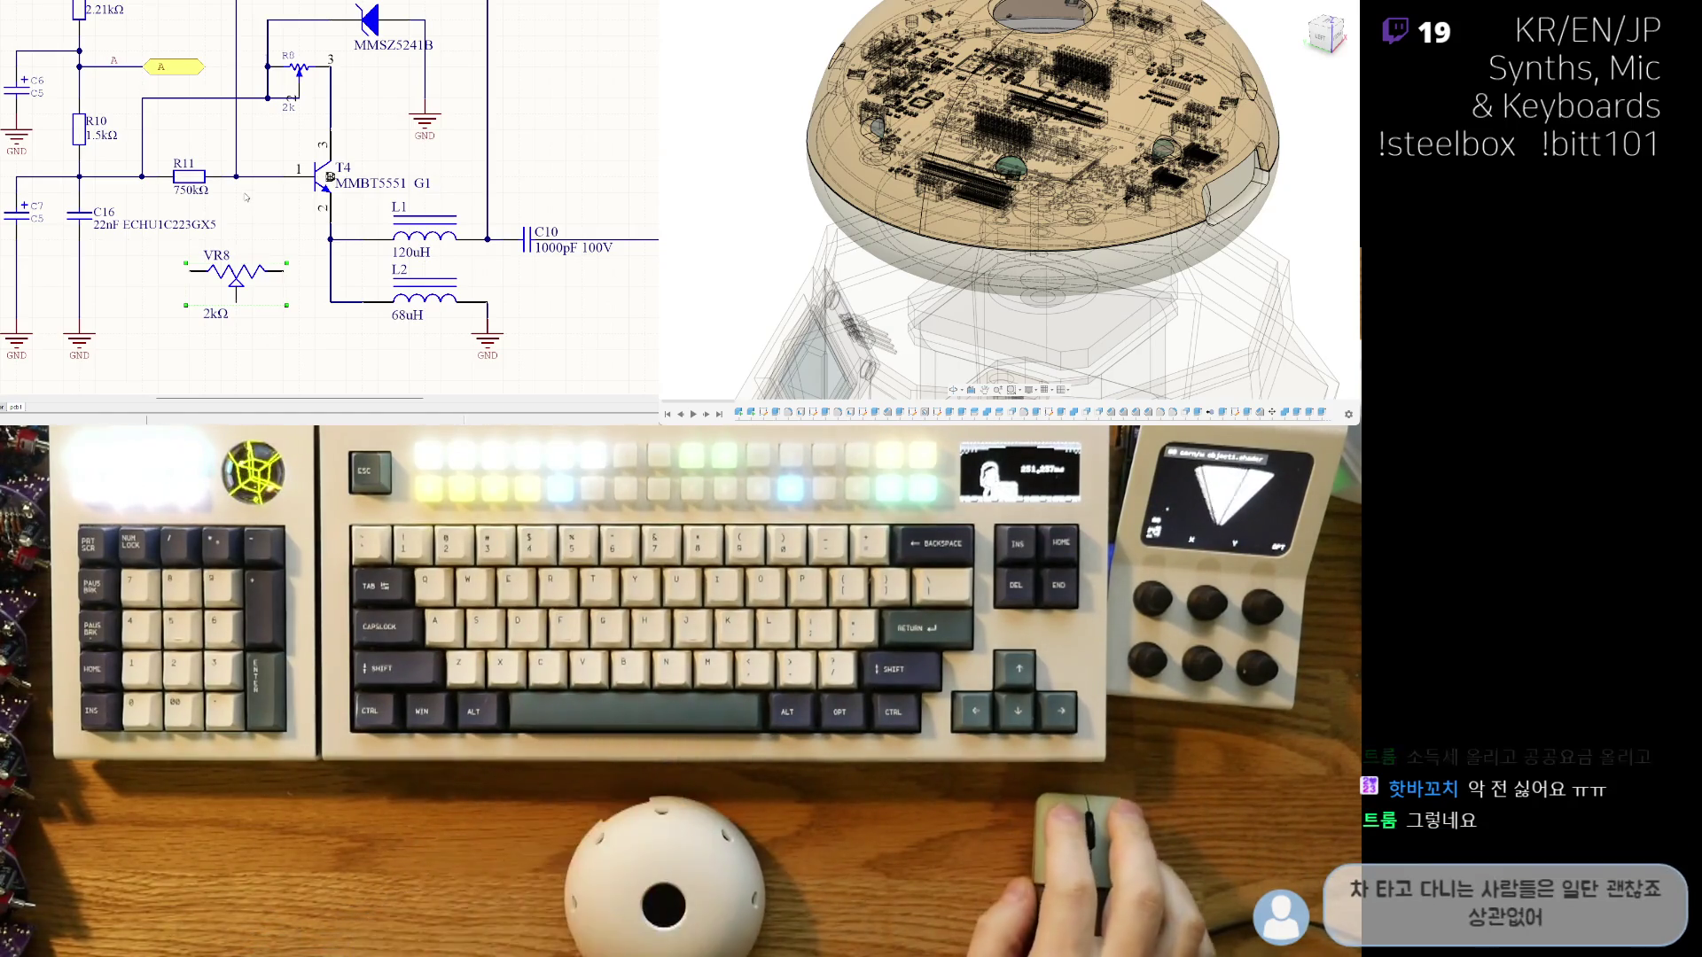
right_click_drag(263, 163, 206, 196)
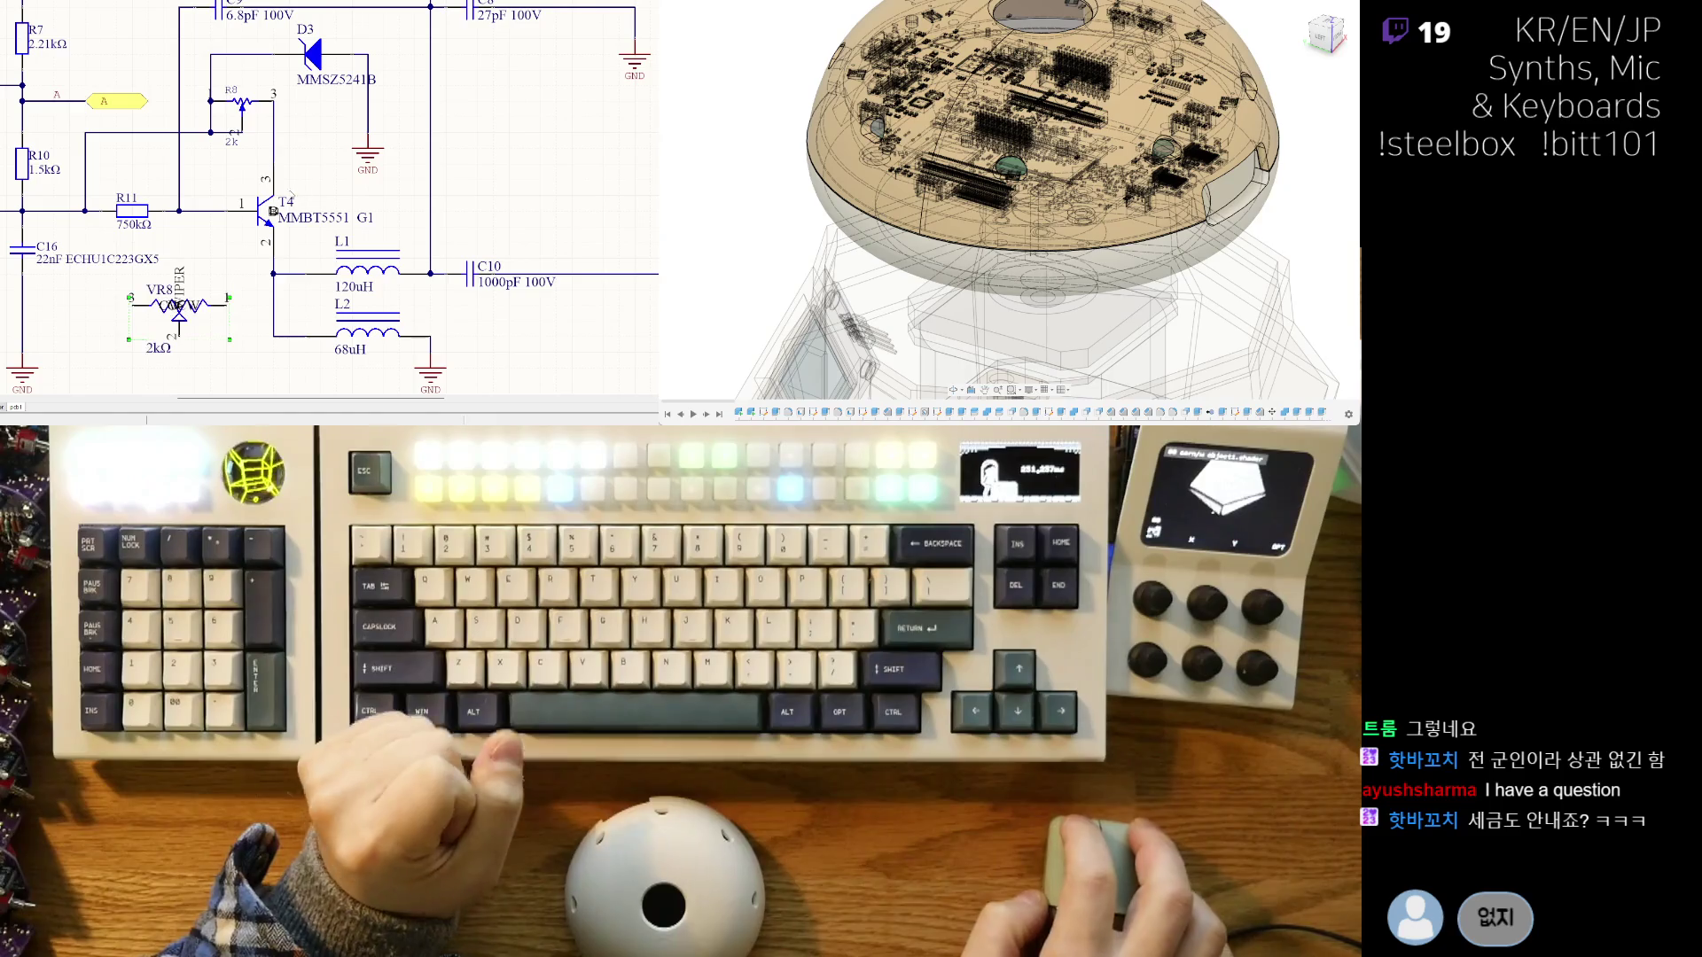
key("ctrl+z")
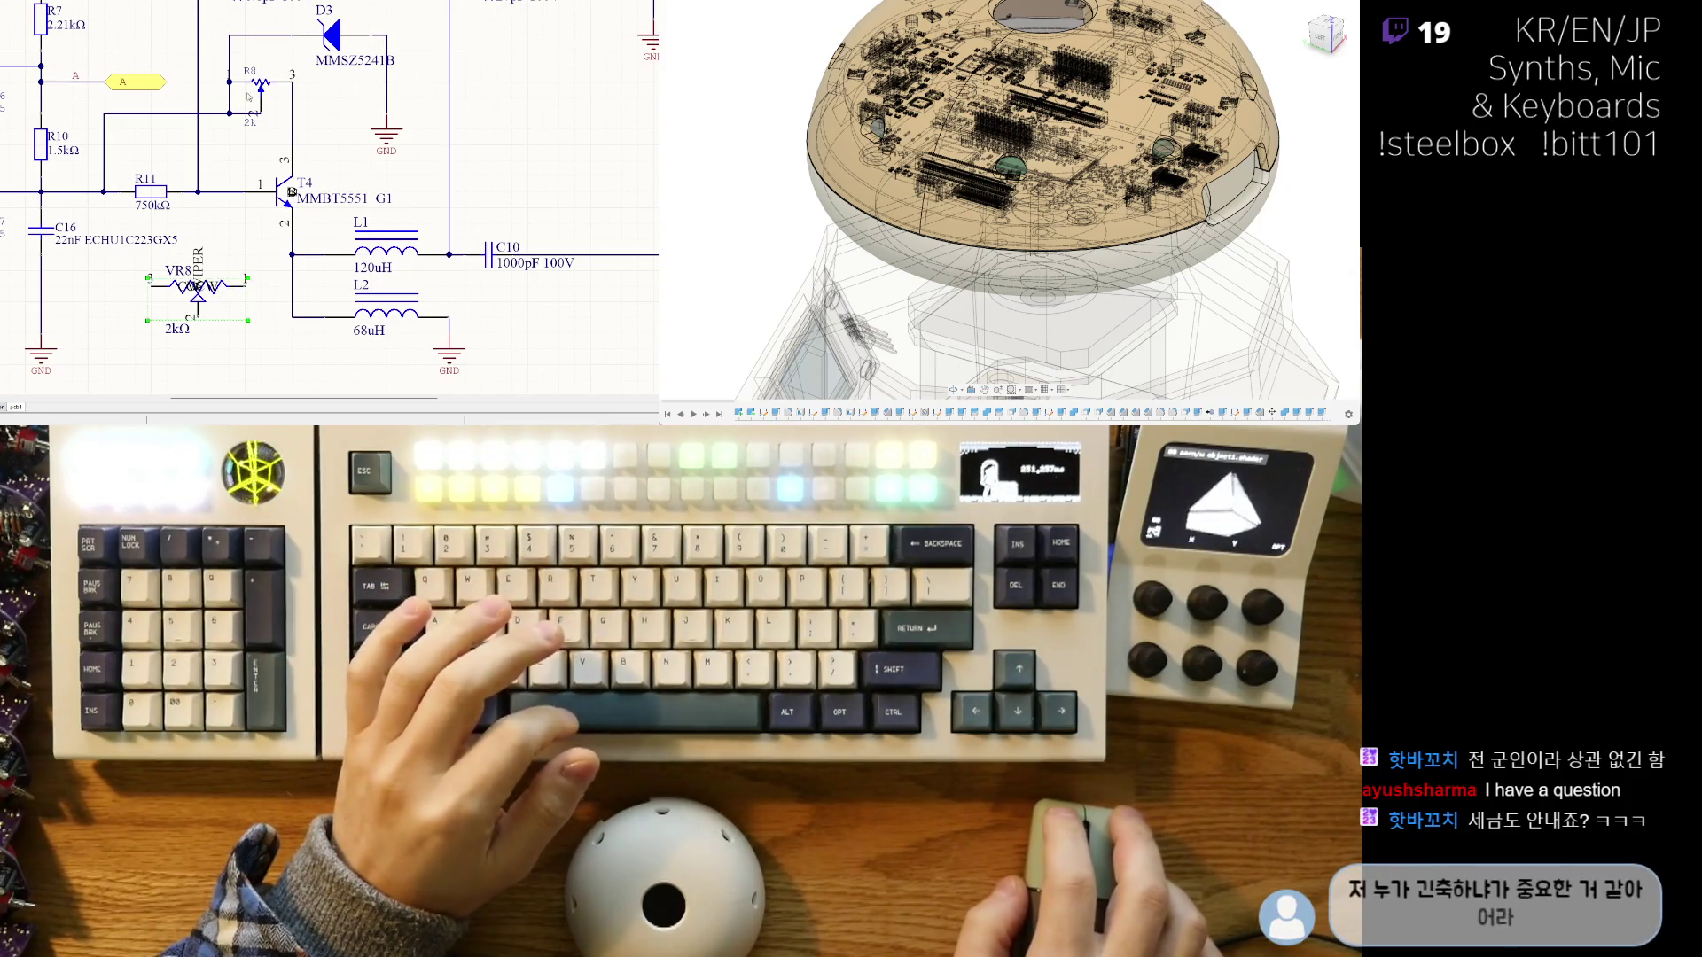
- Select VR8, then R8 above T4, and start moving the part out of position
left_click(237, 289)
right_click_drag(267, 286, 258, 266)
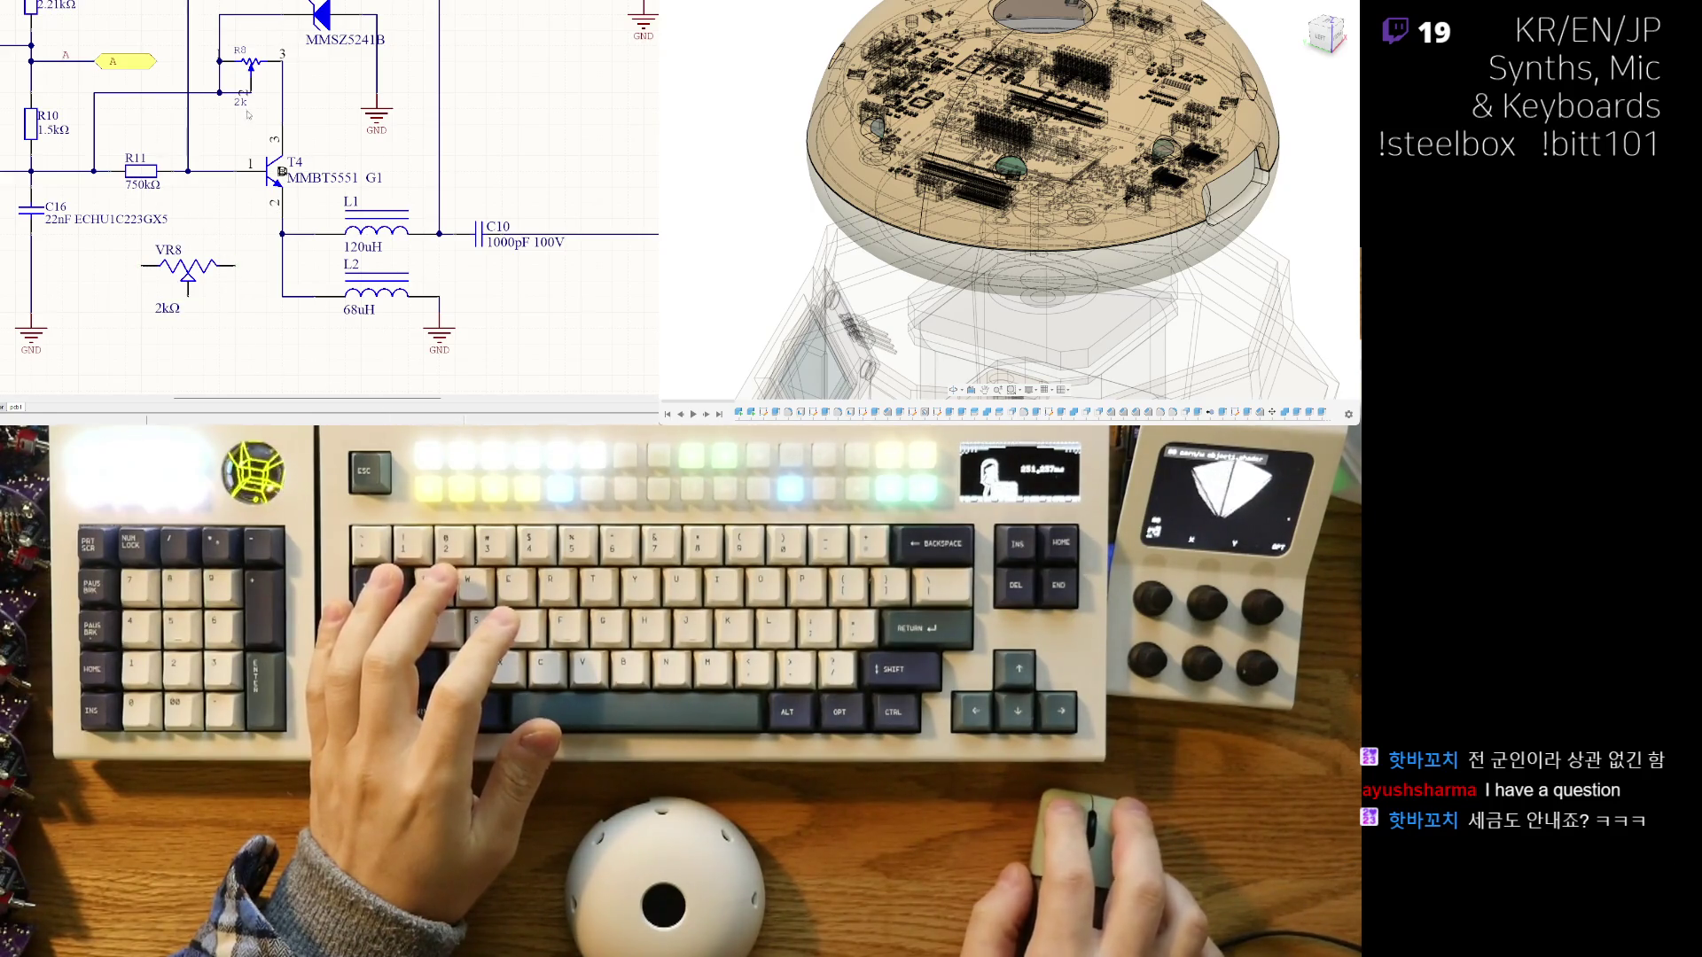
left_click(244, 67)
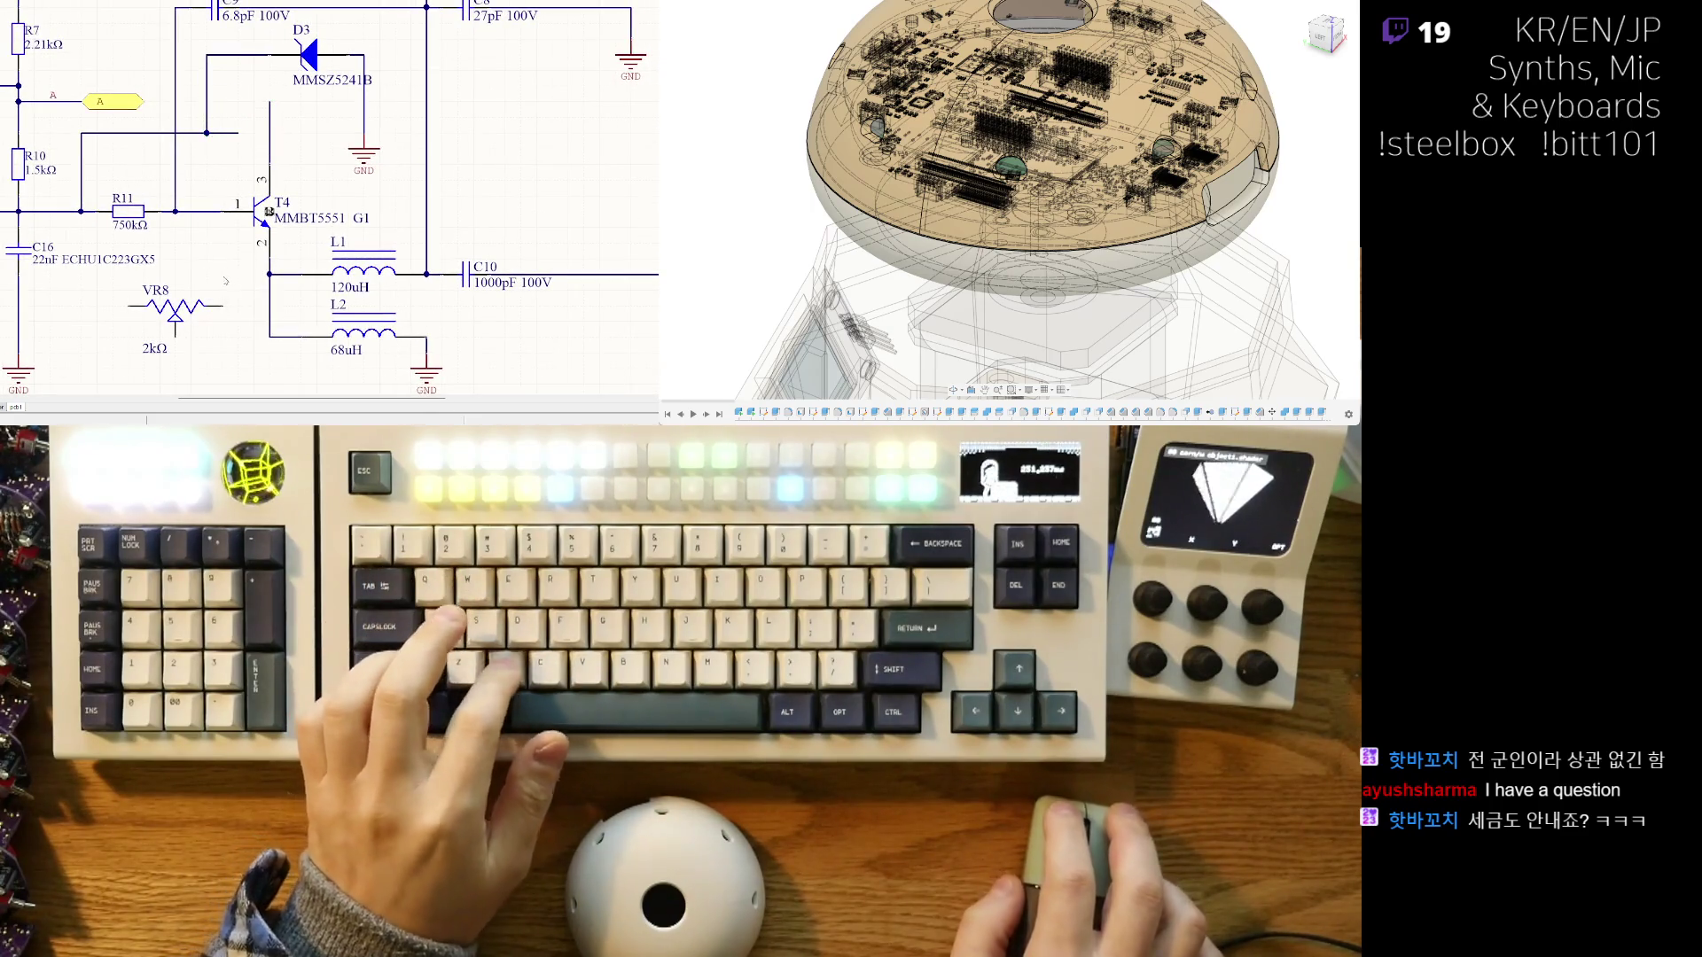
key("ctrl+v")
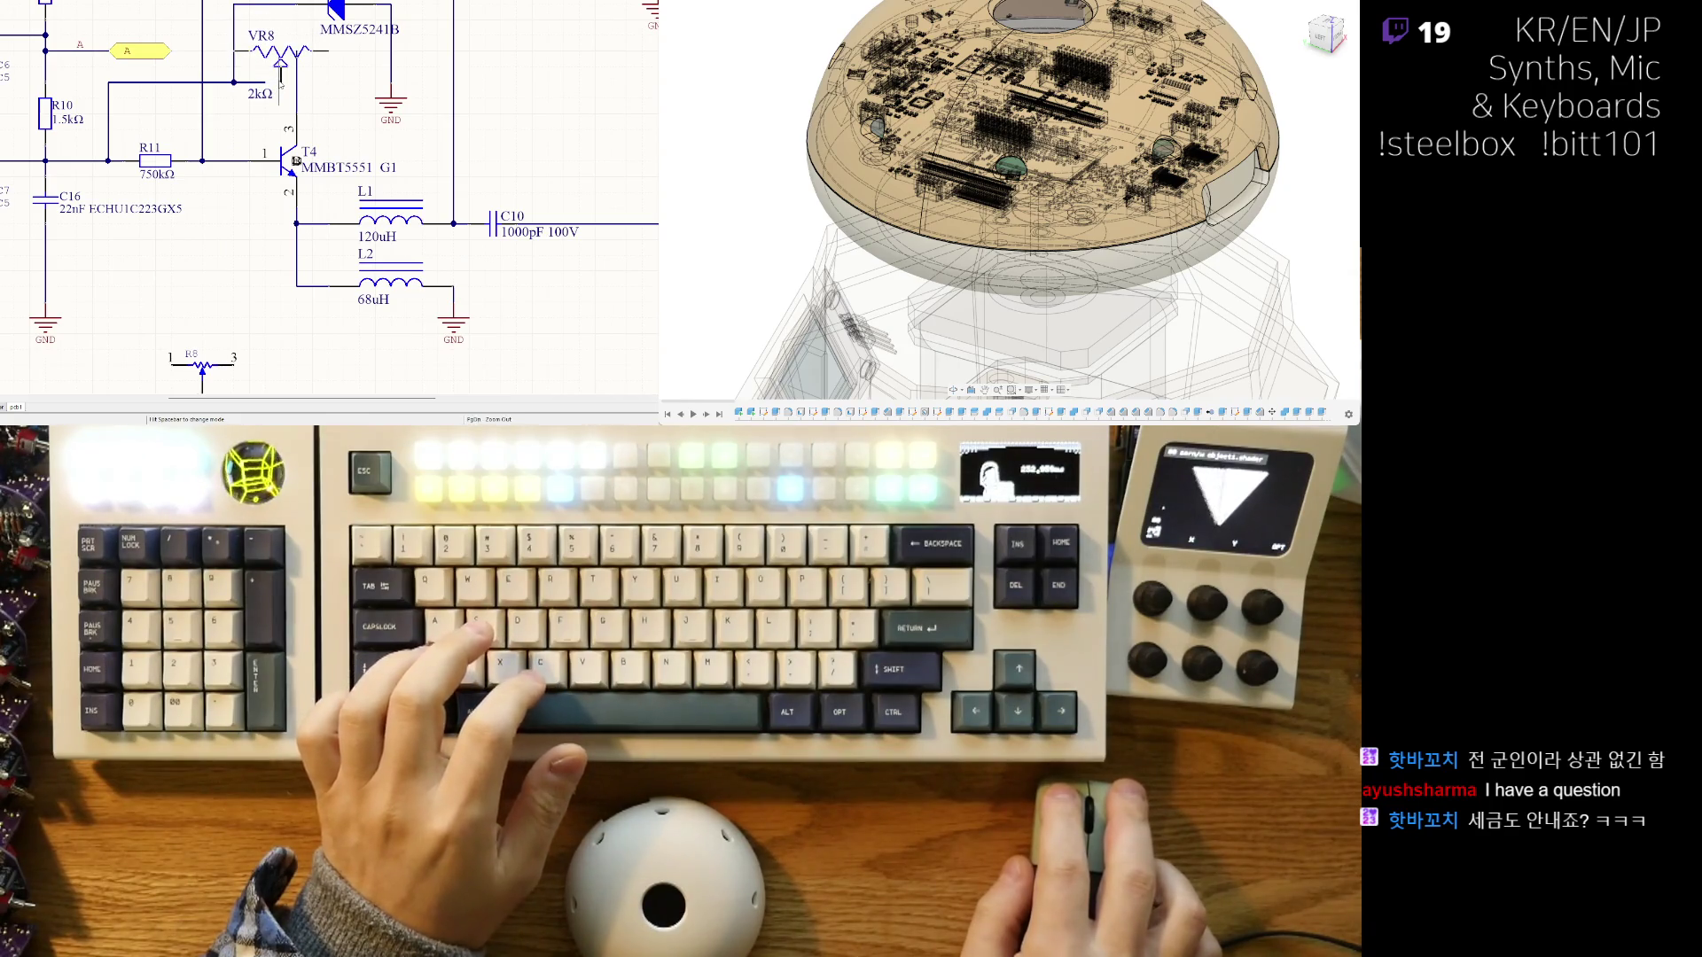
- Set VR8 down above T4, start its wire, and shift diode D3 slightly left
left_click(281, 78)
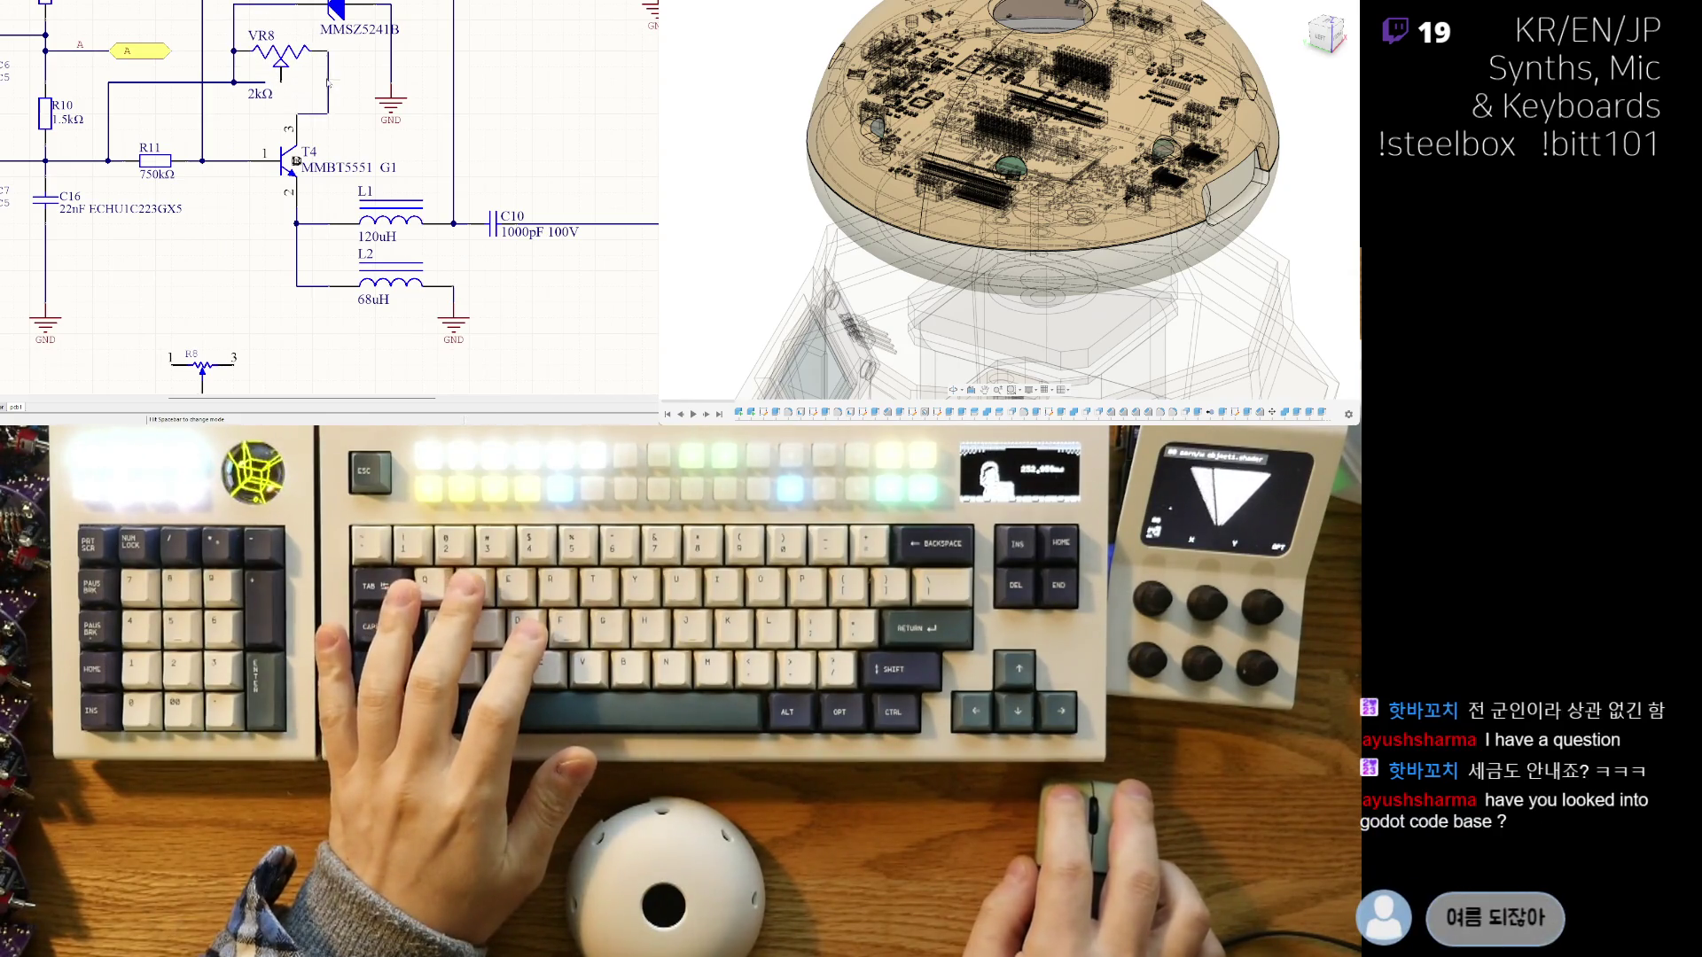
left_click(272, 86)
scroll(293, 82, "up", 2)
scroll(313, 262, "down", 1, "ctrl")
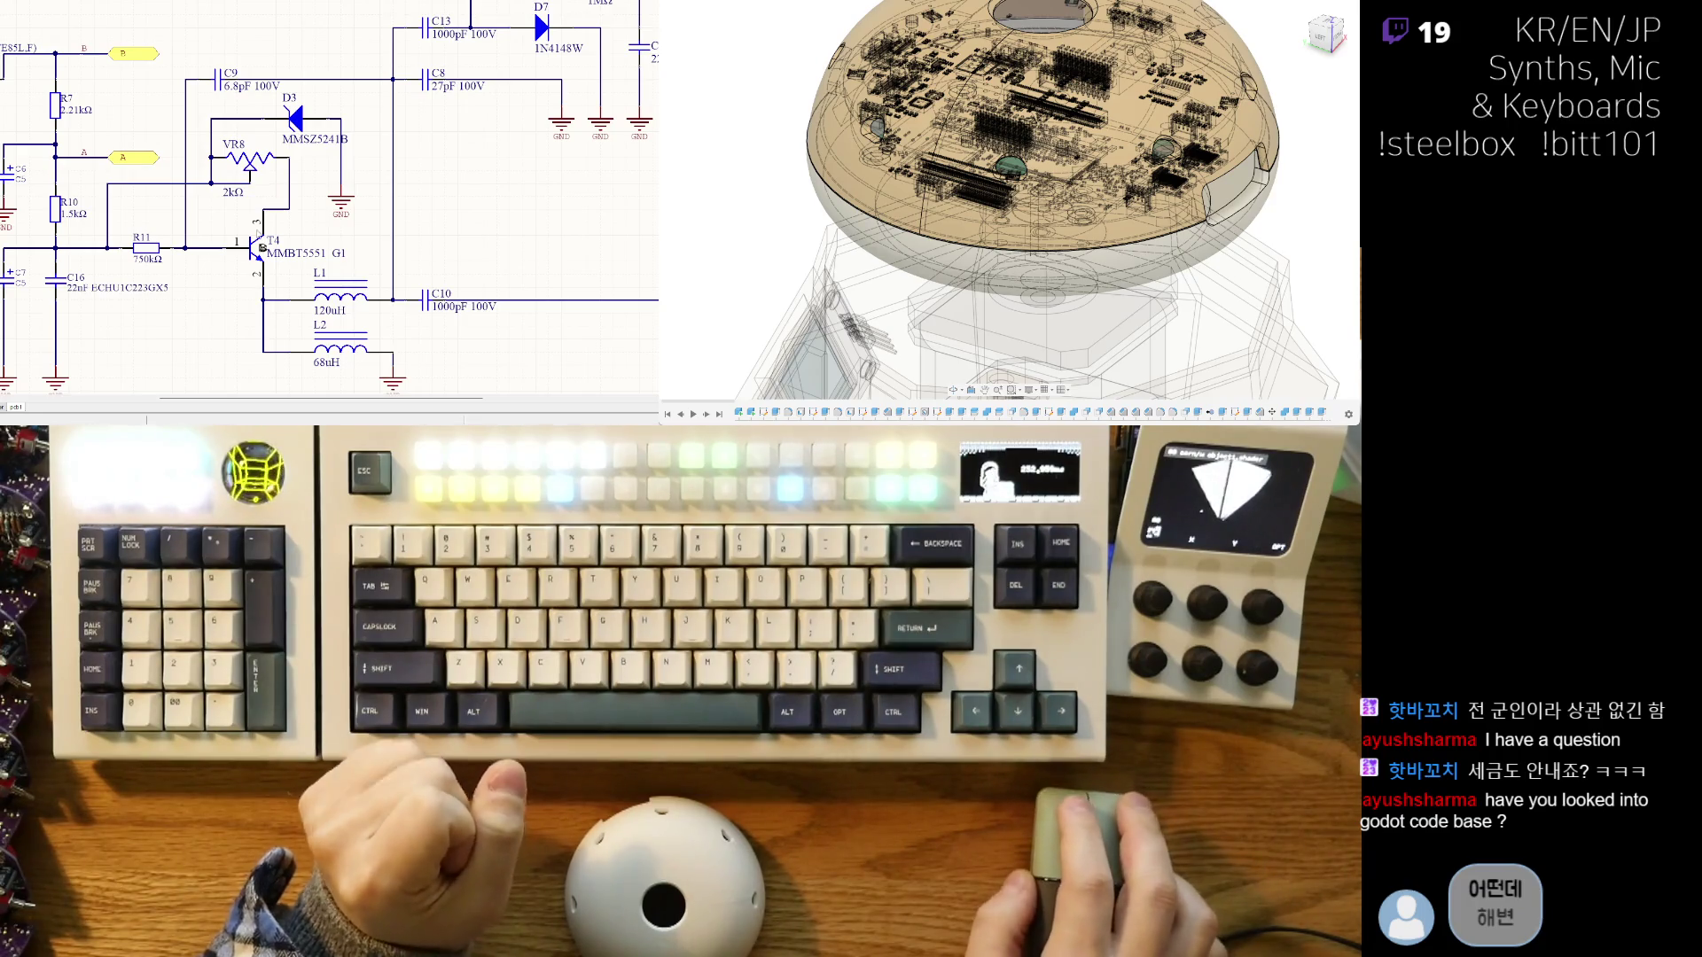
left_click_drag(302, 118, 316, 124)
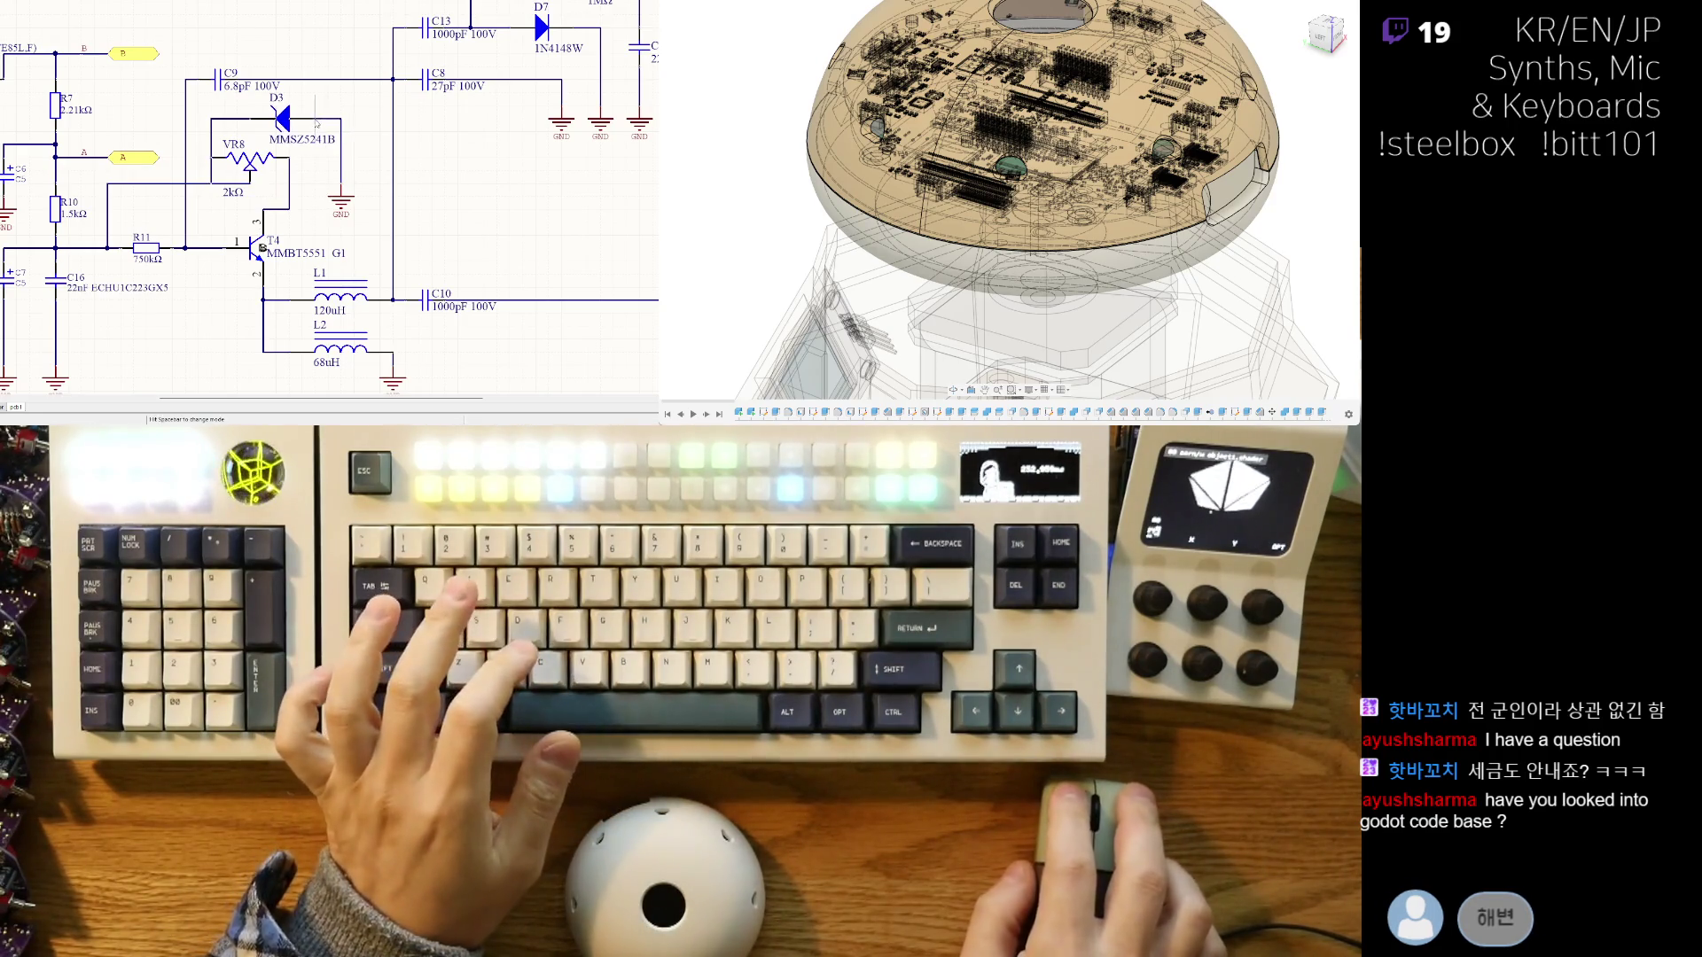
scroll(228, 111, "up", 1)
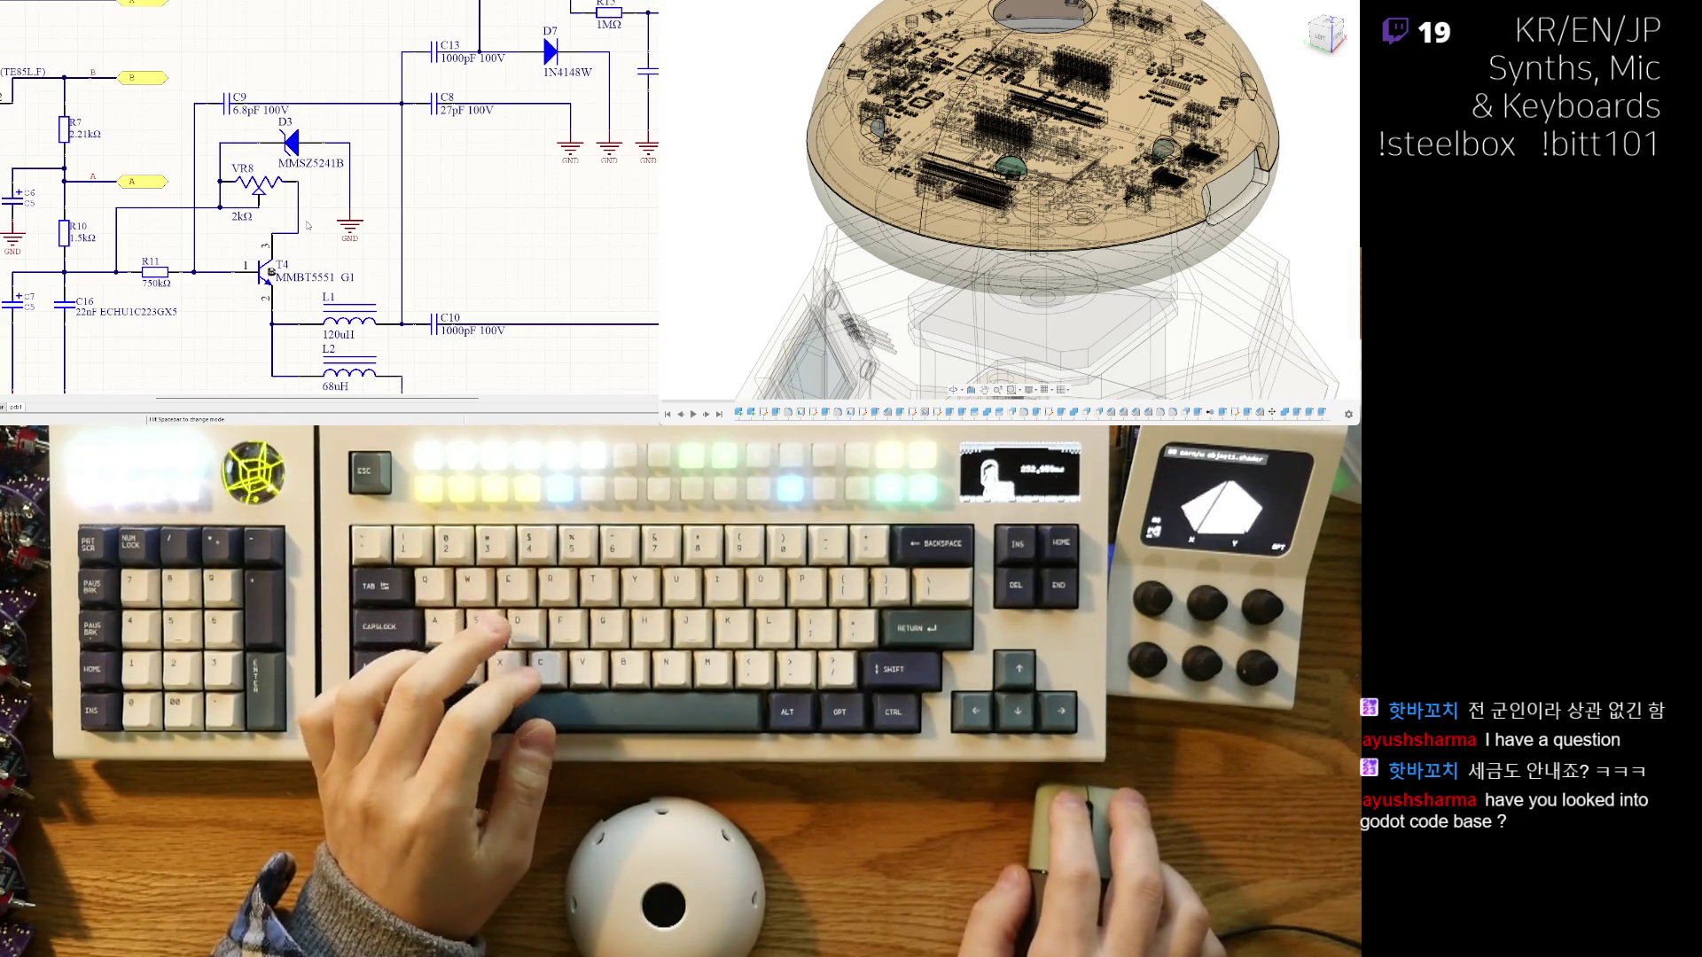
right_click_drag(309, 226, 265, 249)
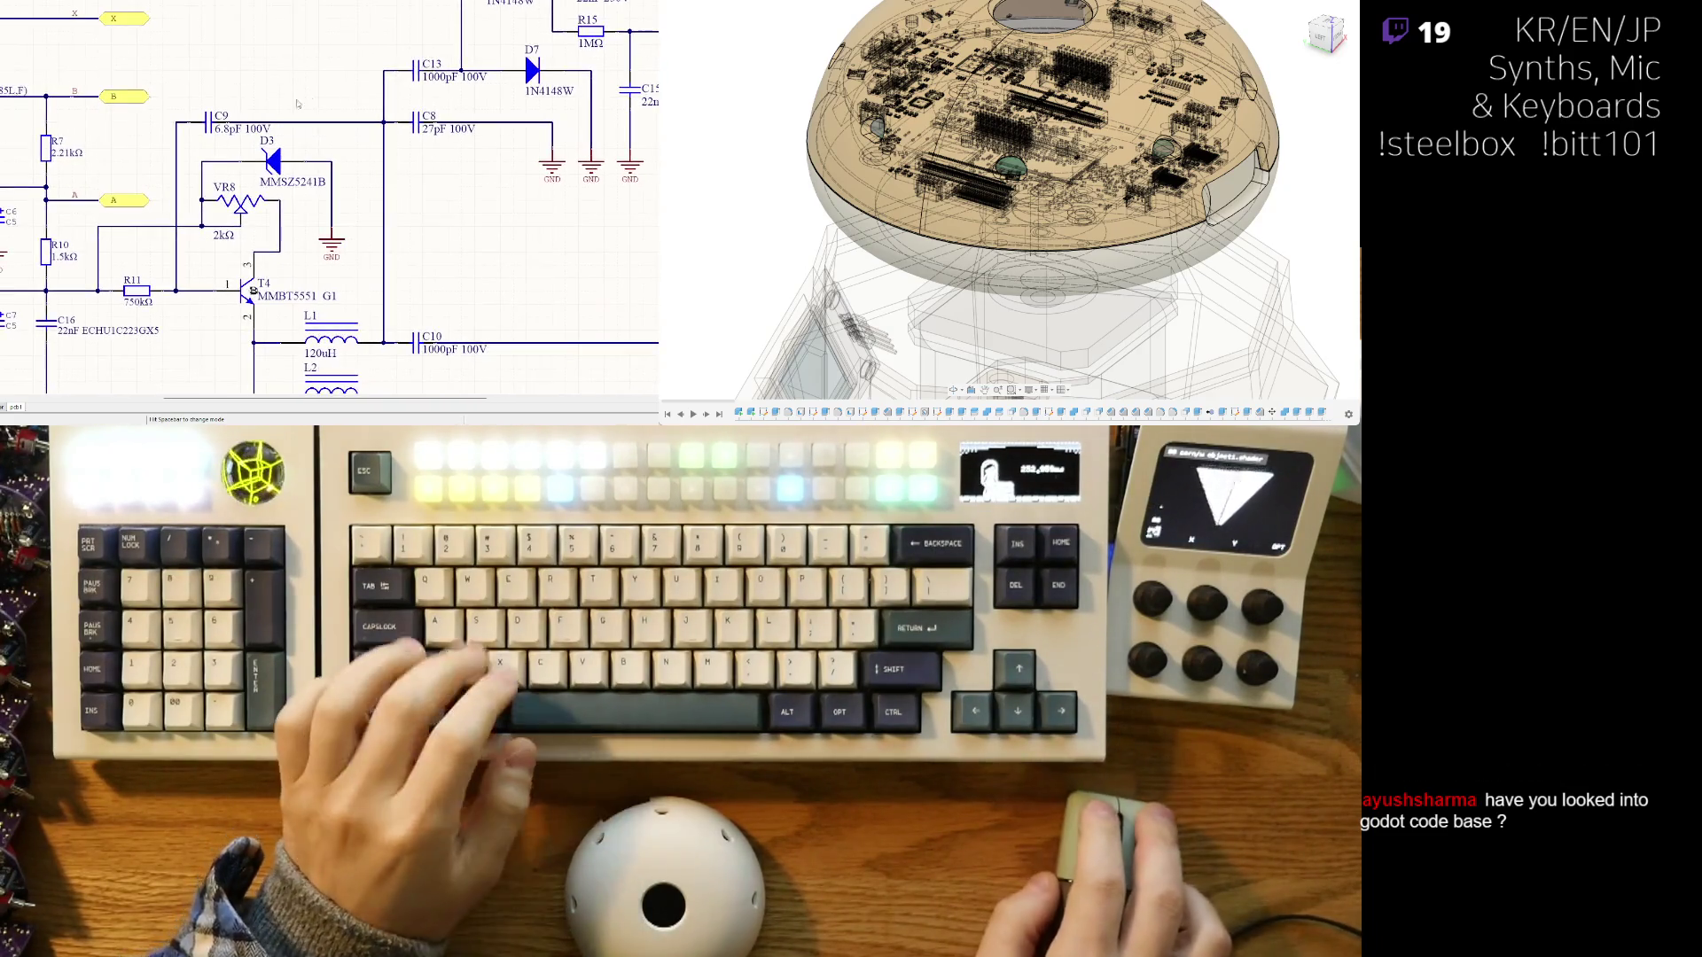
right_click_drag(328, 195, 426, 169)
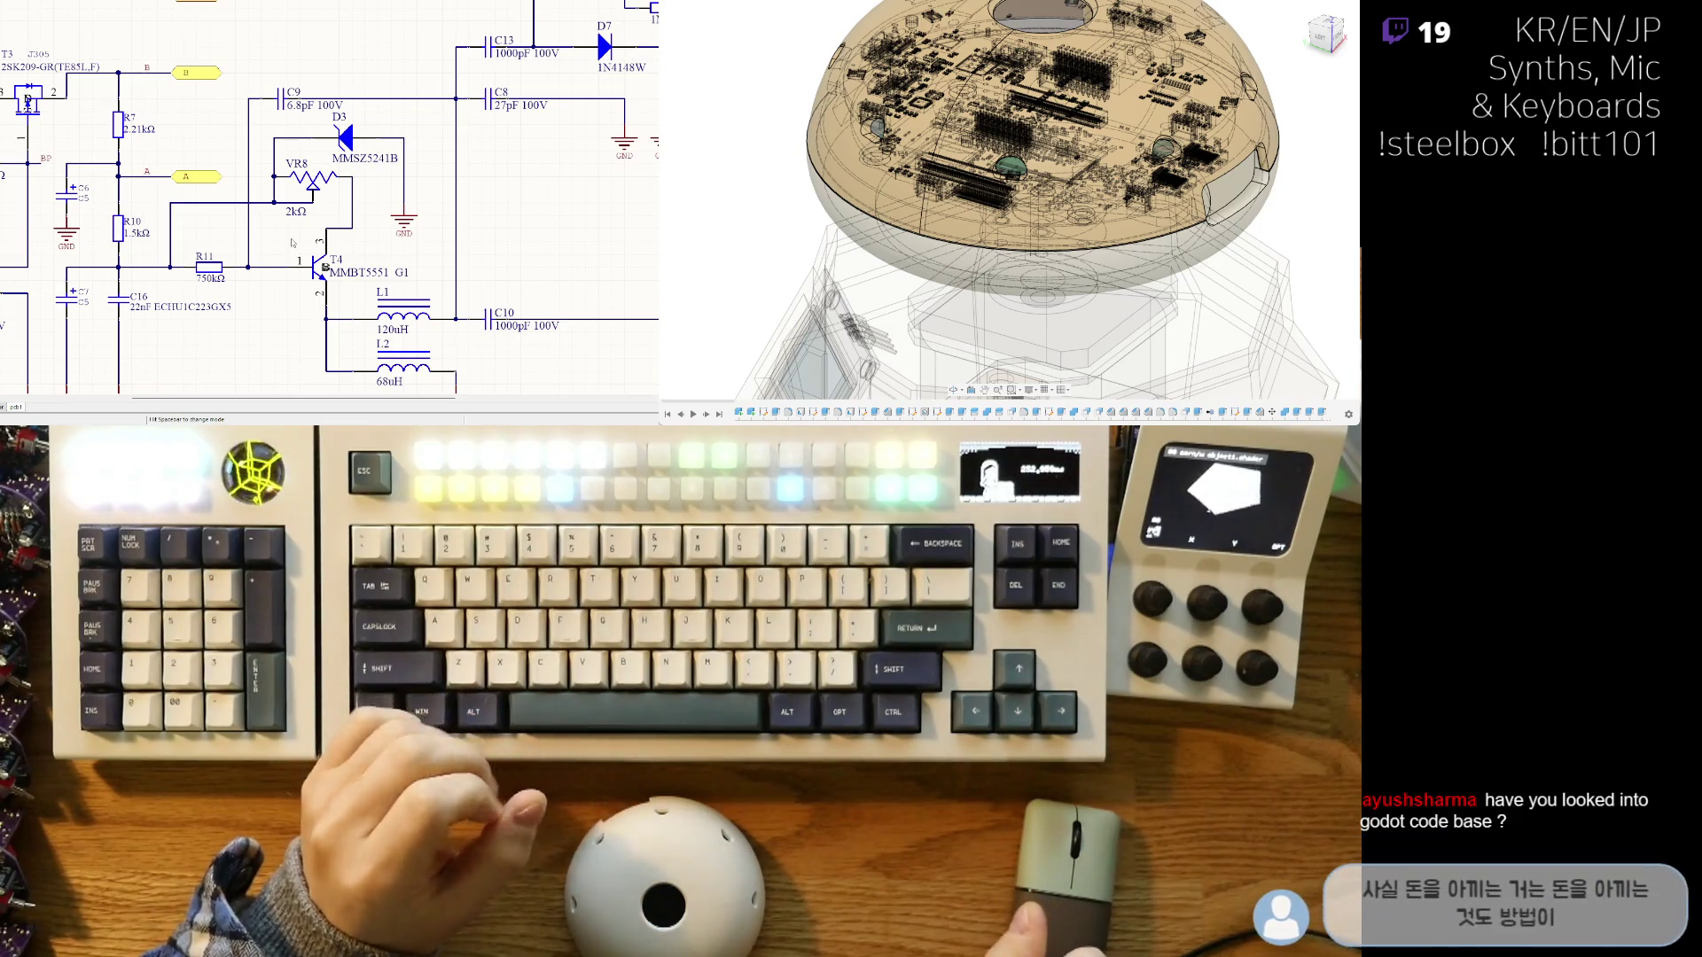
scroll(288, 244, "right", 5, "shift")
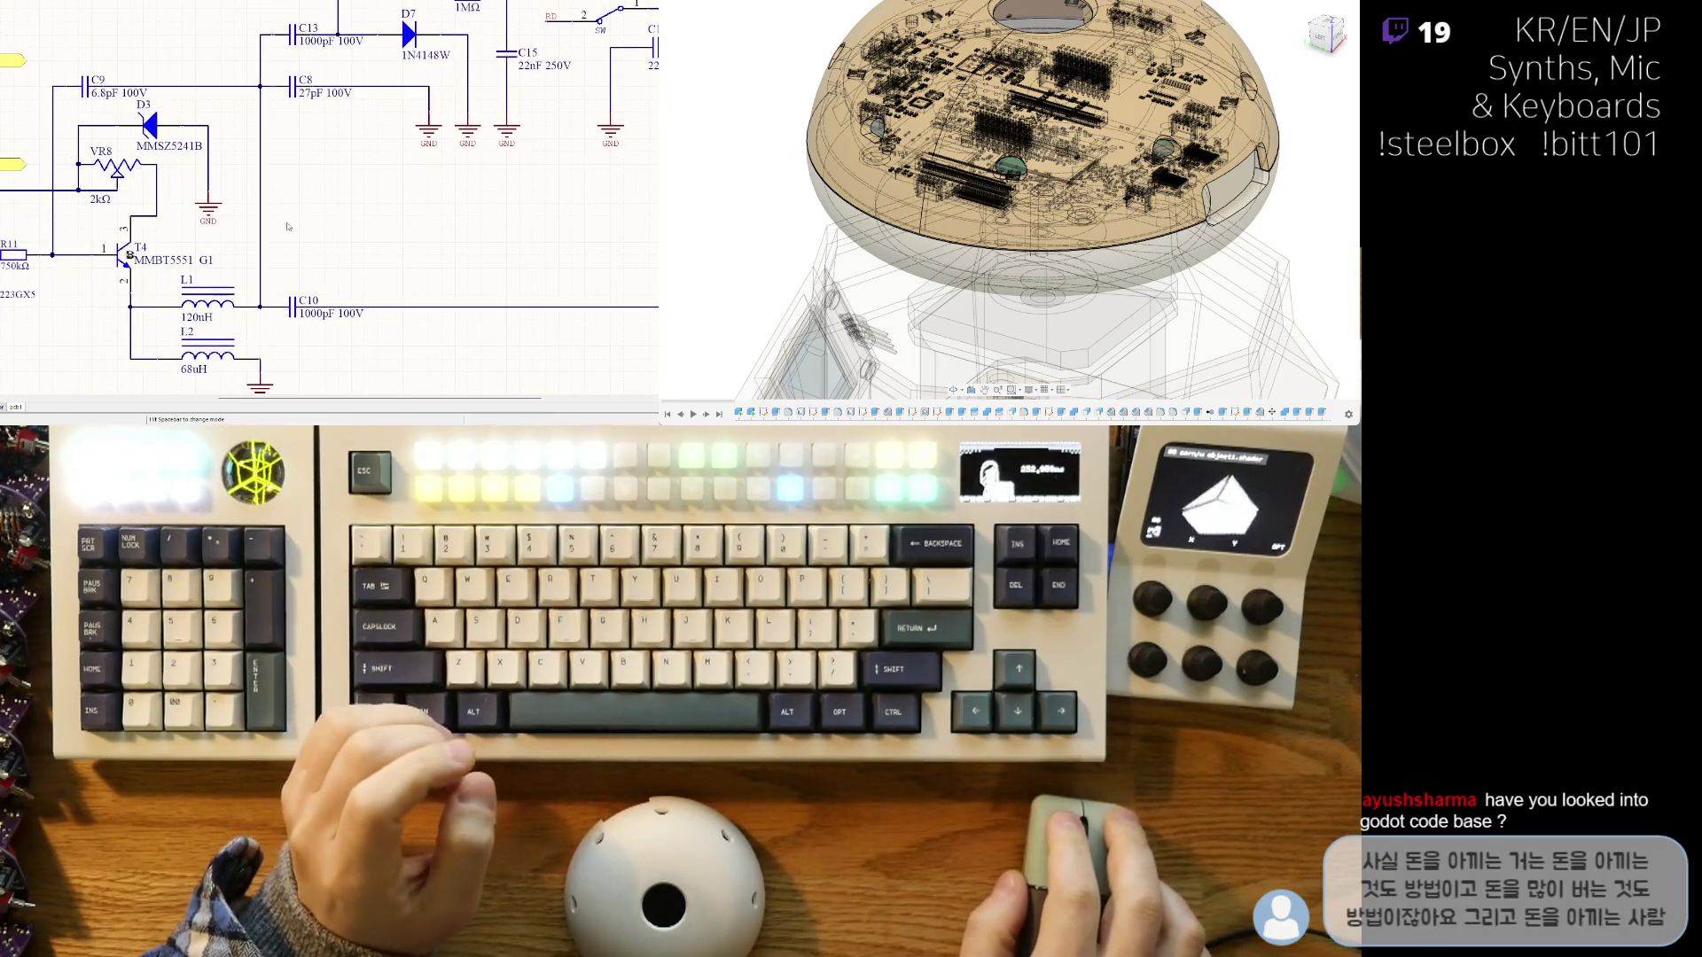
scroll(304, 195, "up", 2)
scroll(304, 195, "down", 2, "ctrl")
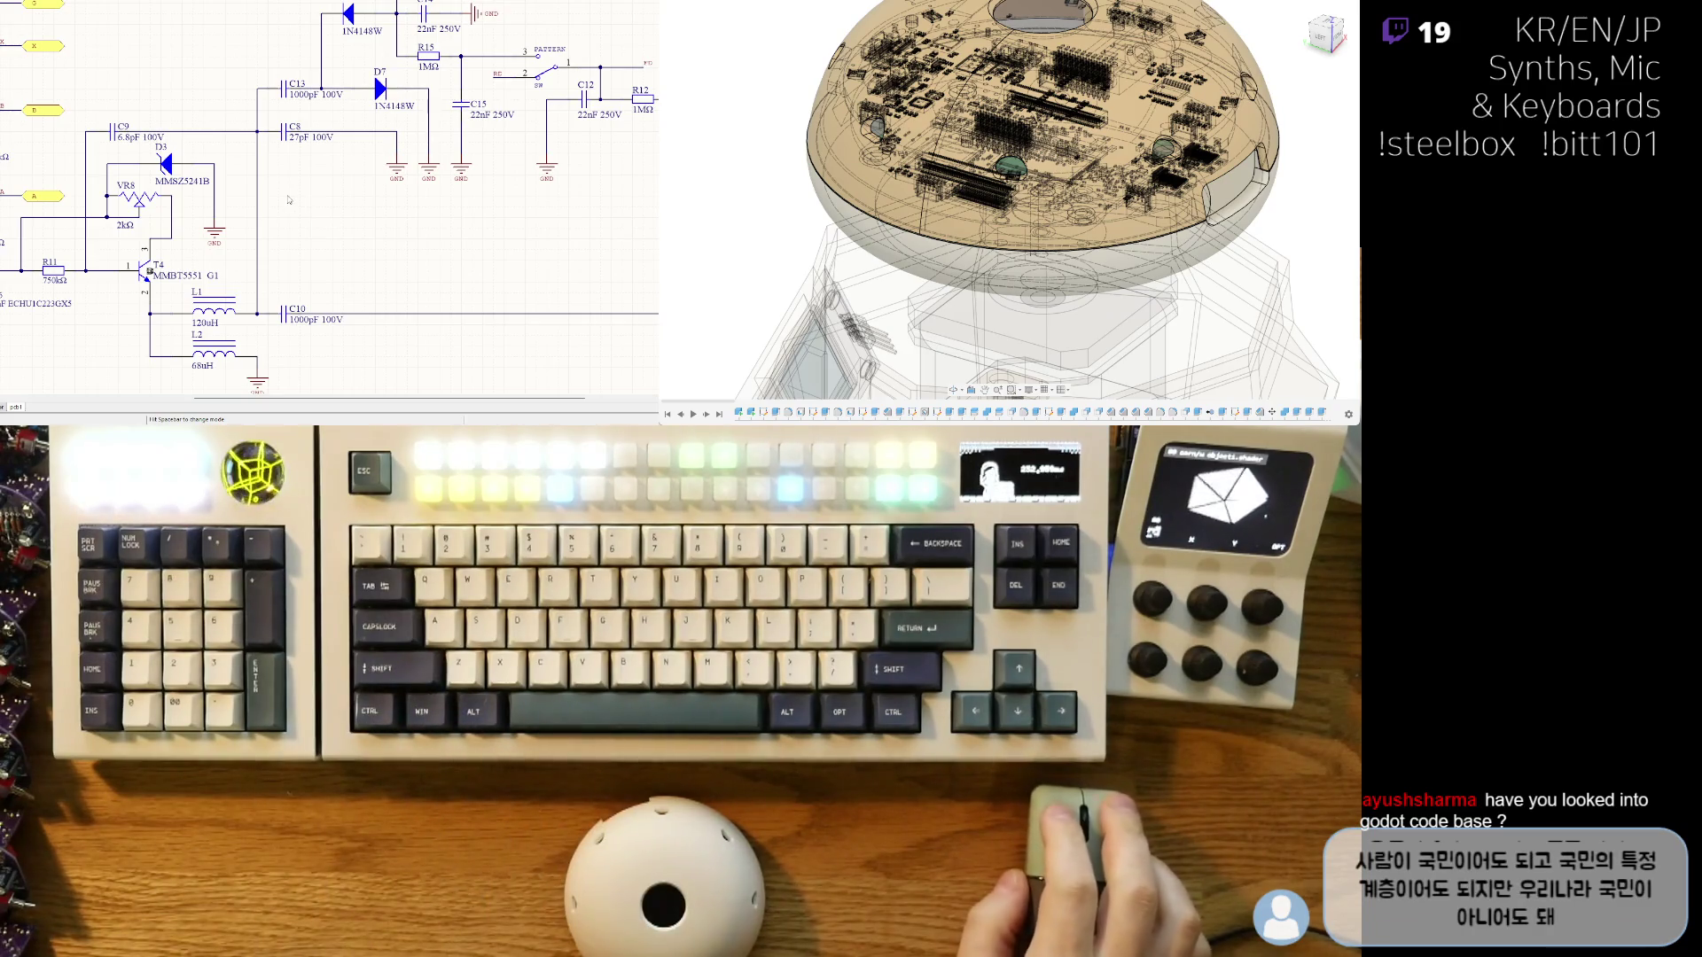
scroll(381, 269, "left", 3, "shift")
scroll(382, 269, "down", 1)
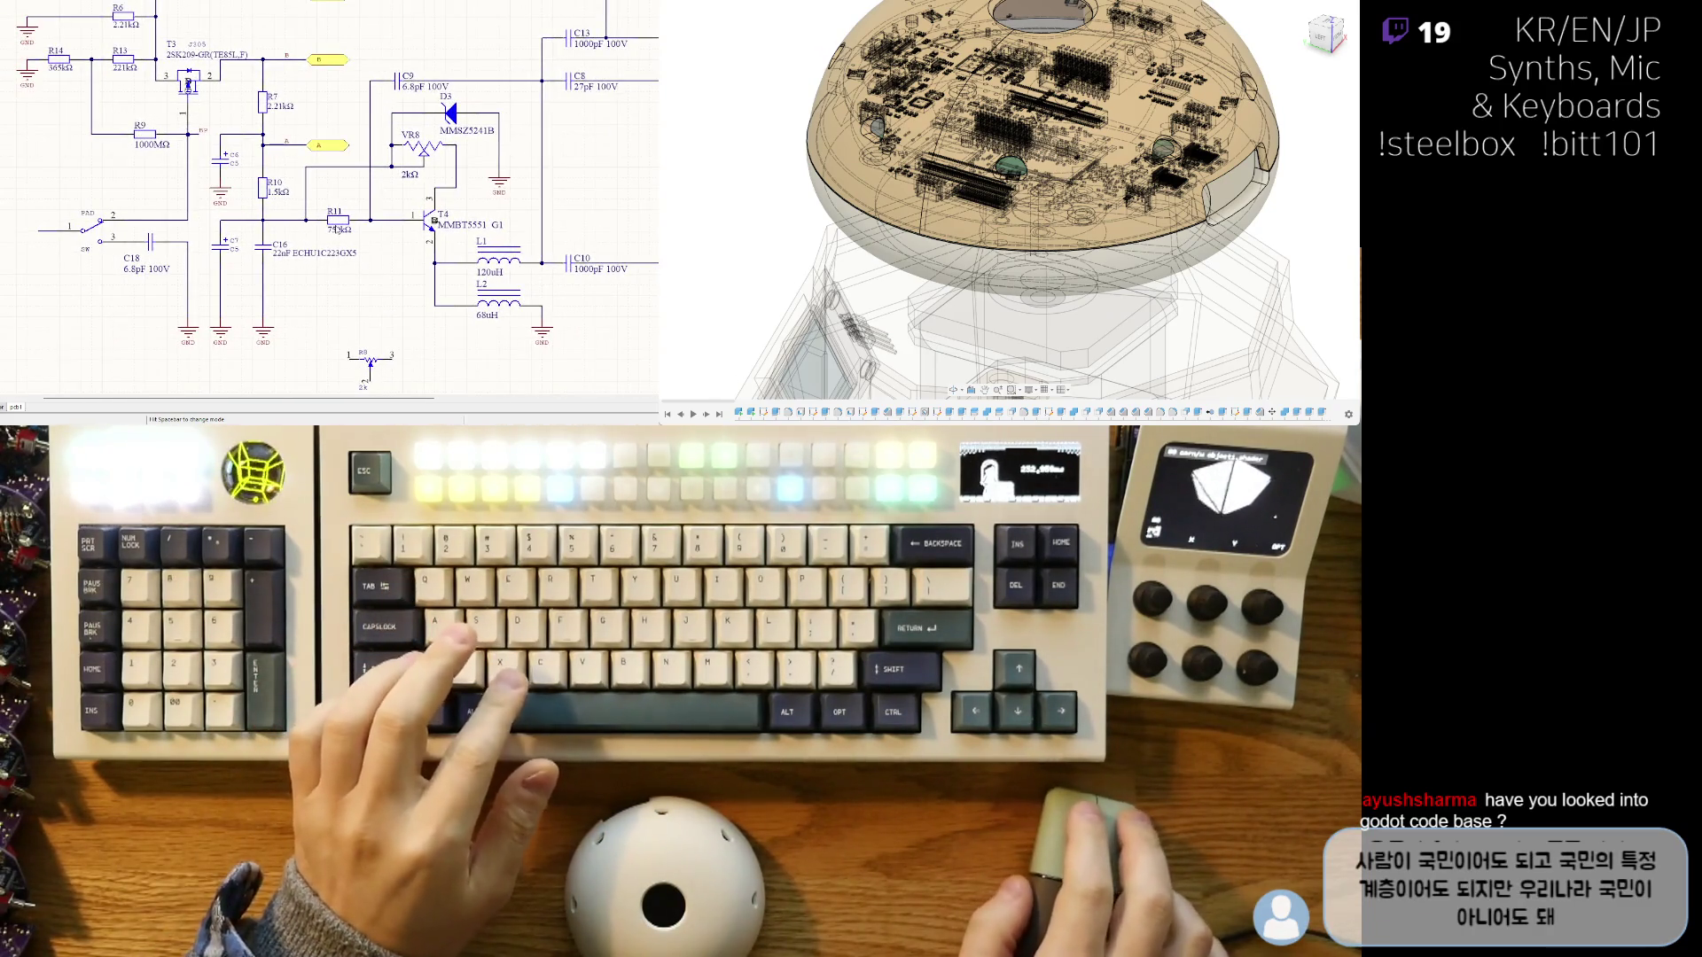
right_click_drag(335, 226, 311, 237)
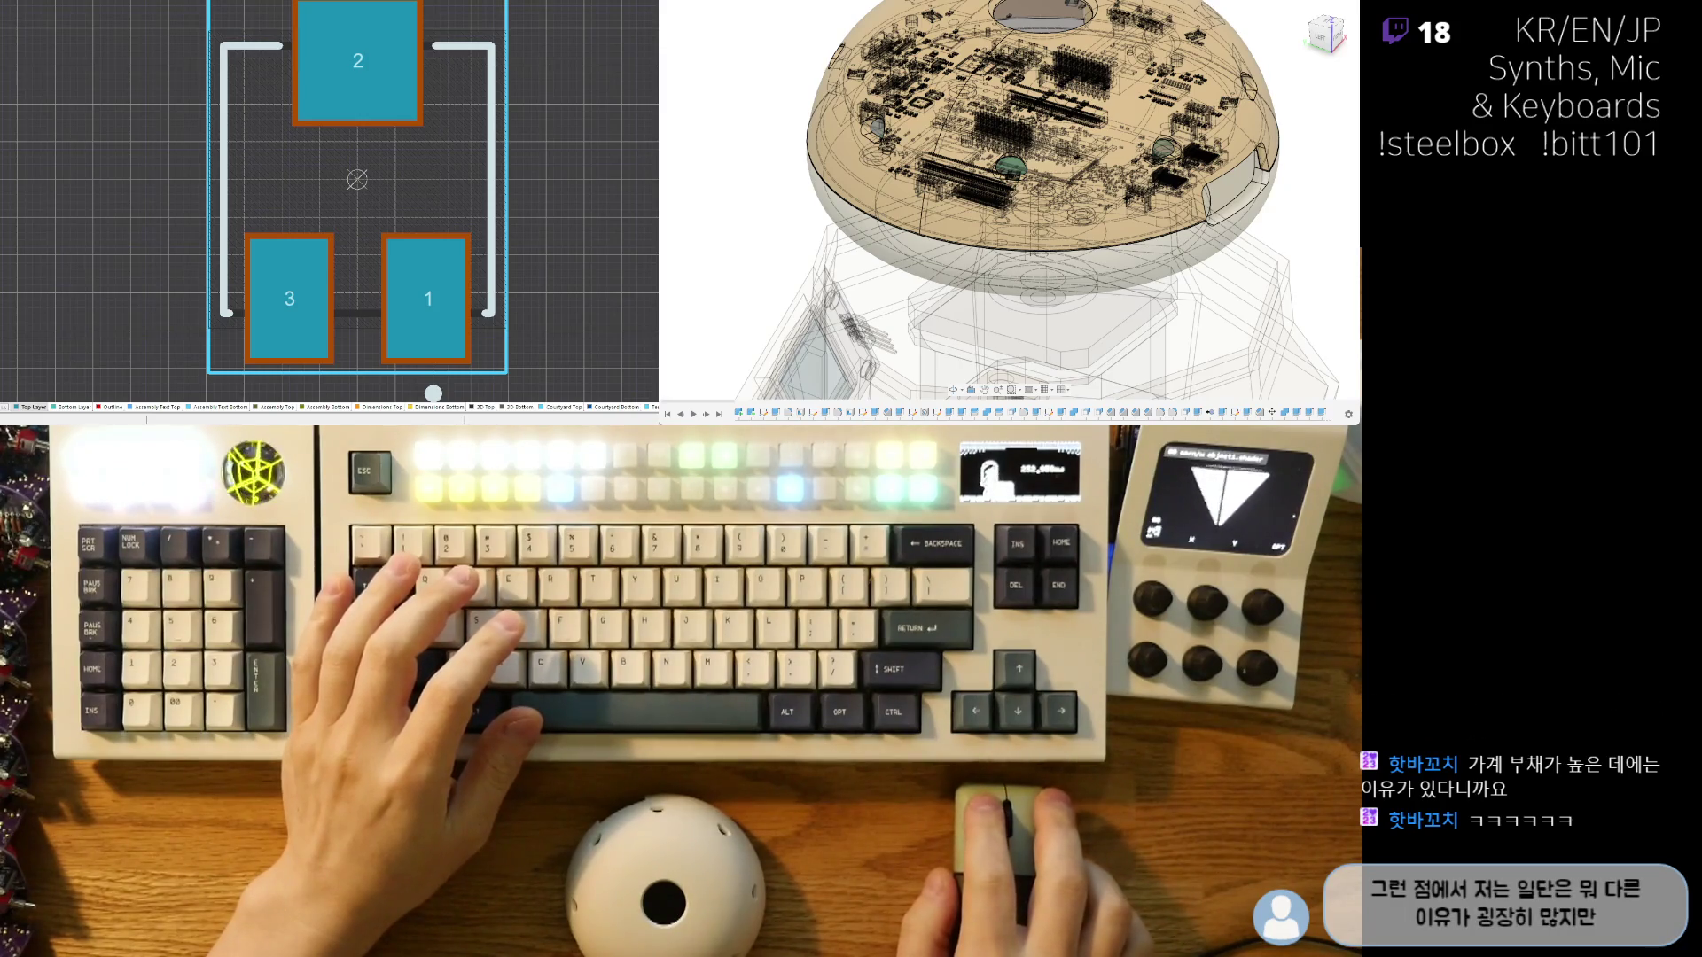
- Toggle from the PCB layout back to the schematic with VR8 above T4
key("ctrl+Tab")
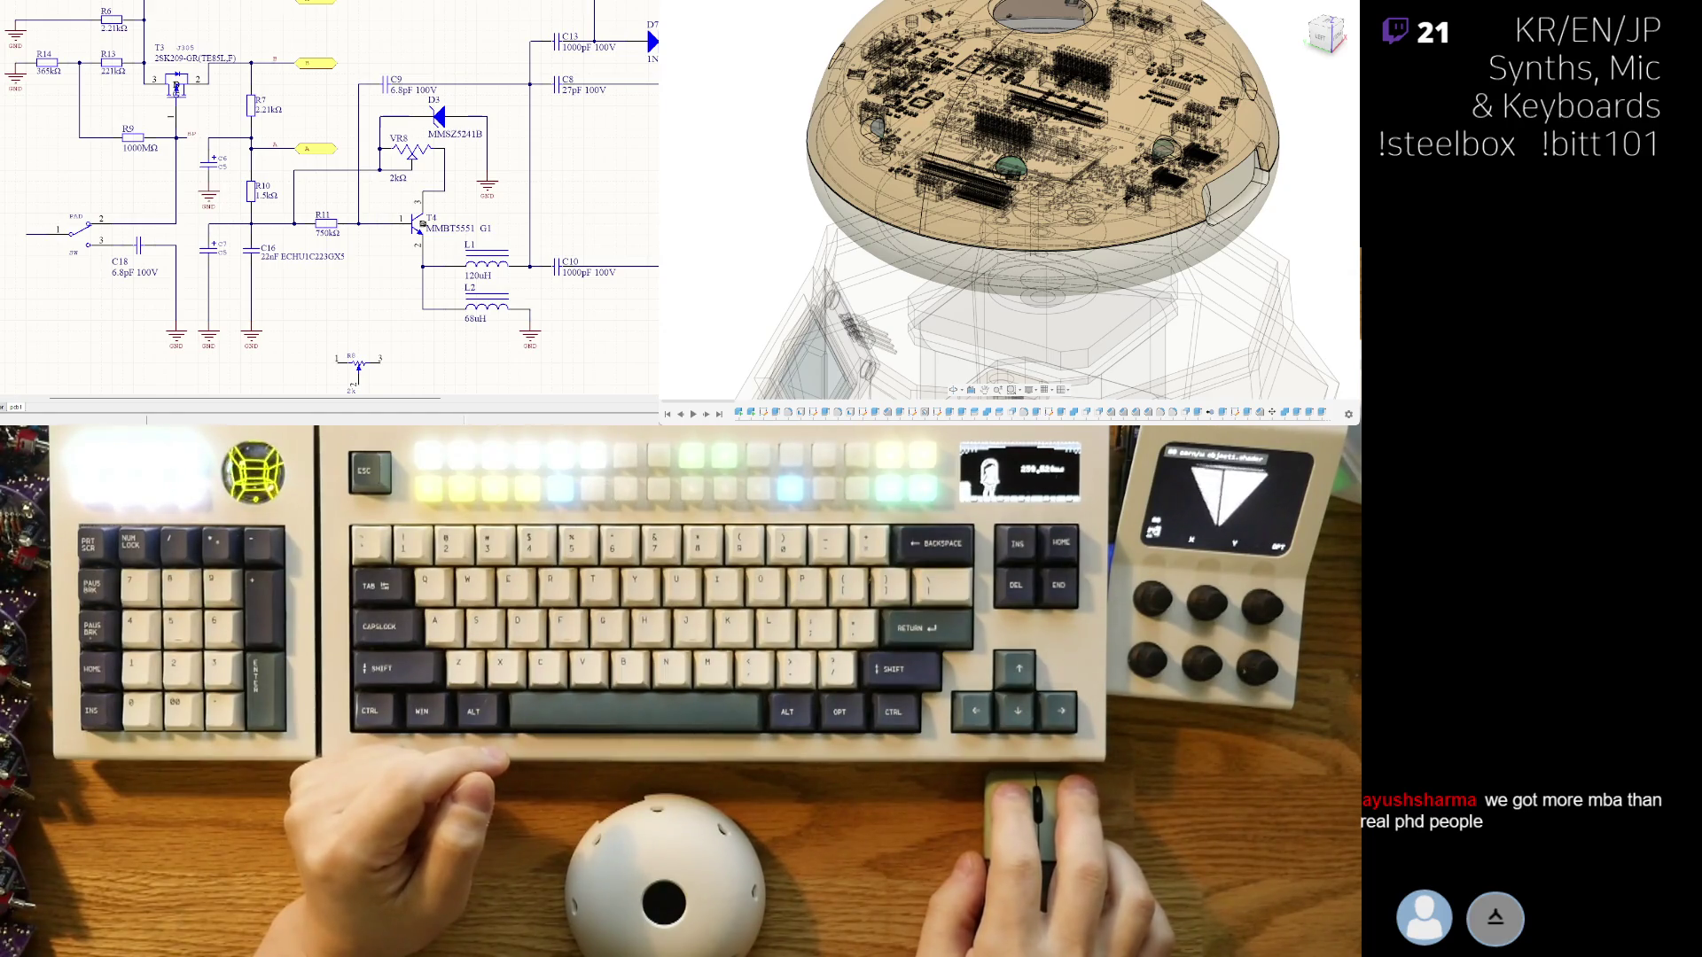
- Place capacitor C7 rotated upright at the lower left of the schematic
scroll(400, 340, "down", 2)
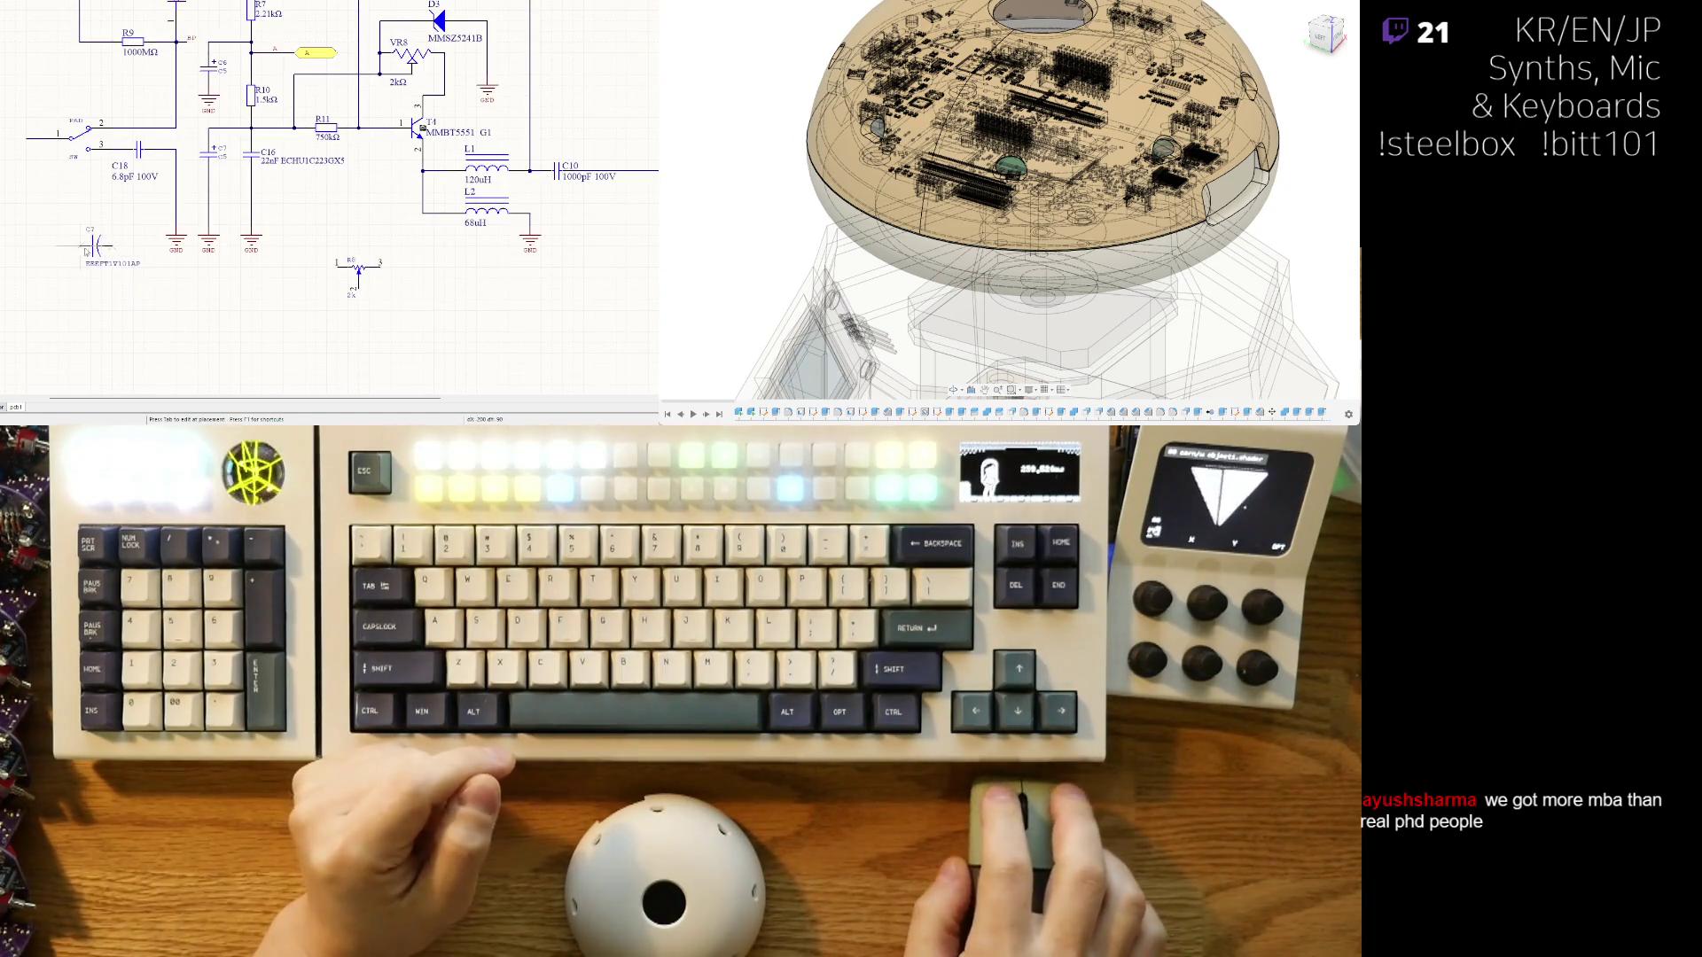
key("space")
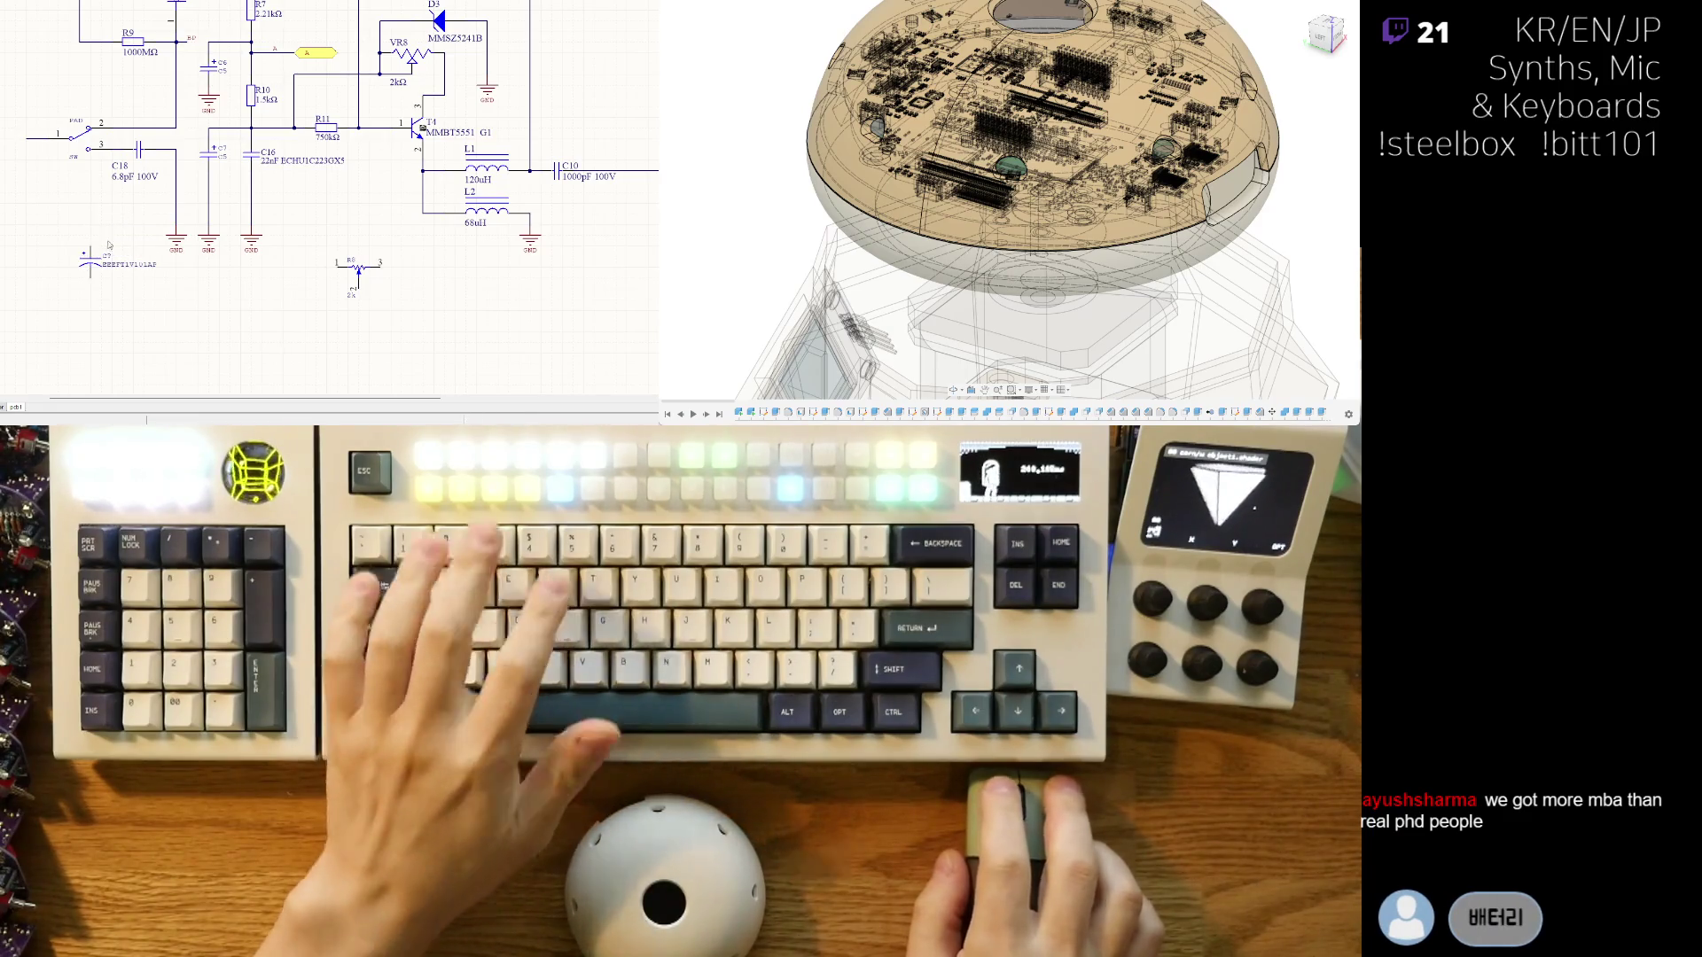
left_click(109, 245)
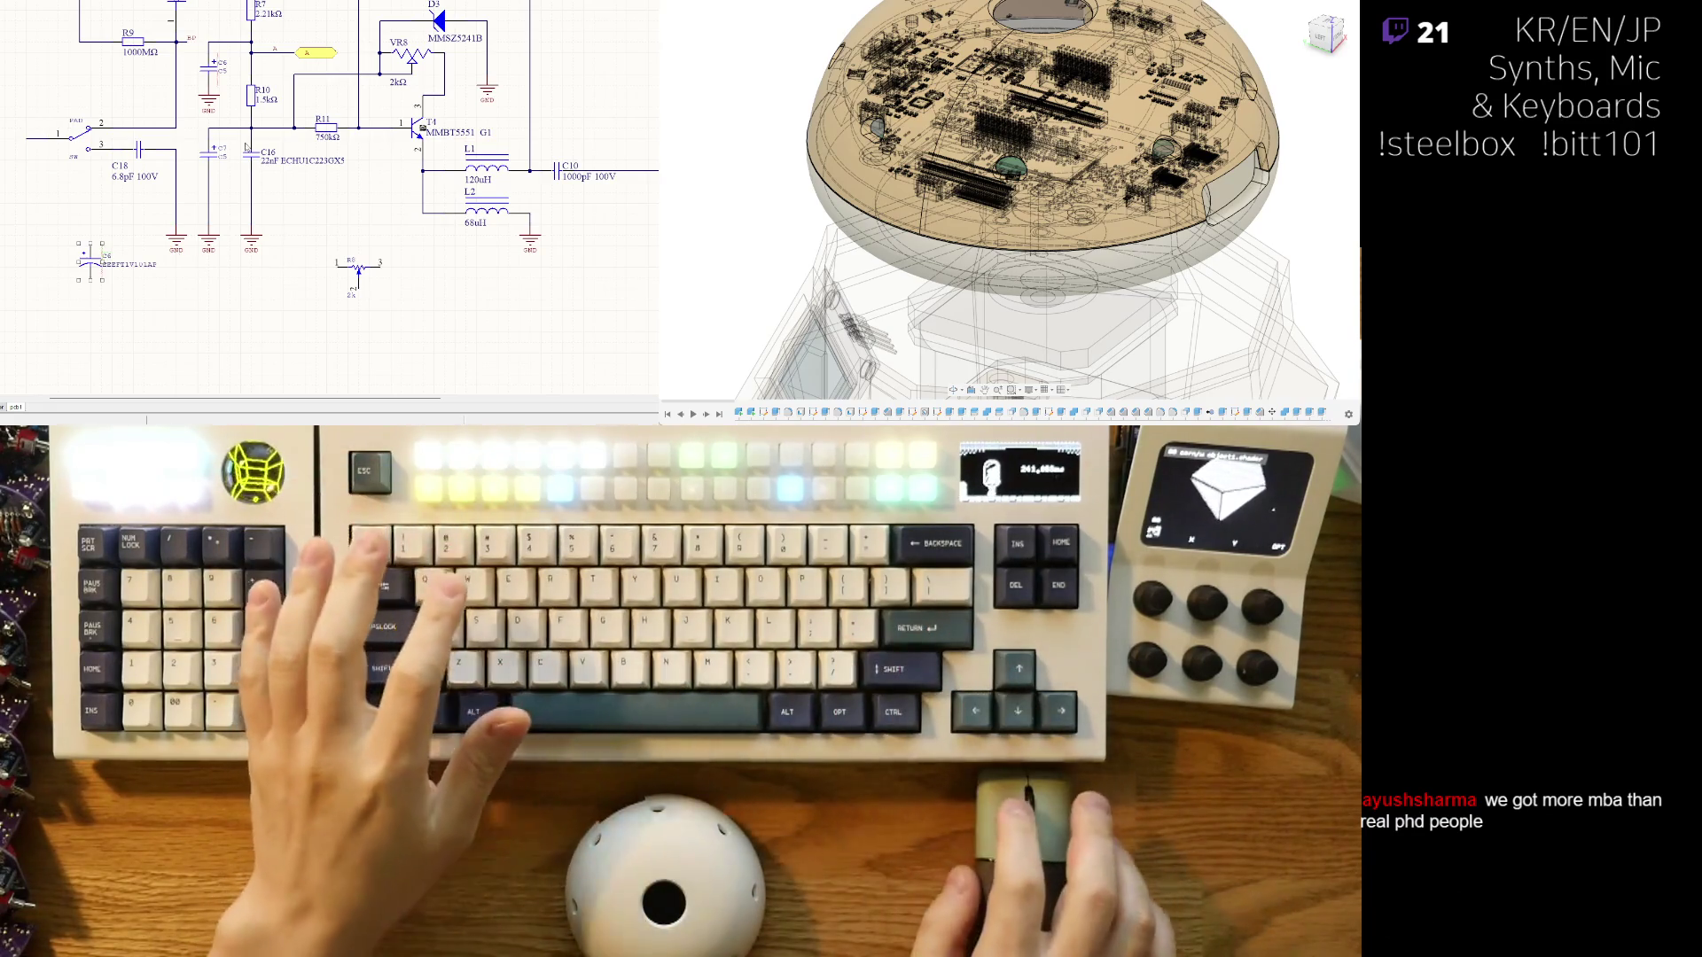
- Recentre the schematic view around T4, then bring the upper-left circuitry back into view
right_click_drag(314, 203, 213, 235)
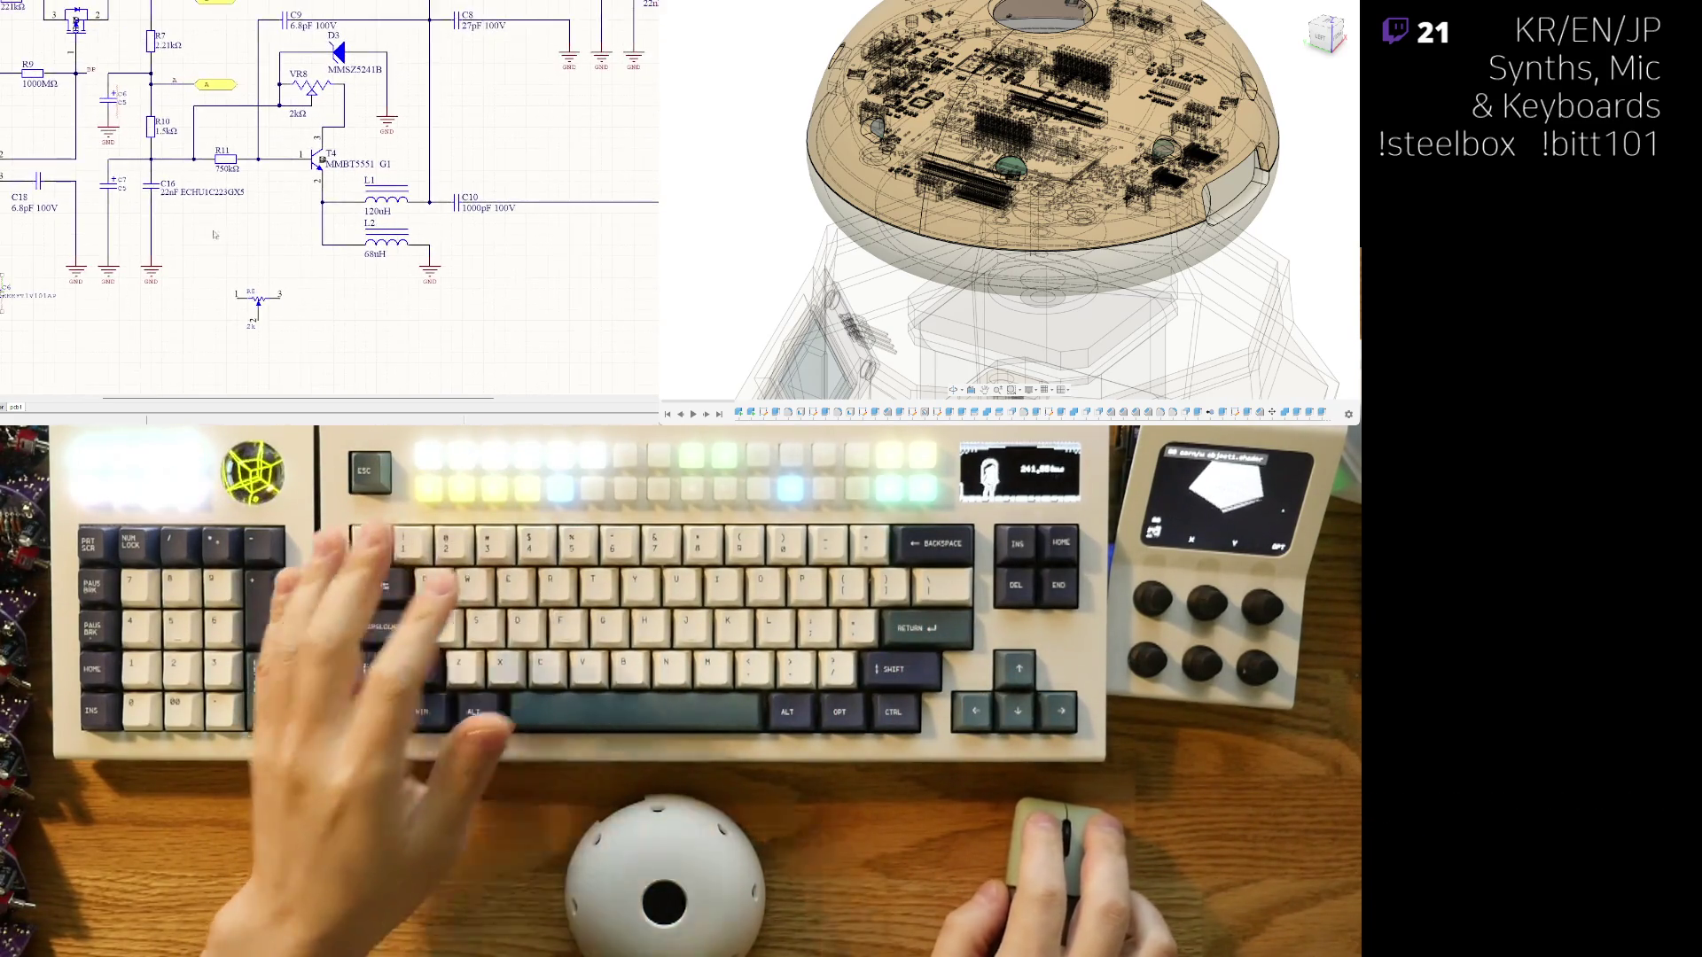
right_click_drag(368, 140, 334, 208)
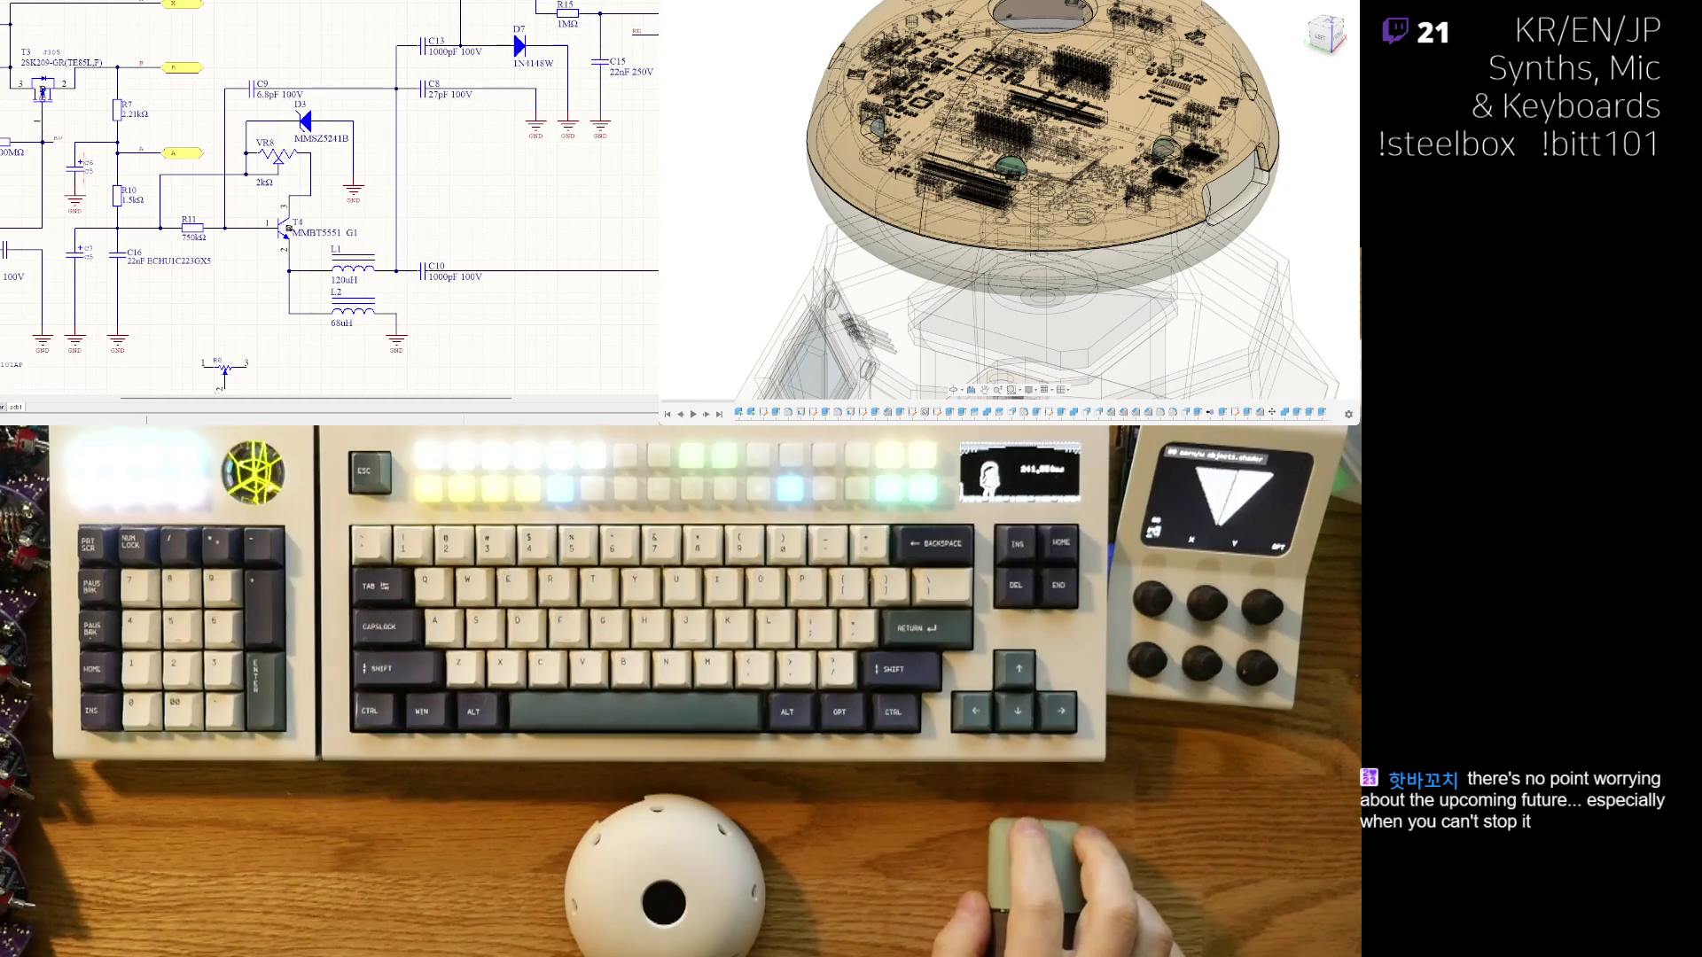
scroll(329, 195, "down", 3)
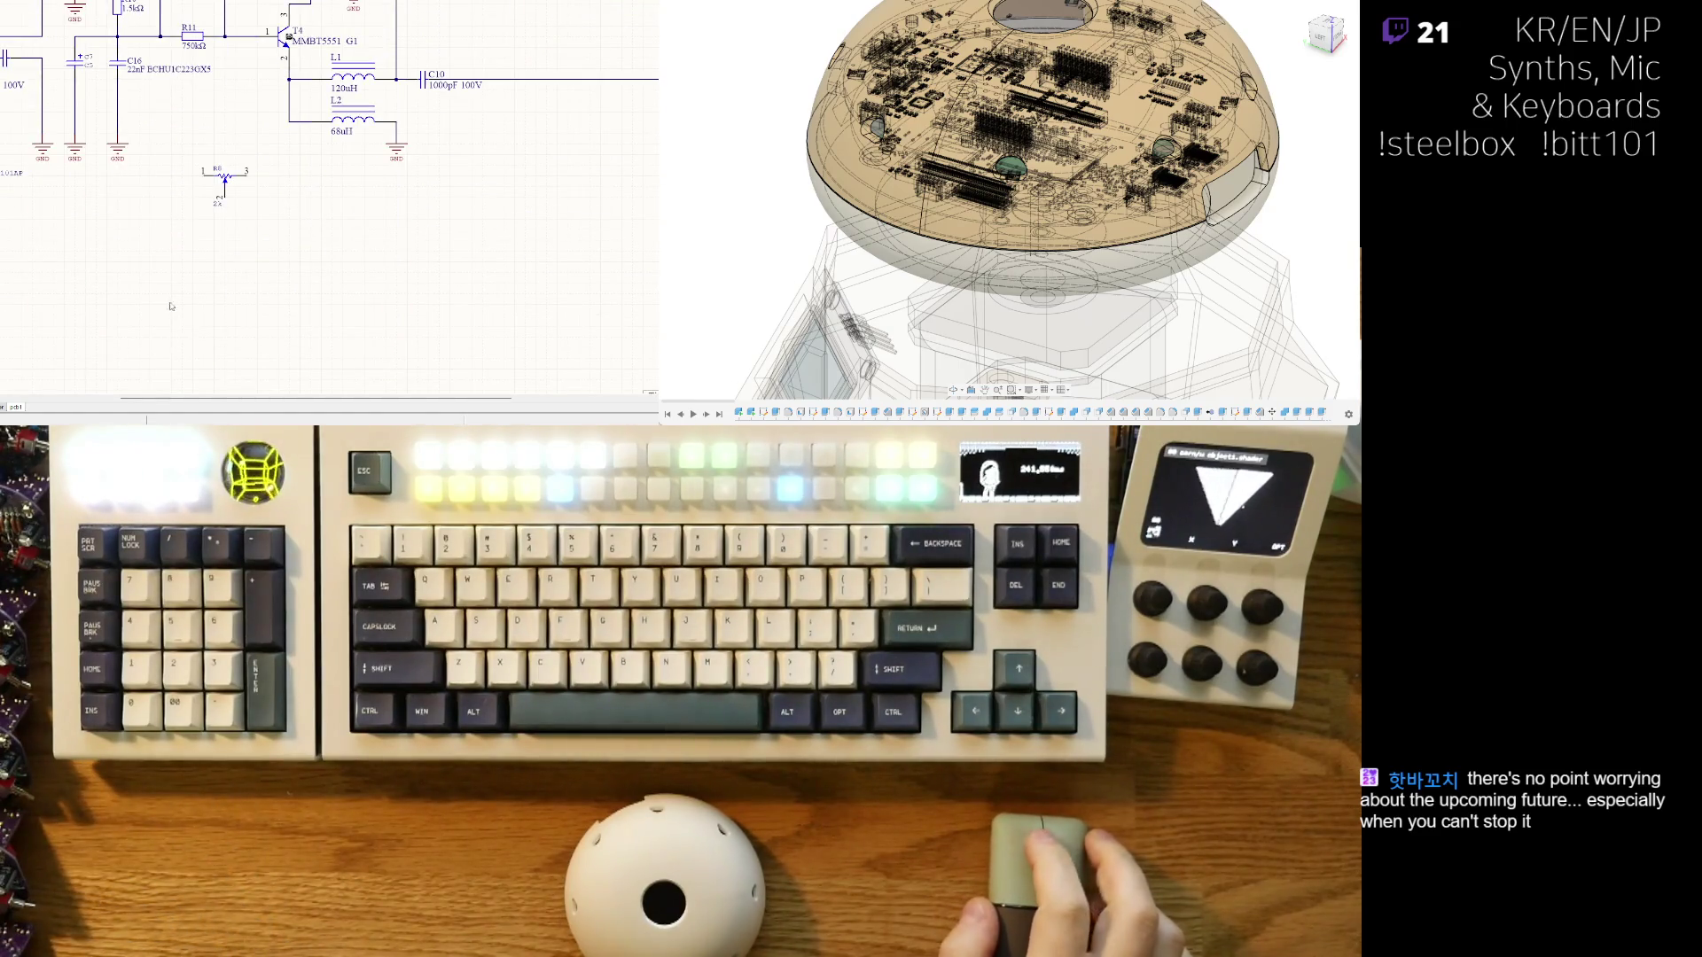
scroll(171, 306, "up", 3)
right_click_drag(171, 306, 303, 247)
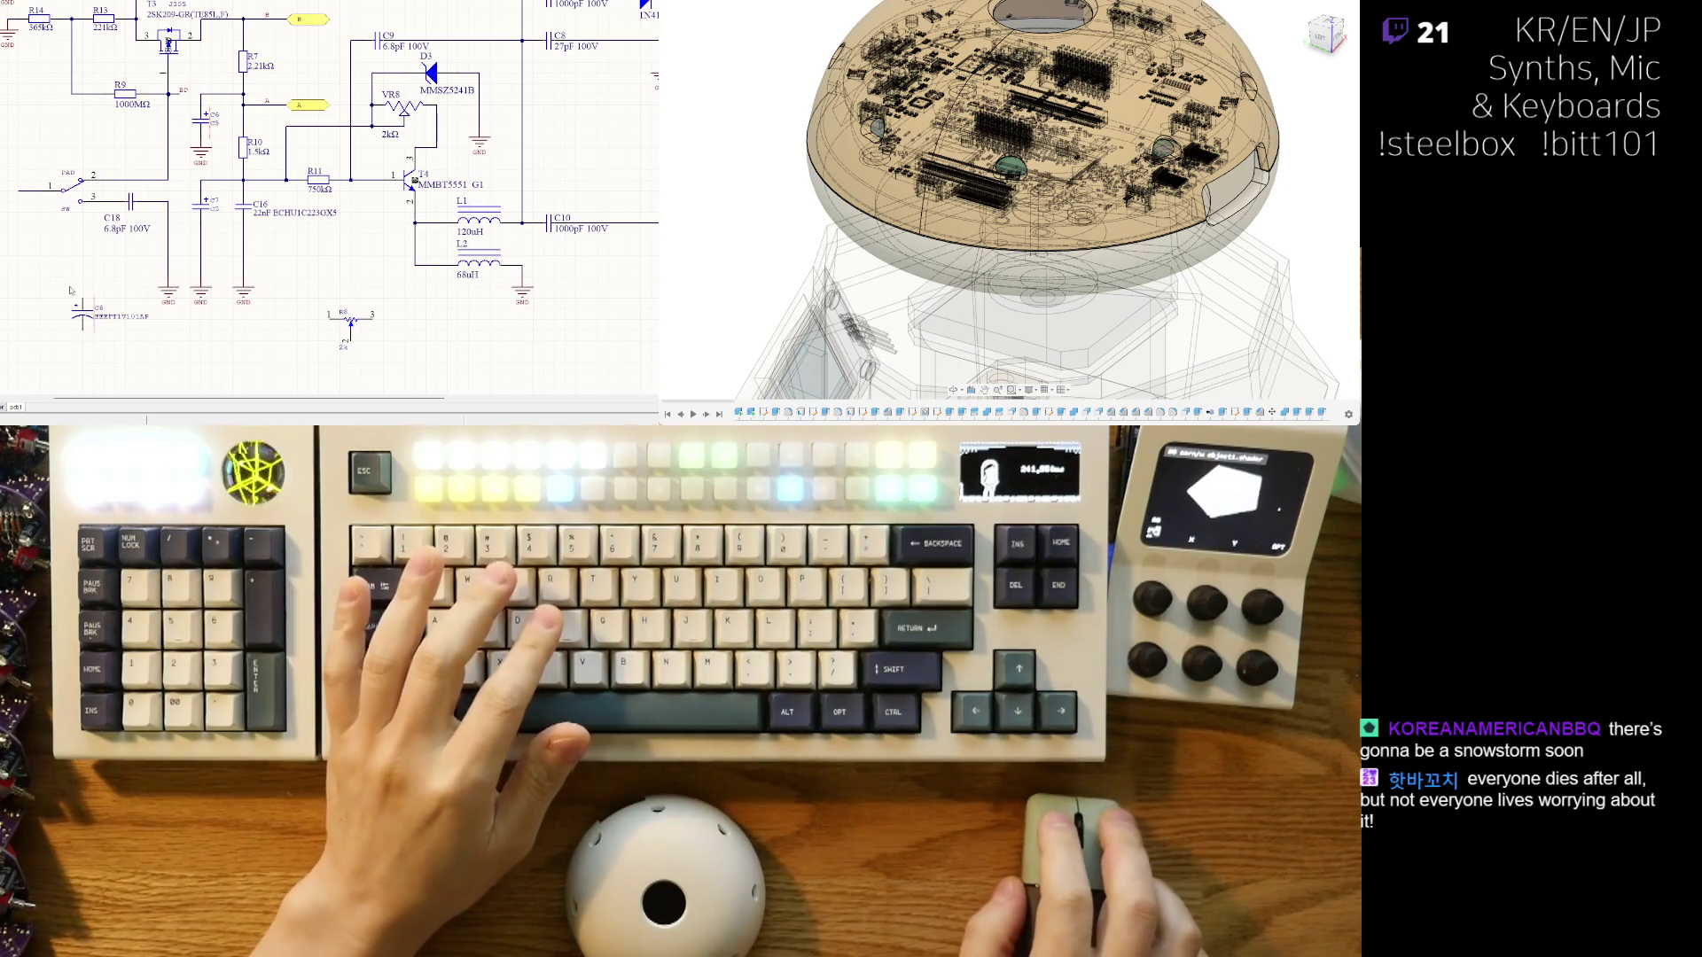
- Bring up the diode section of the reference schematic for comparison
scroll(151, 265, "down", 1, "ctrl")
scroll(142, 266, "down", 1, "ctrl")
scroll(133, 266, "down", 1, "ctrl")
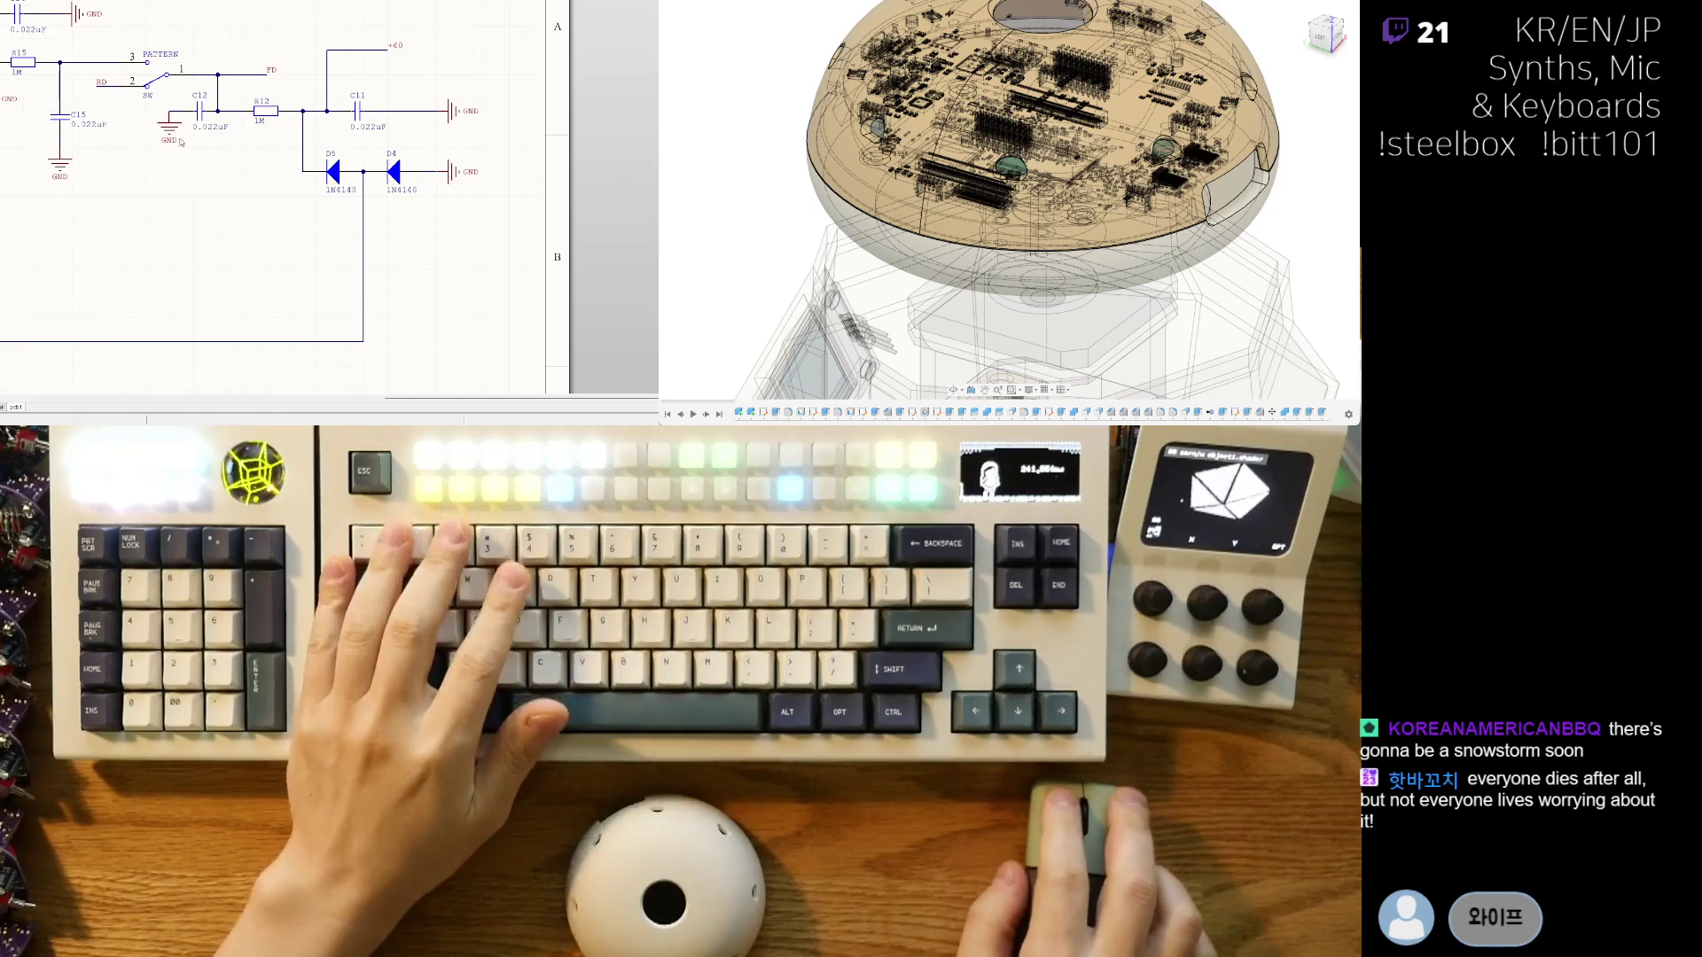
mouse_move(621, 98)
right_mouse_down()
mouse_move(414, 159)
mouse_move(267, 232)
right_mouse_up()
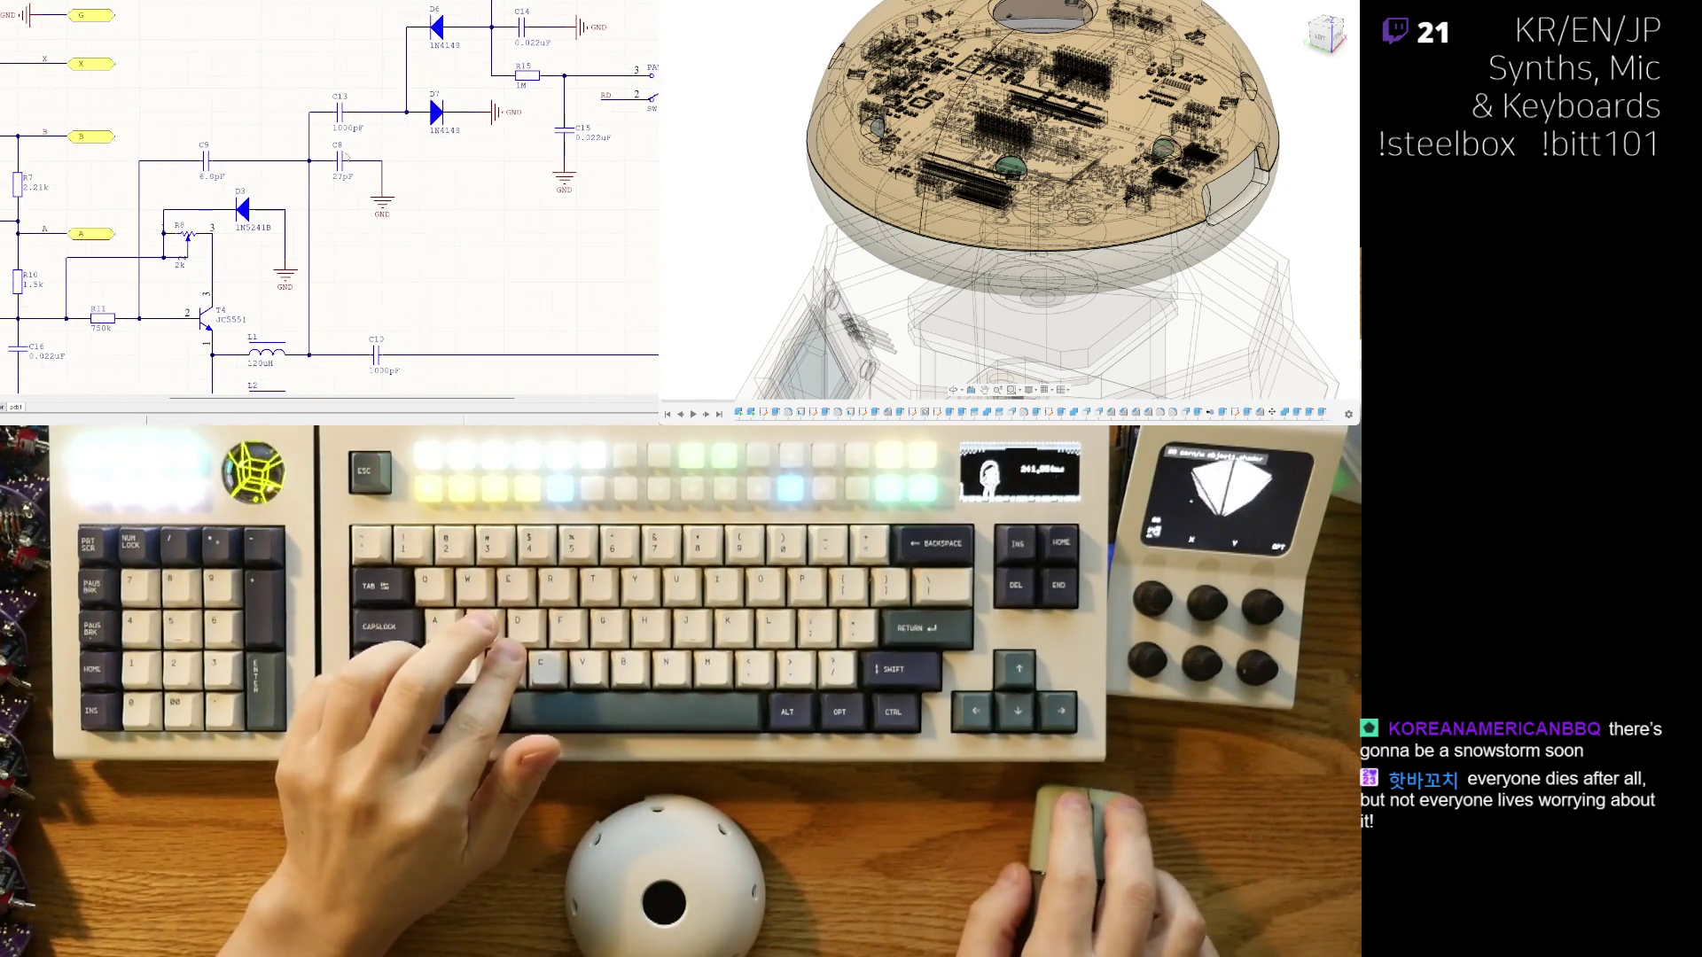
- Pan the reference schematic to show resistor R14, the PAD switch and capacitors C13, C8, C10
mouse_move(88, 208)
right_mouse_down()
mouse_move(282, 238)
mouse_move(170, 160)
right_mouse_up()
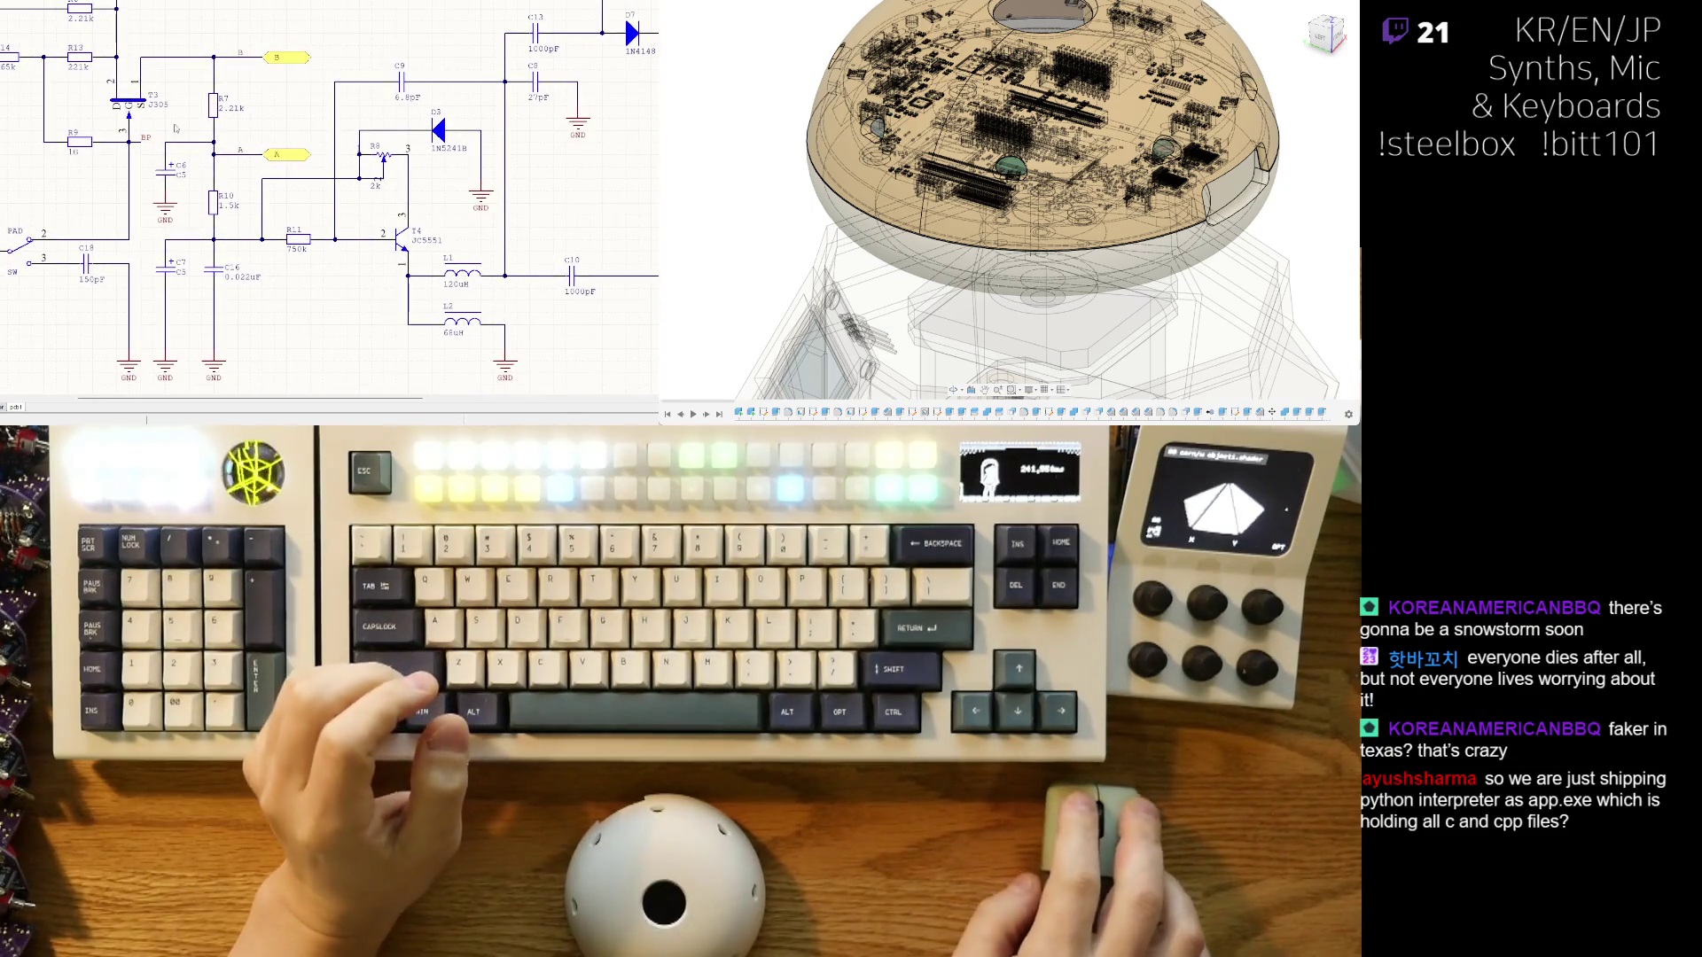
right_click_drag(329, 195, 555, 234)
right_click_drag(343, 154, 239, 186)
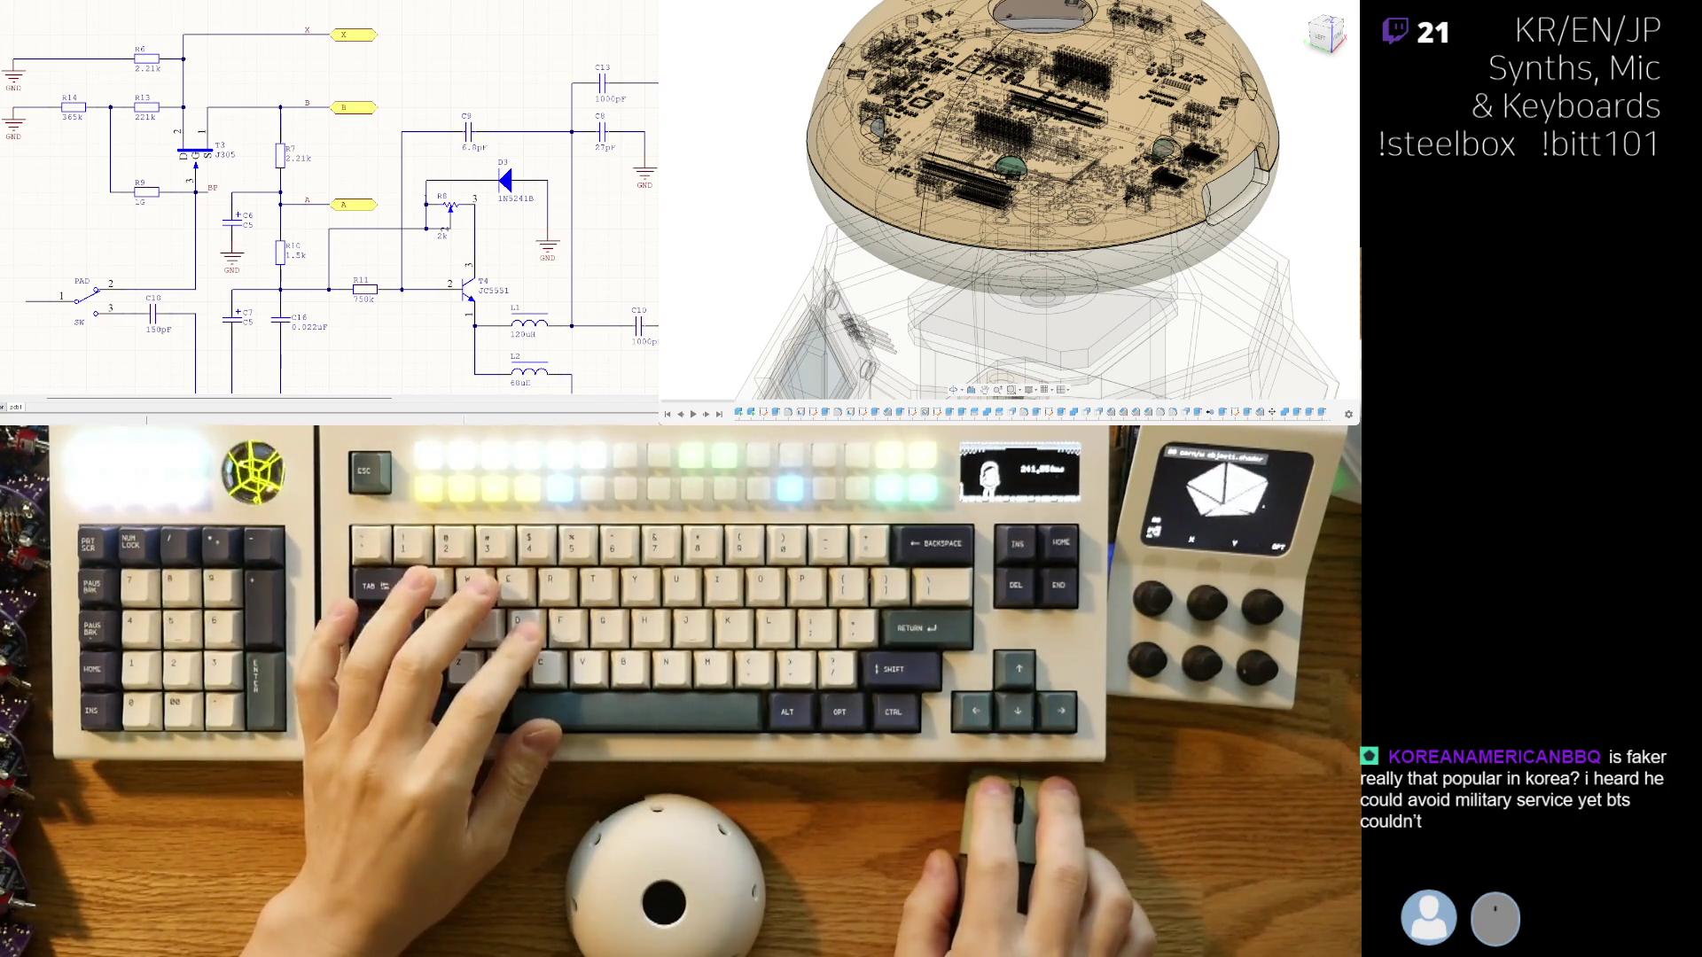
- Switch to reference sheet sch2 and zoom into its diodes, capacitors and transistor T2
key("ctrl+Tab")
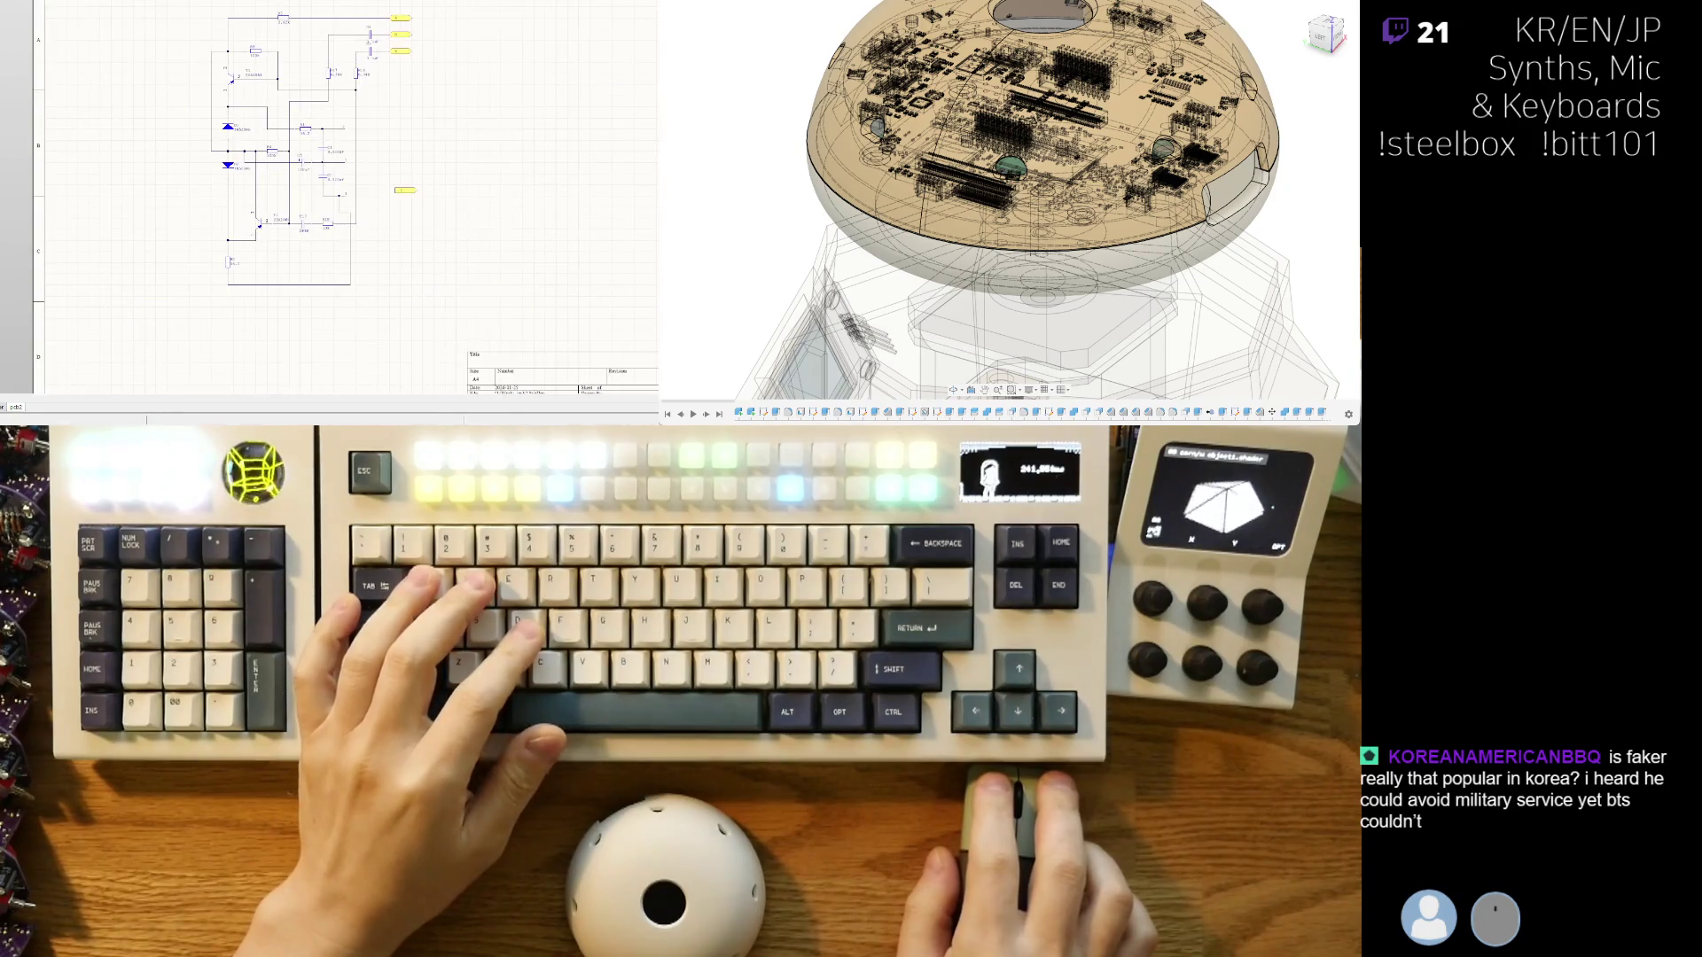
scroll(171, 144, "up", 3, "ctrl")
scroll(284, 186, "up", 2, "ctrl")
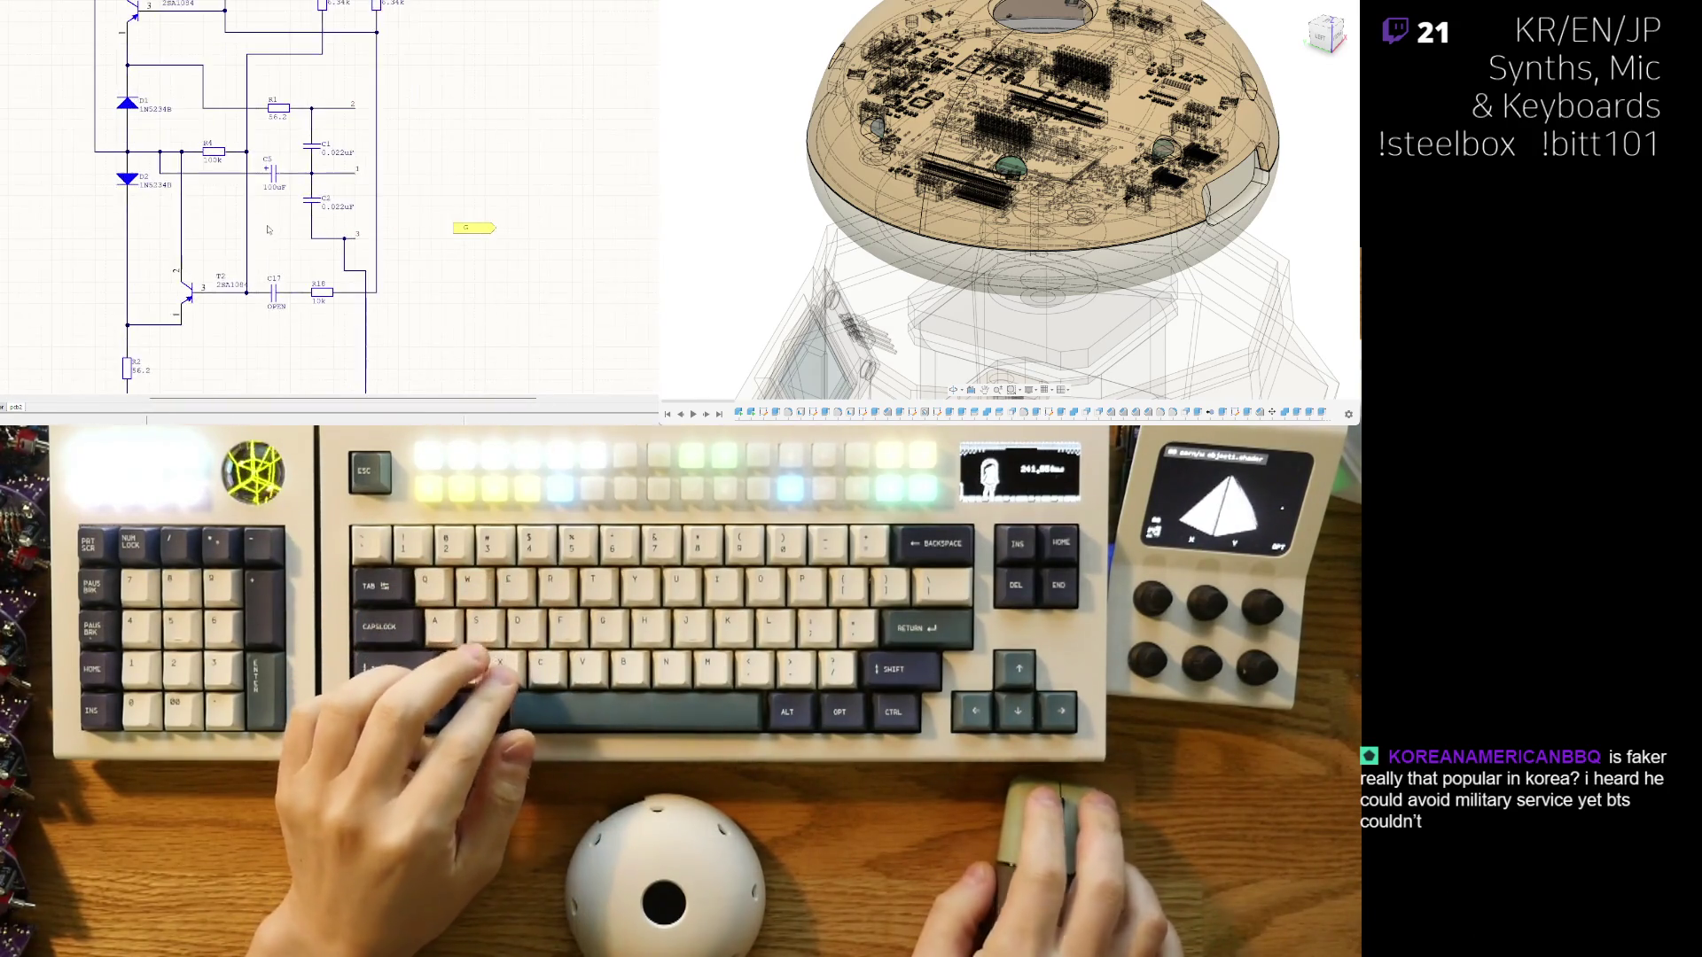
key("ctrl+w")
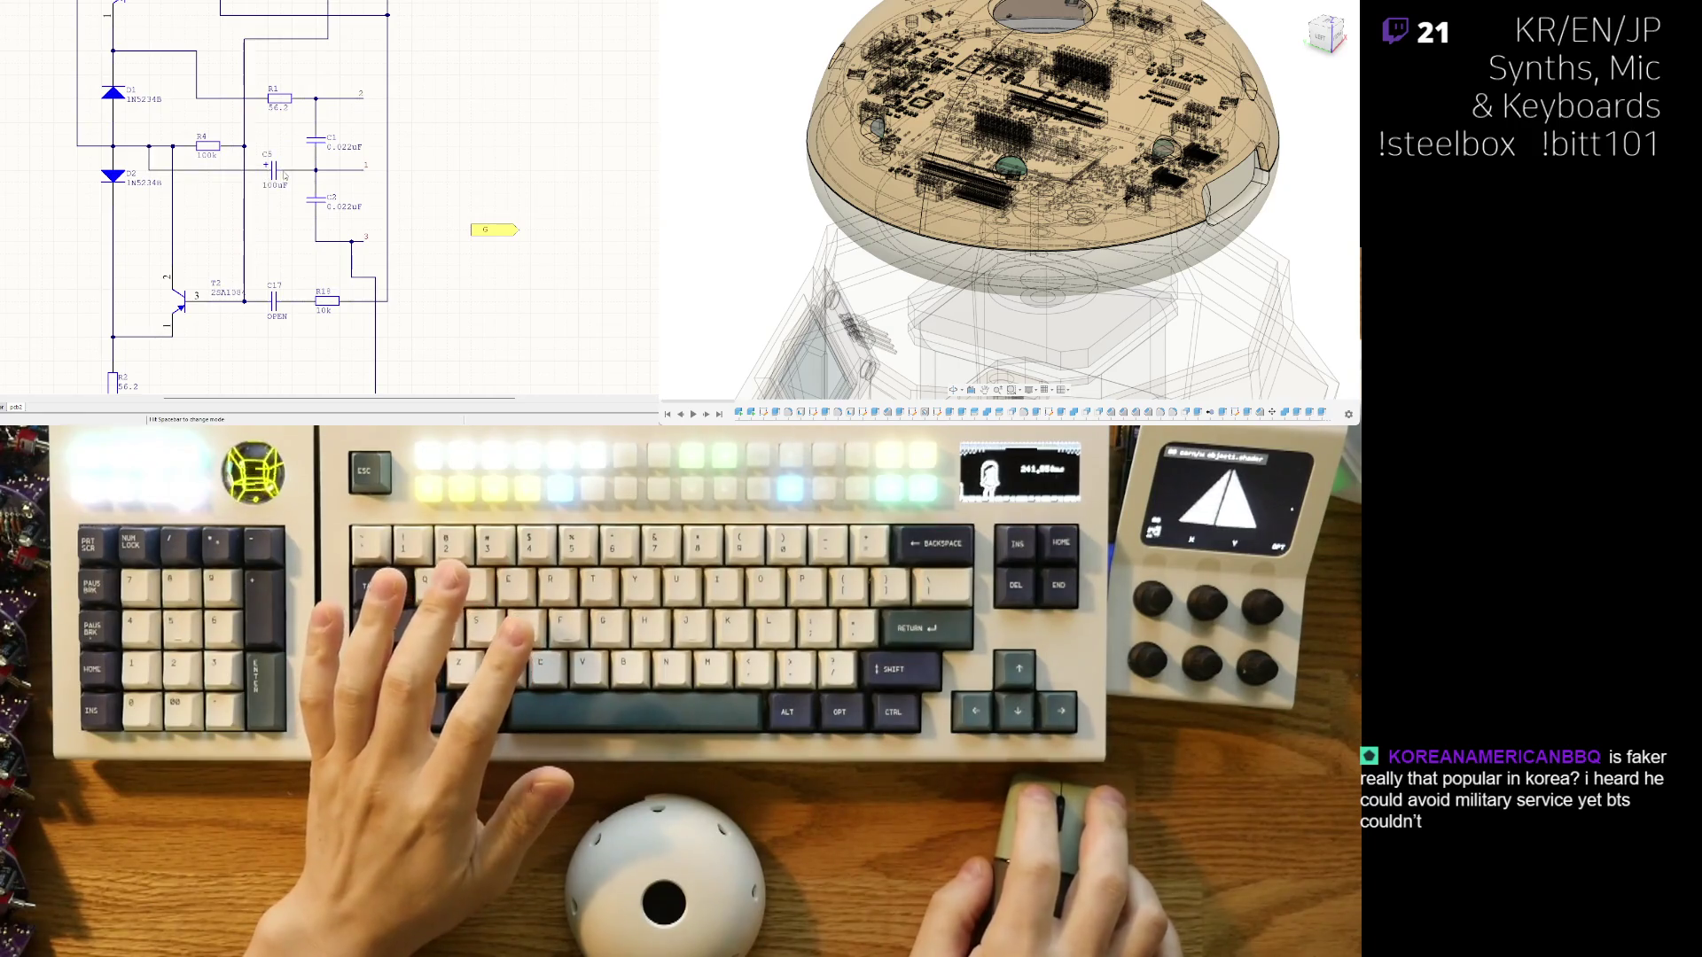
scroll(41, 141, "up", 1)
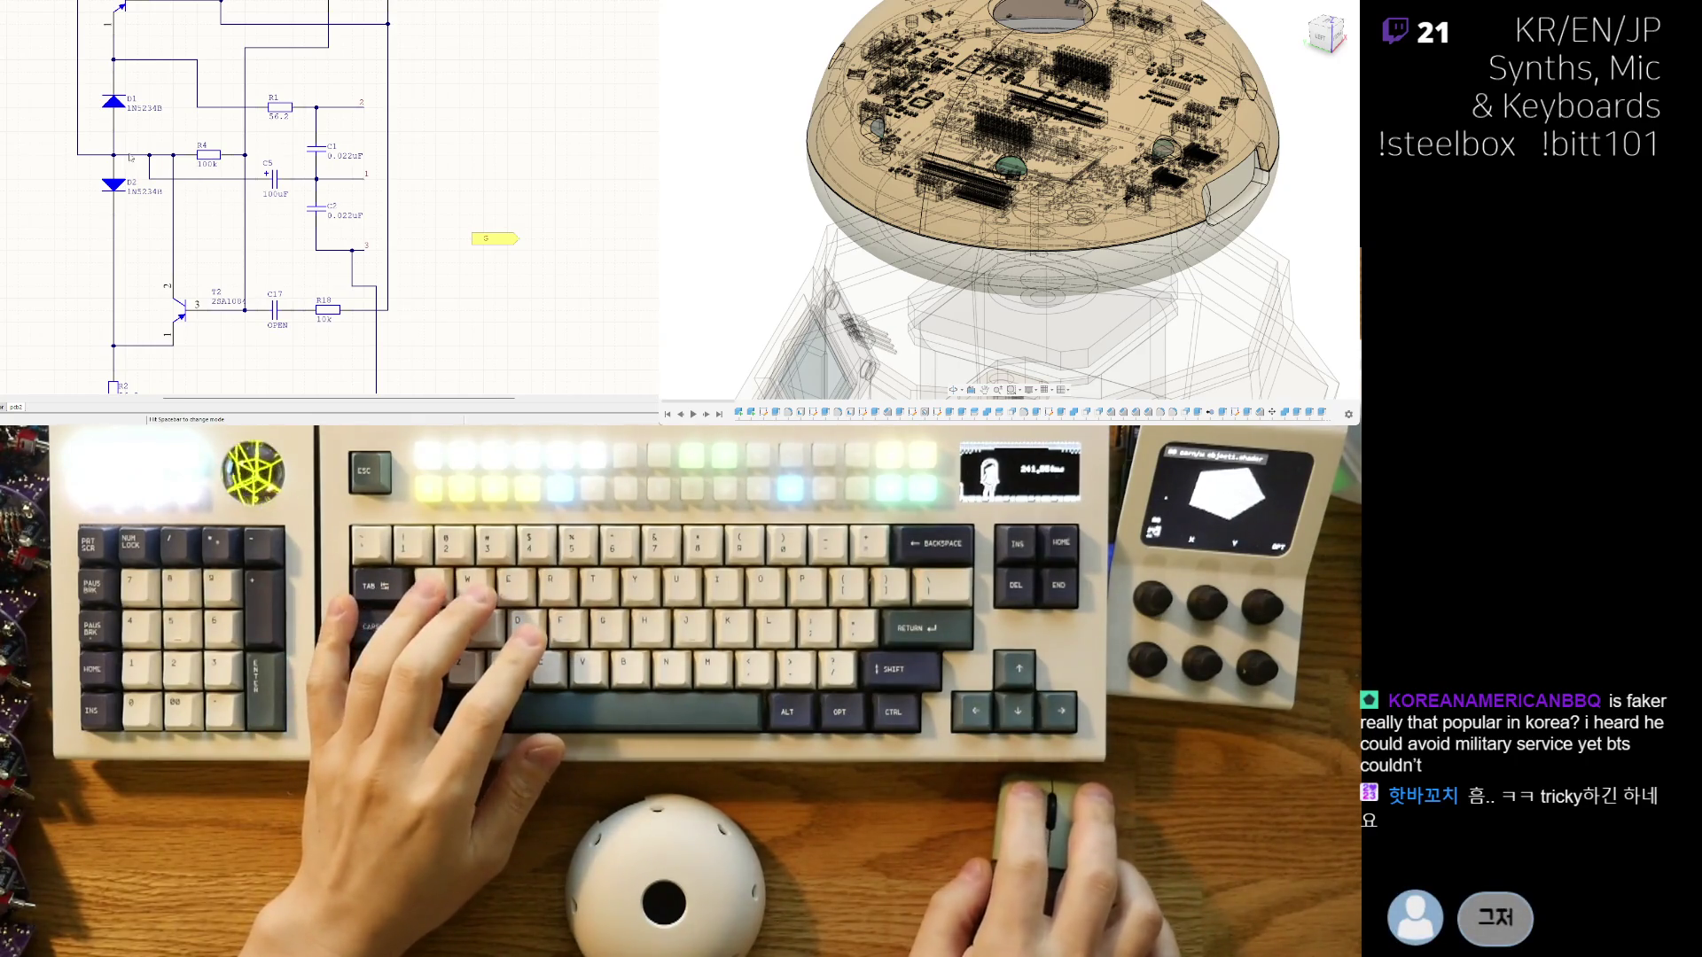
- On the working sheet, display capacitor C6's value label and edit it in place
key("ctrl+Tab")
key("ctrl+Tab")
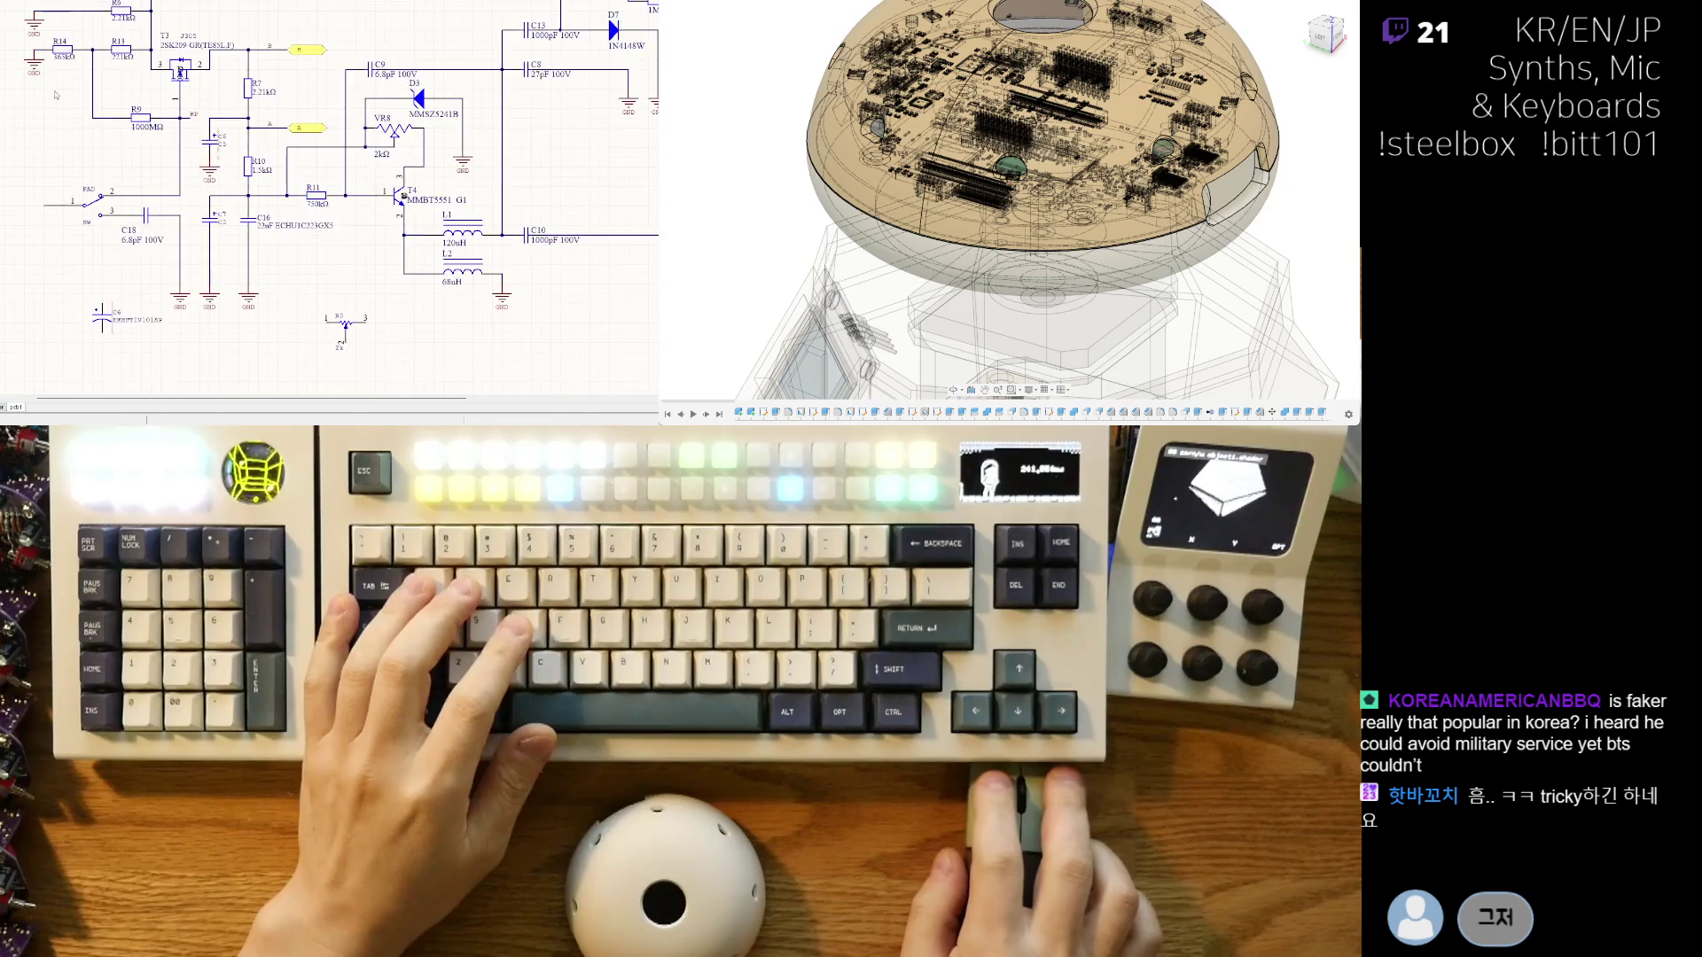
left_click(103, 317)
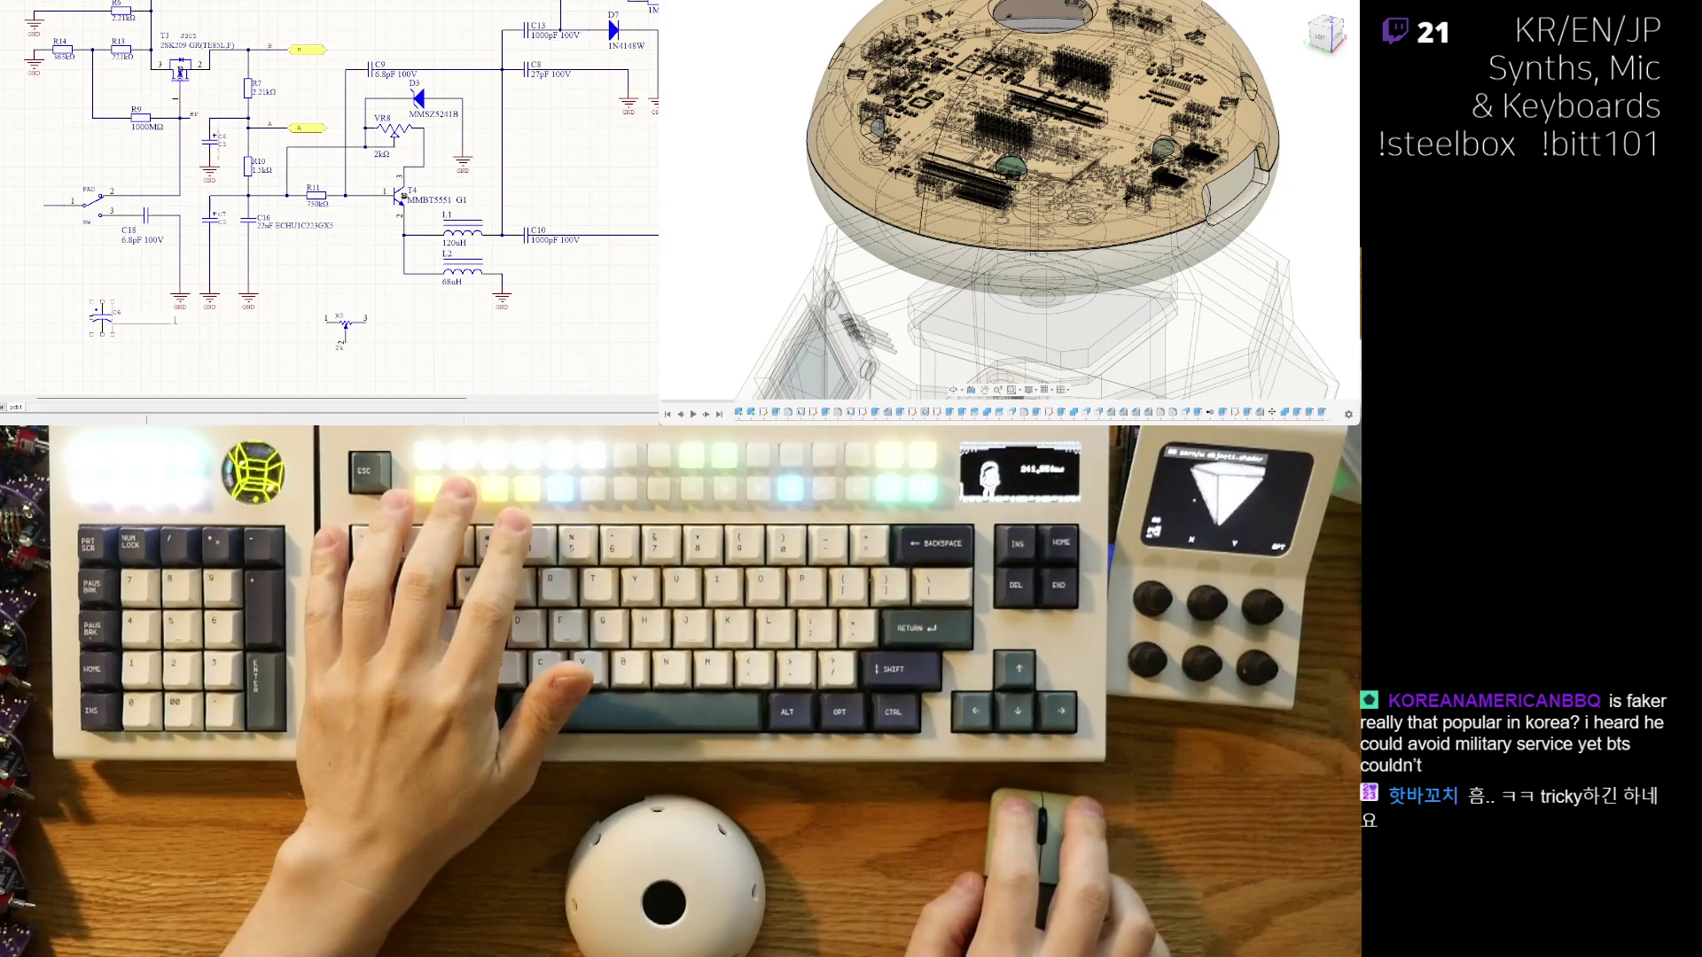
key("ctrl+v")
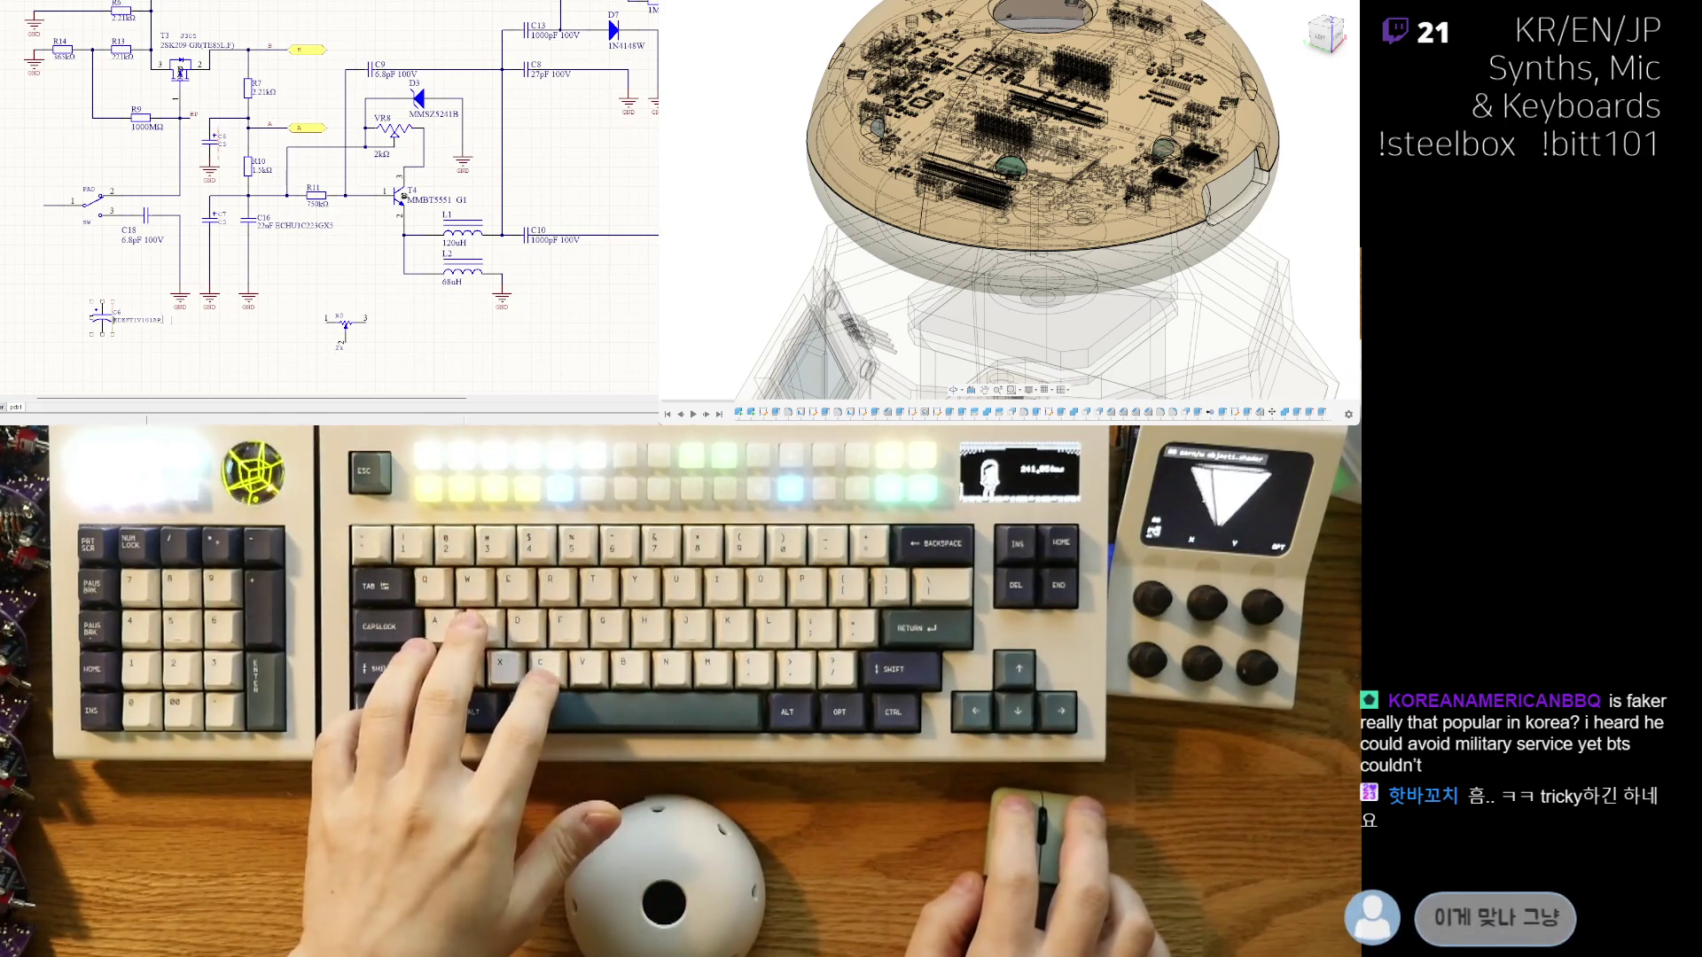
left_click(137, 320)
key("Escape")
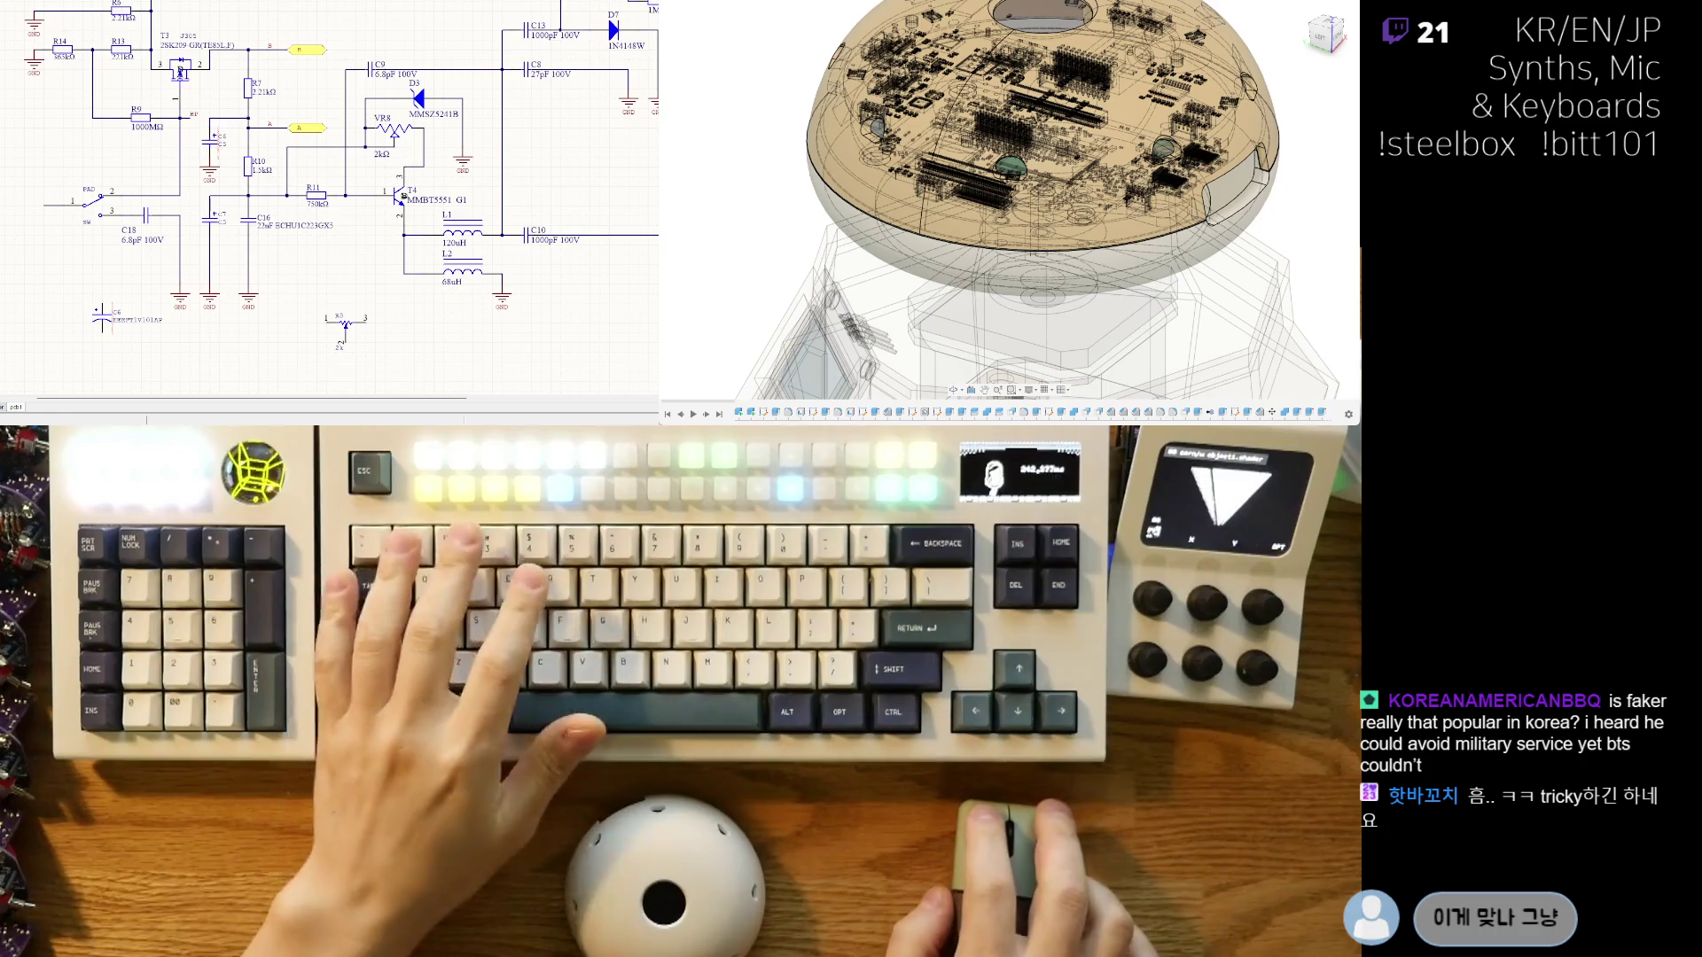
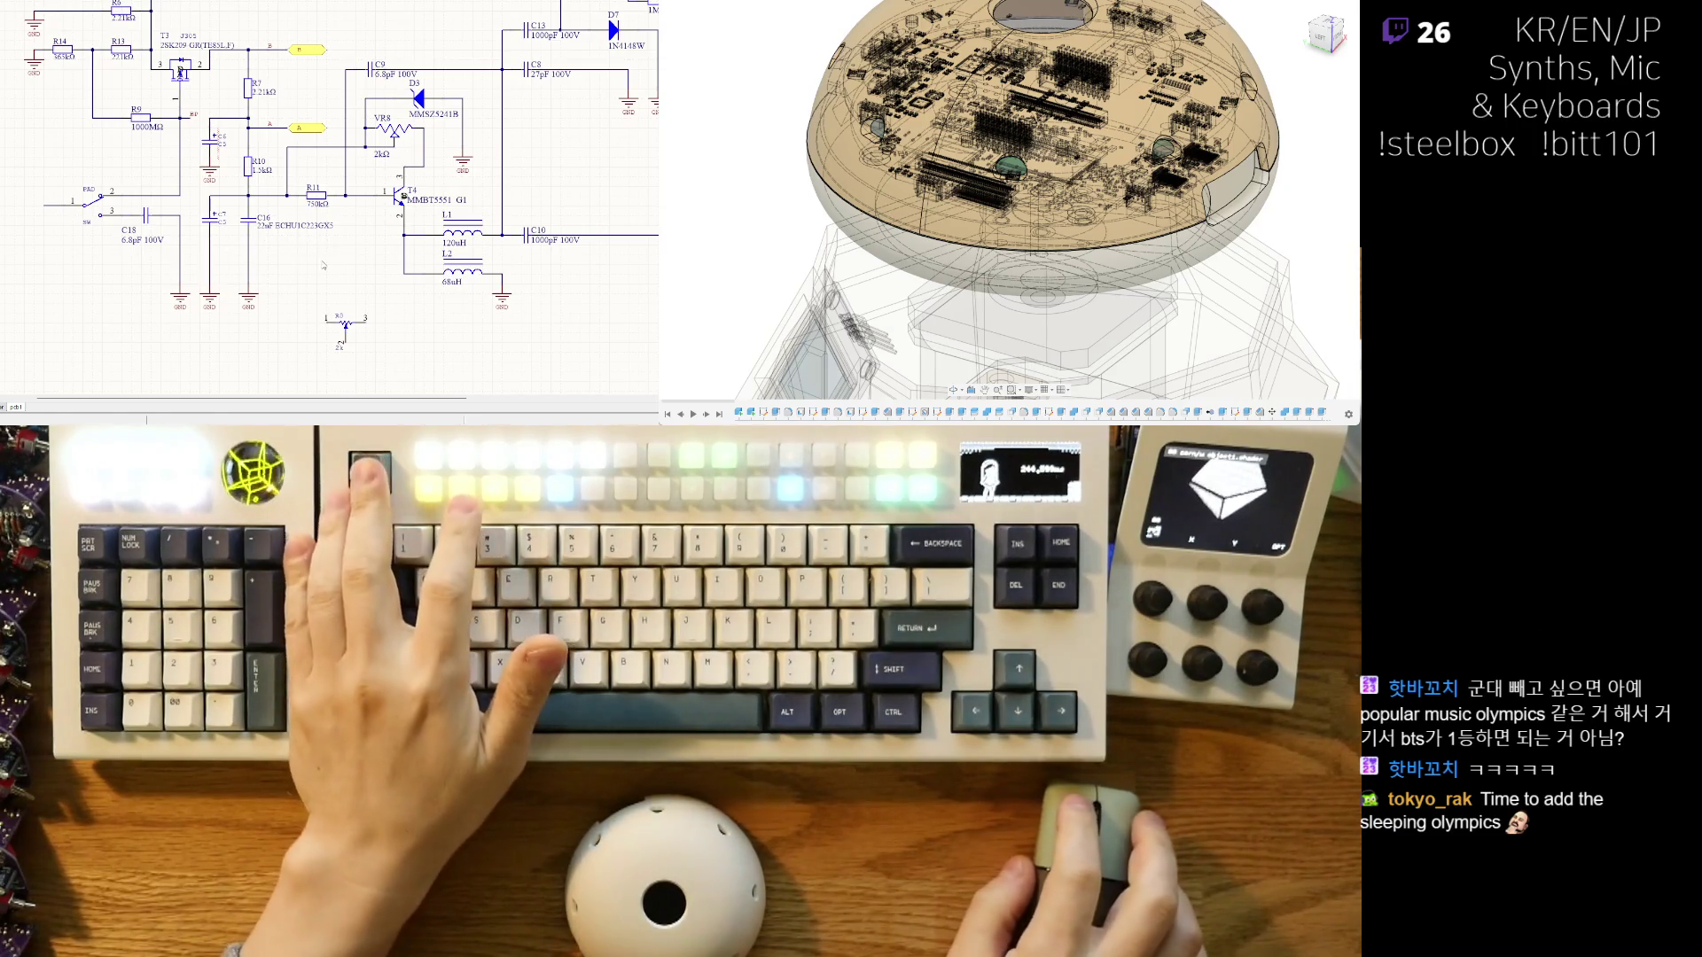
- Bring capacitor C6 back and move it to the lower left beside R10
key("Escape")
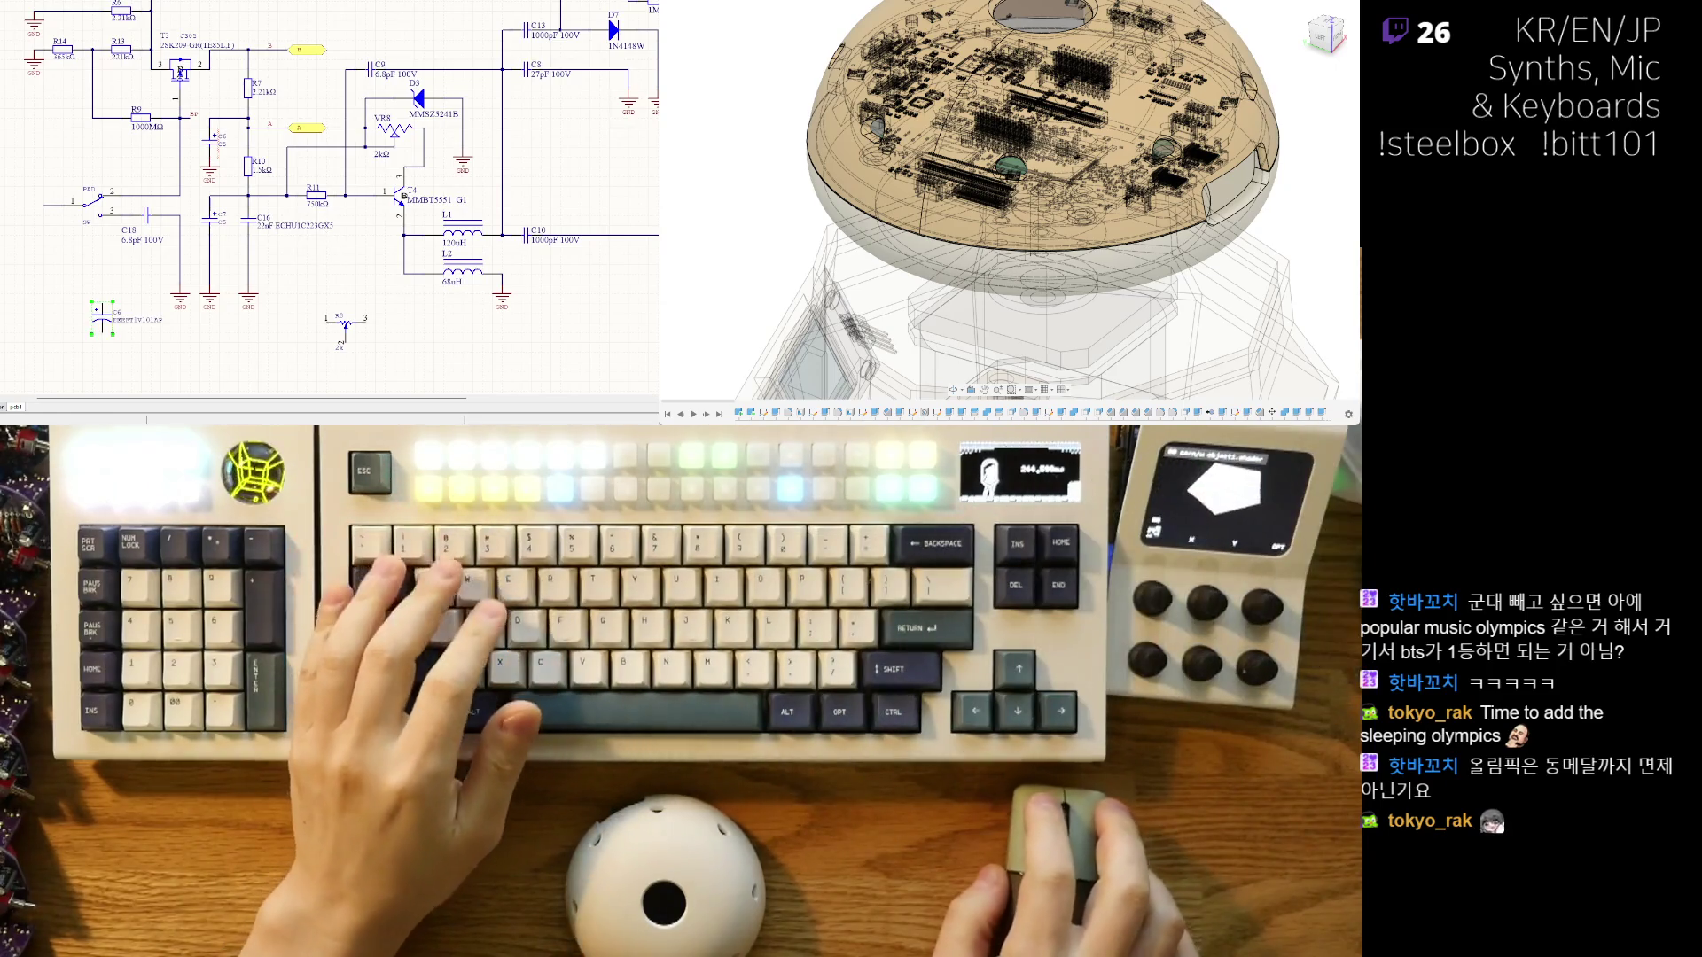
key("ctrl+z")
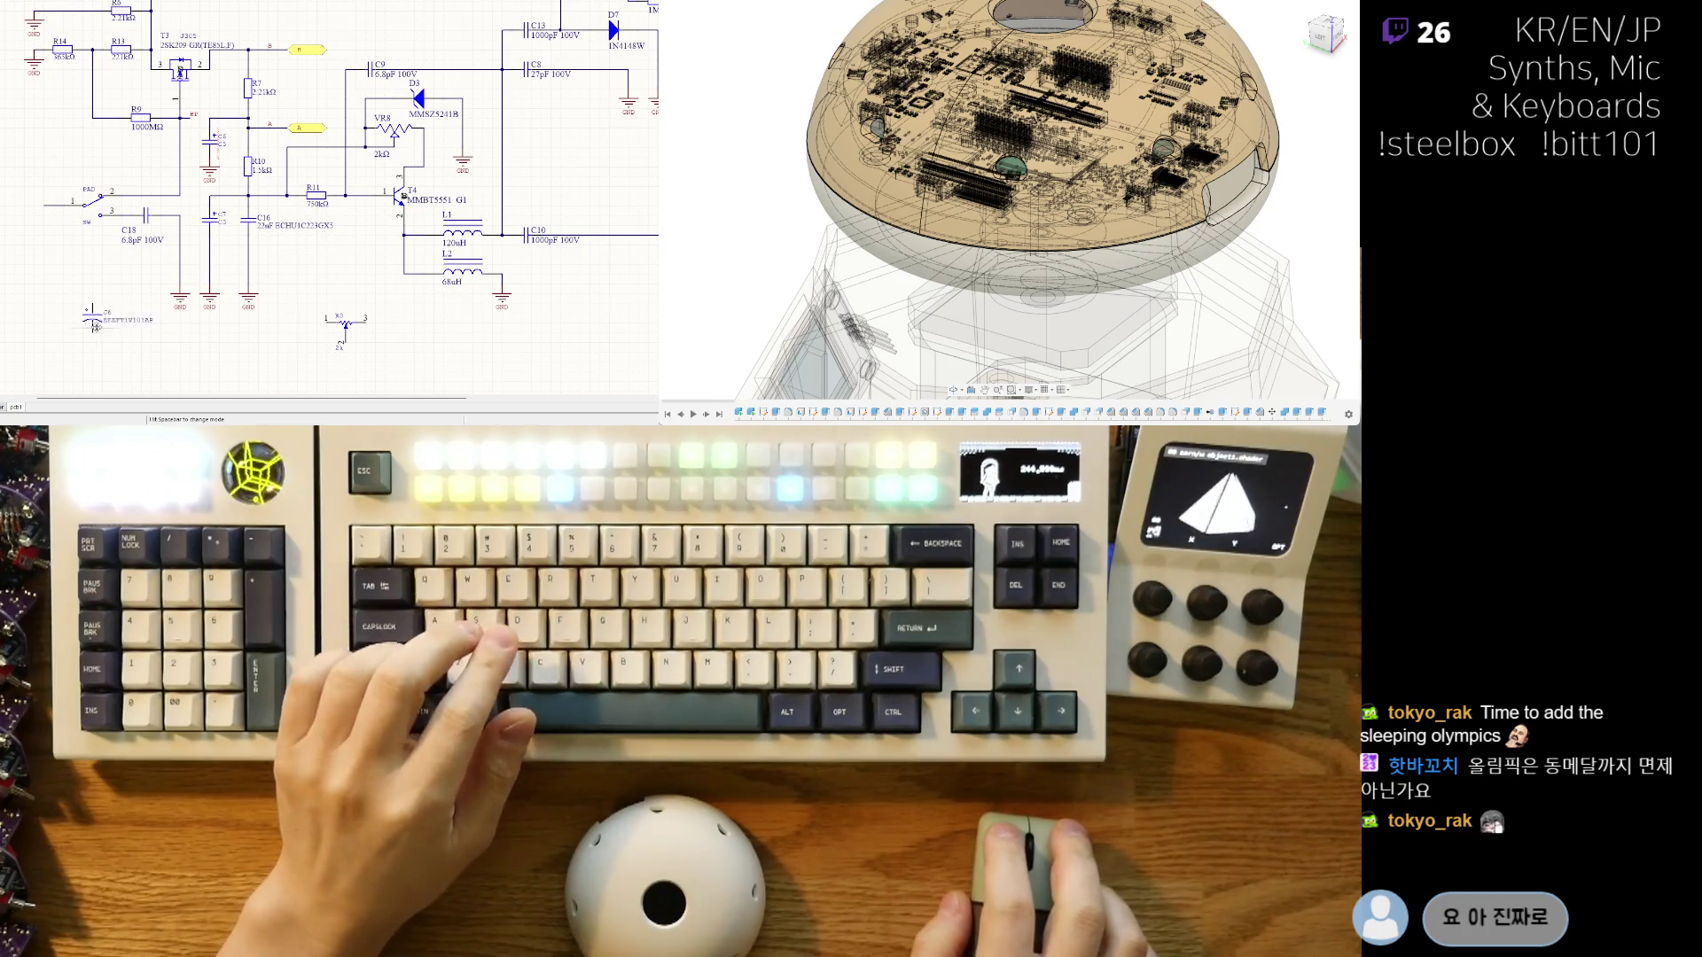
left_click_drag(96, 326, 83, 310)
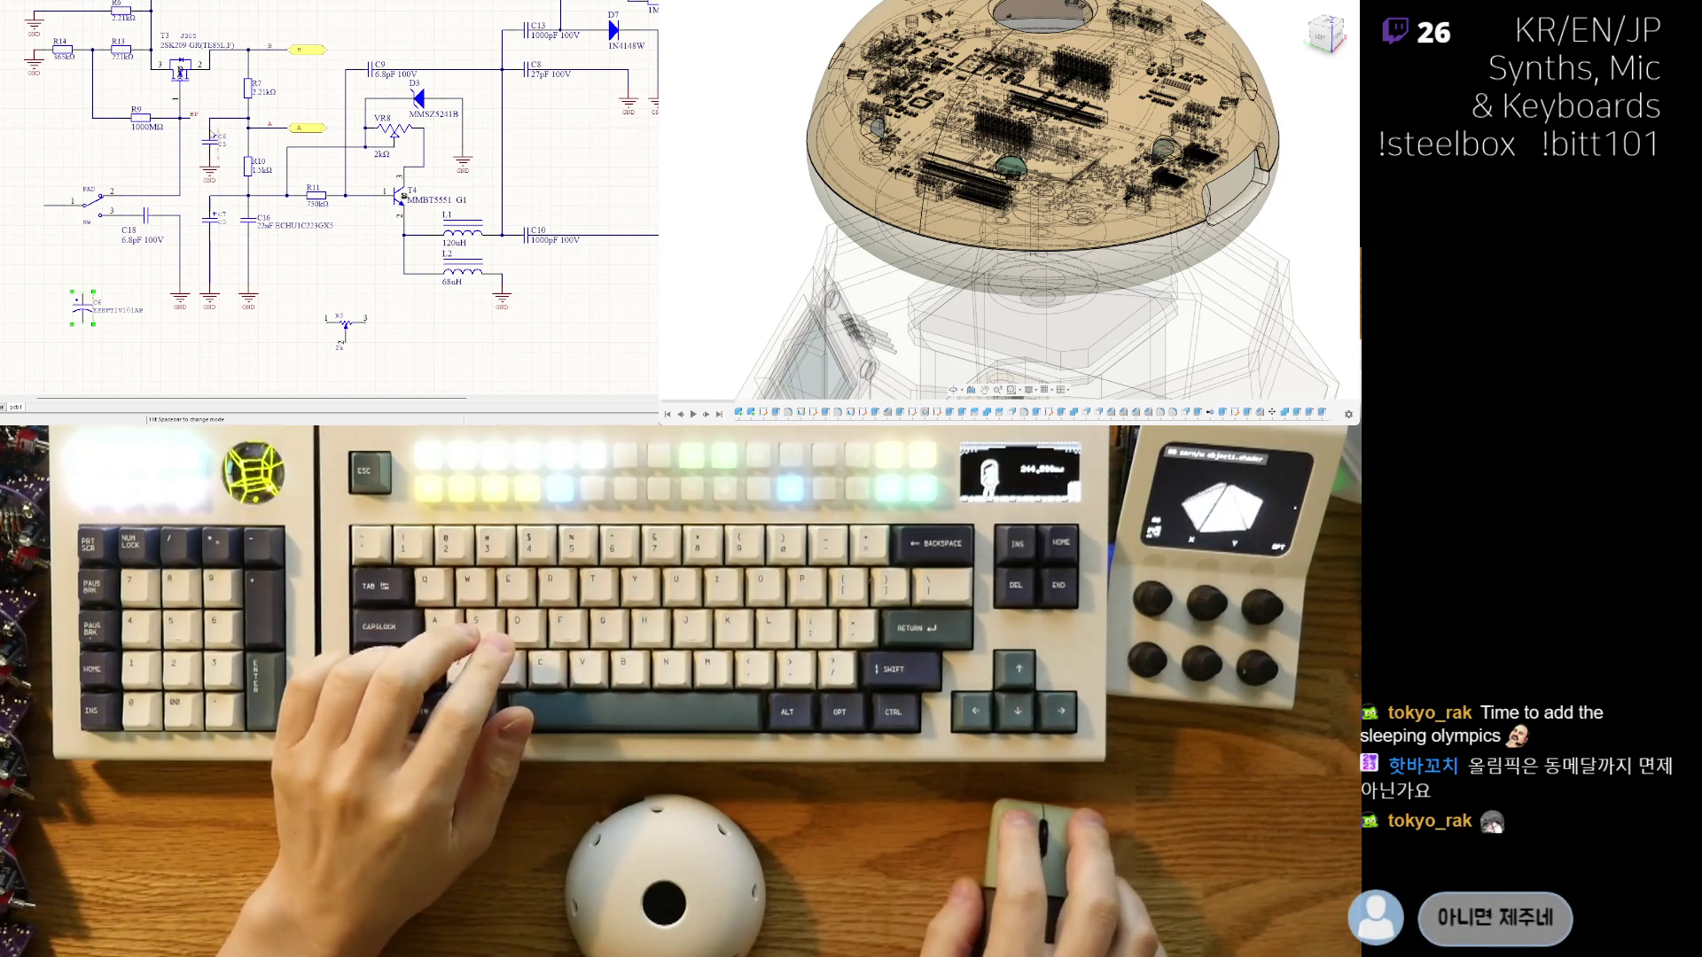
left_click(82, 309)
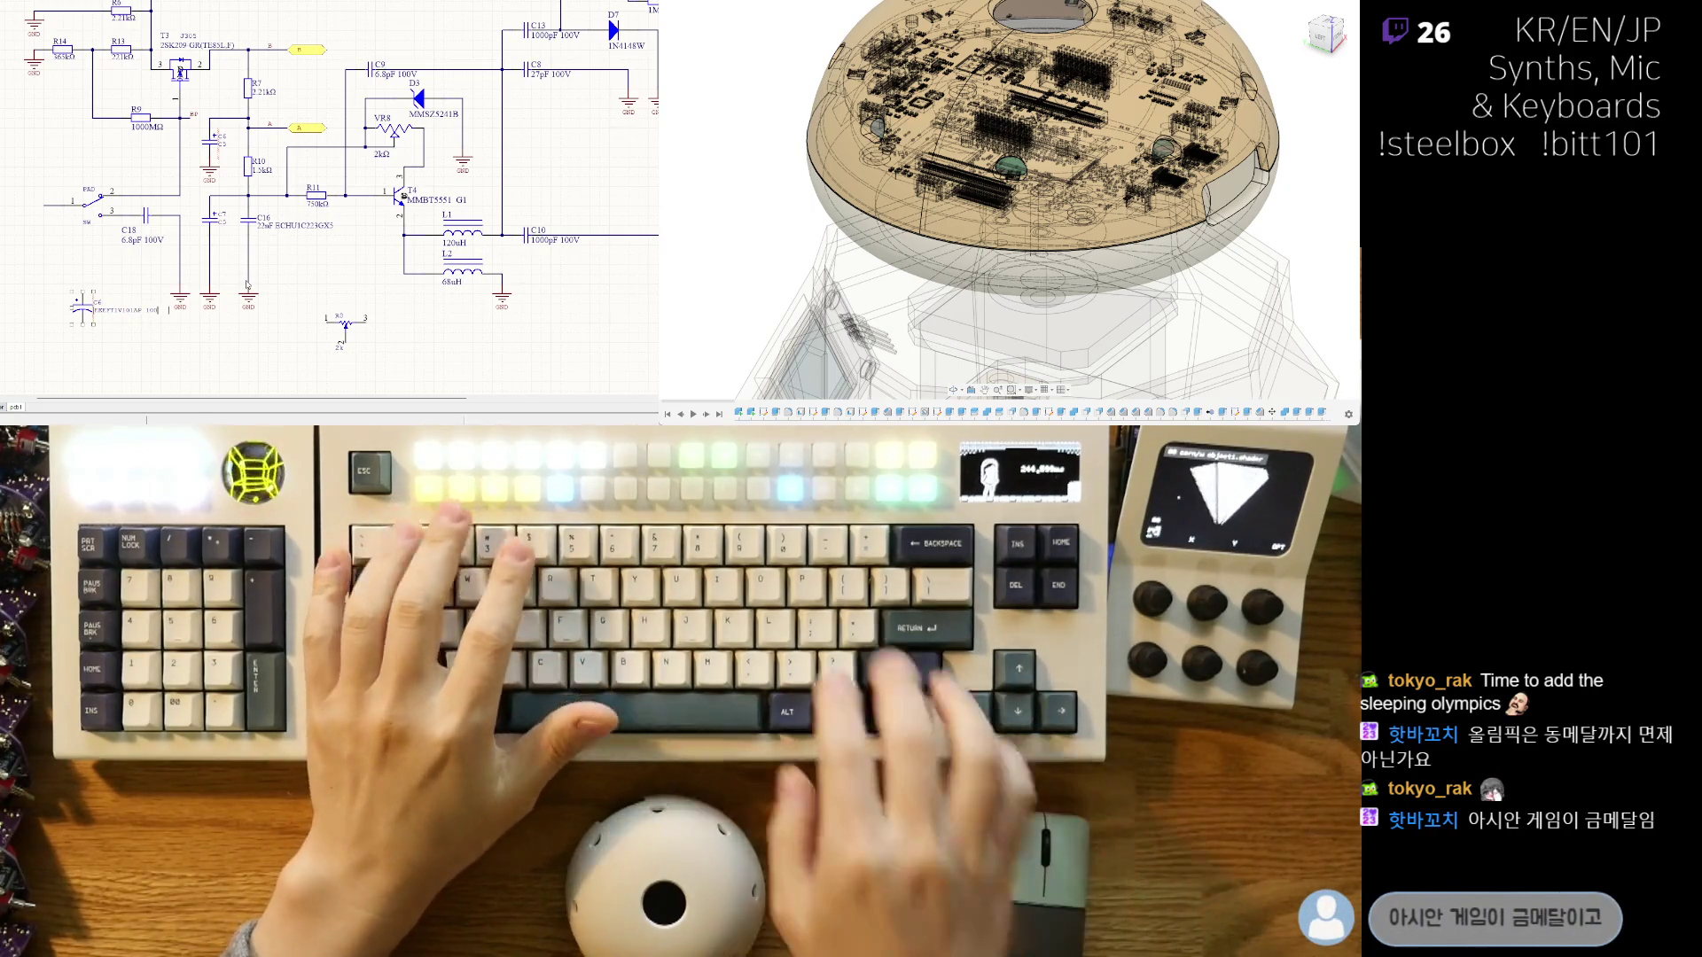
- Label C6 '100uF 100V', delete the stray value text, then restore the removed capacitor
type("100uF 100V")
key("Return")
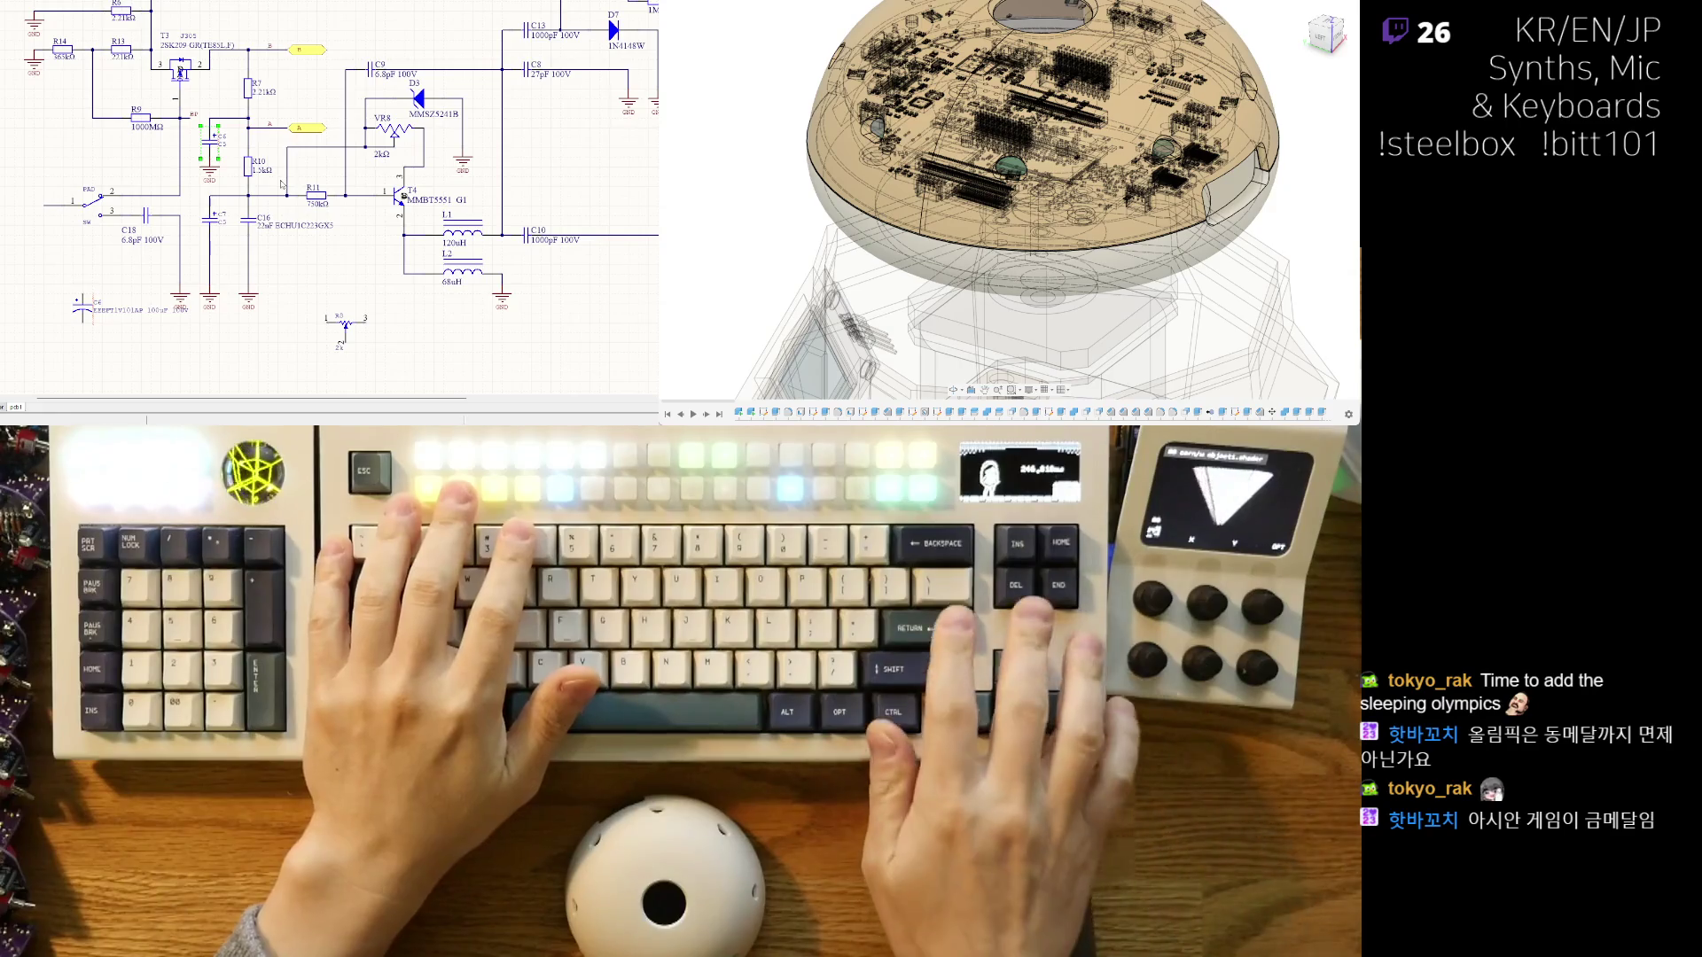
left_click(128, 309)
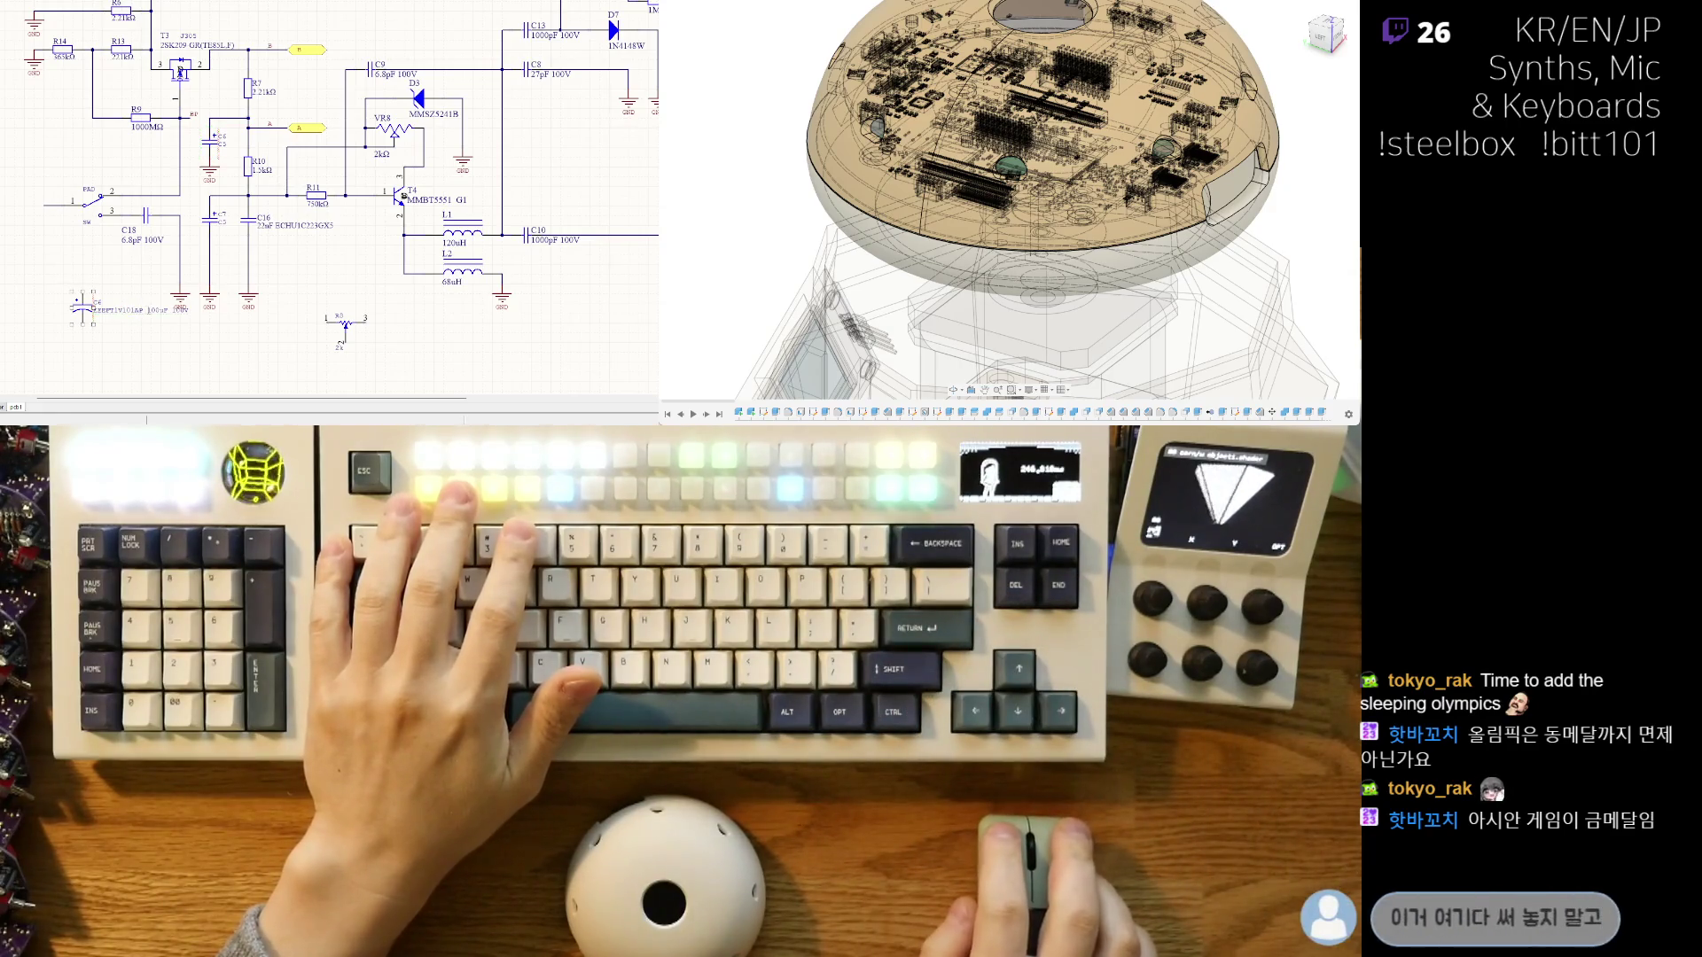
key("Delete")
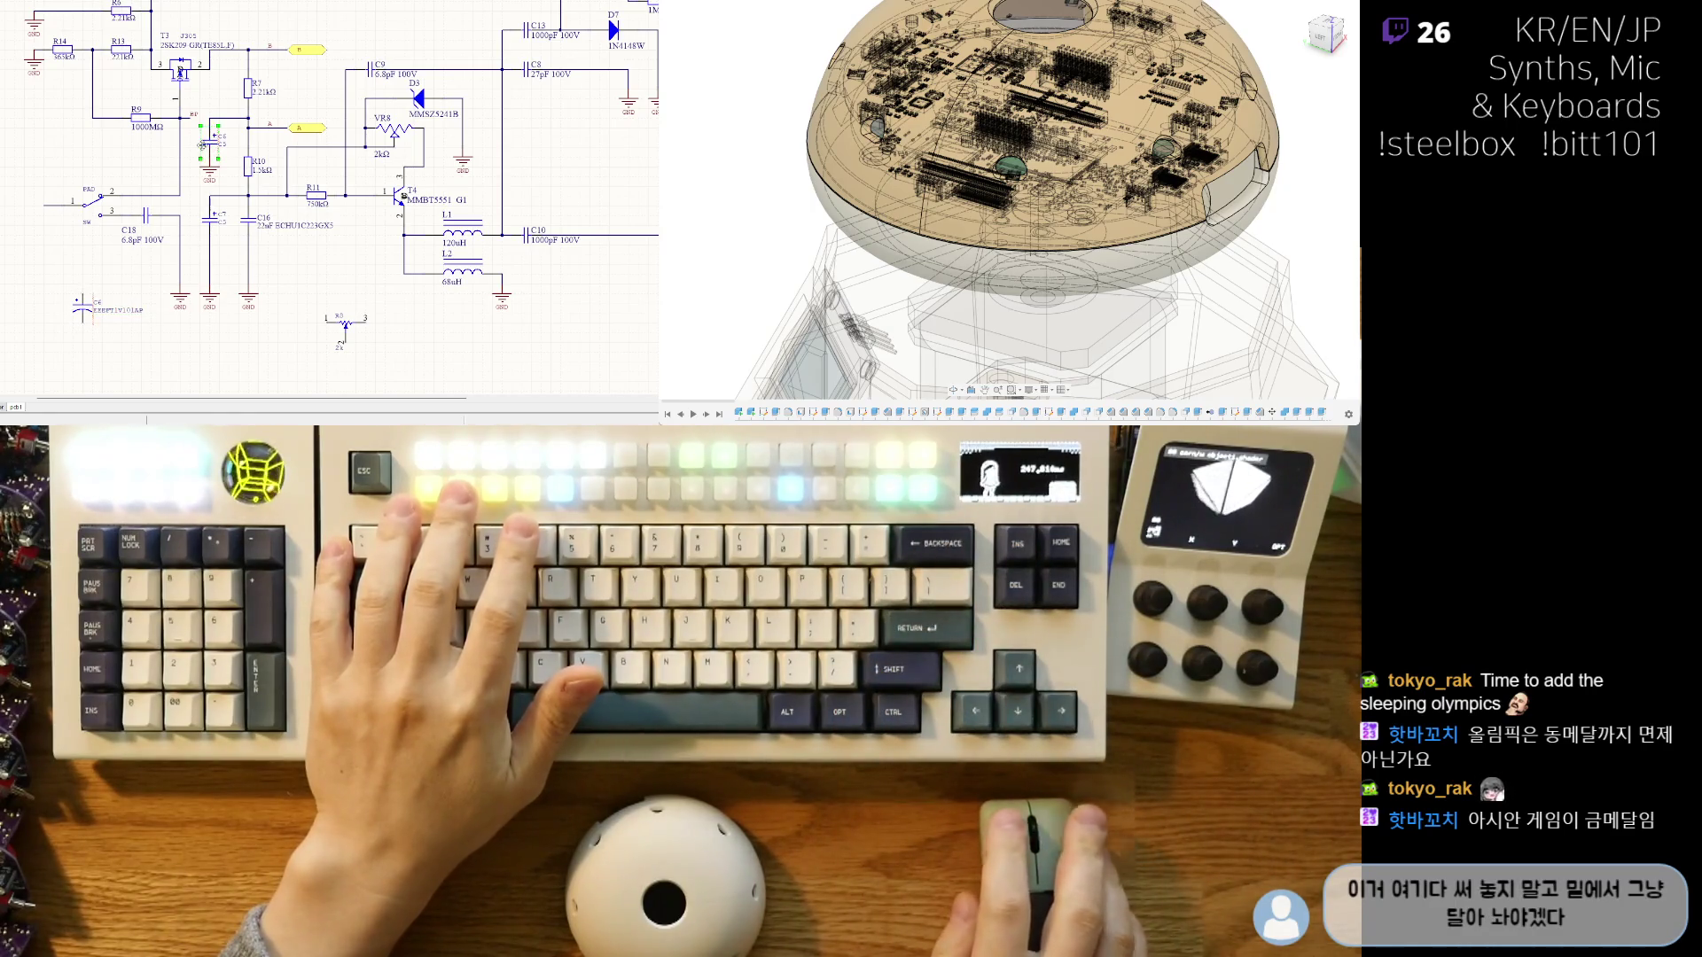
key("Escape")
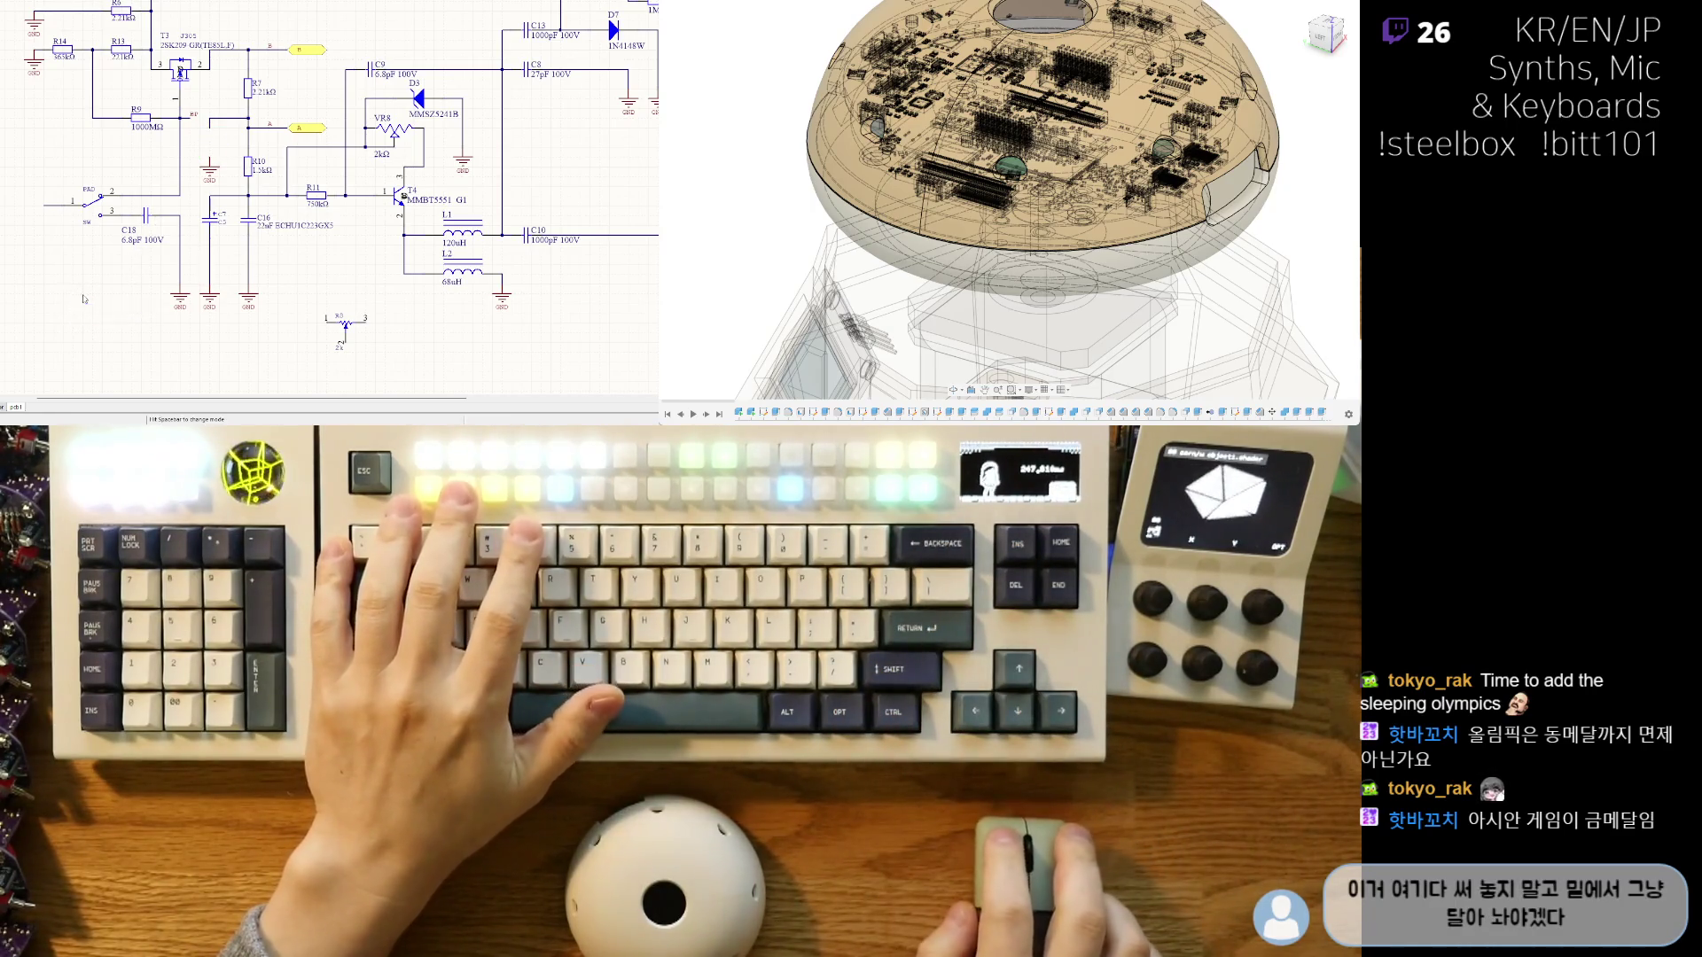
key("ctrl+z")
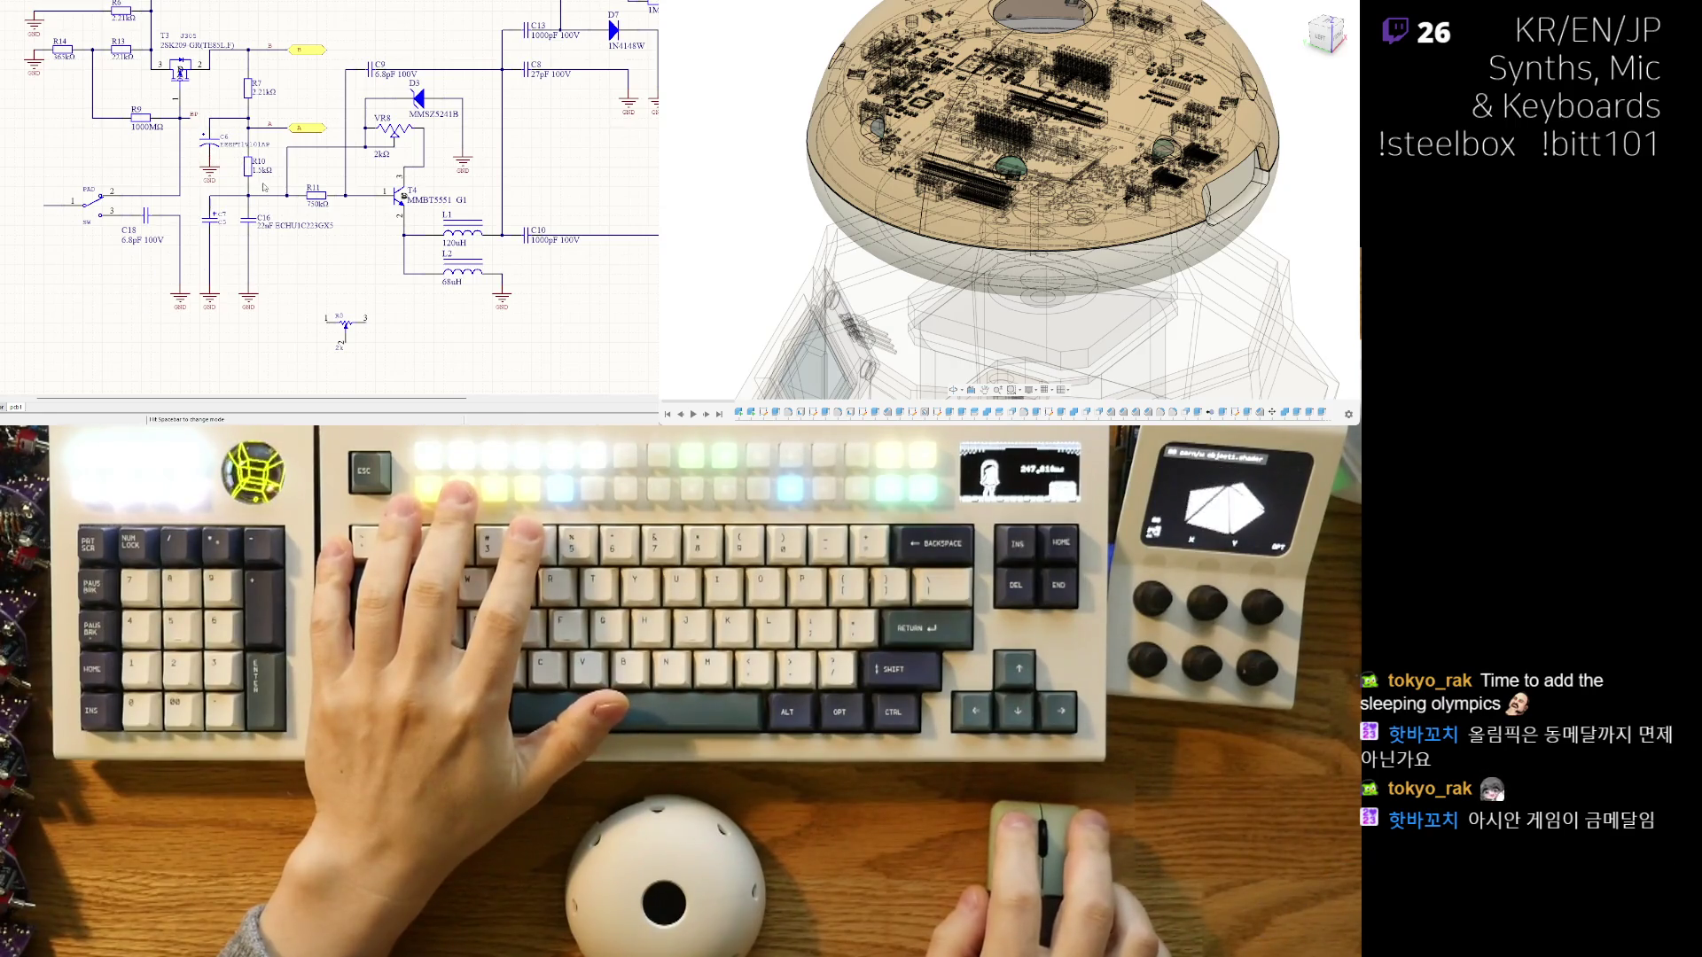
- Zoom in and edit C6's Text label to read '100uF 120V'
scroll(264, 187, "up", 2)
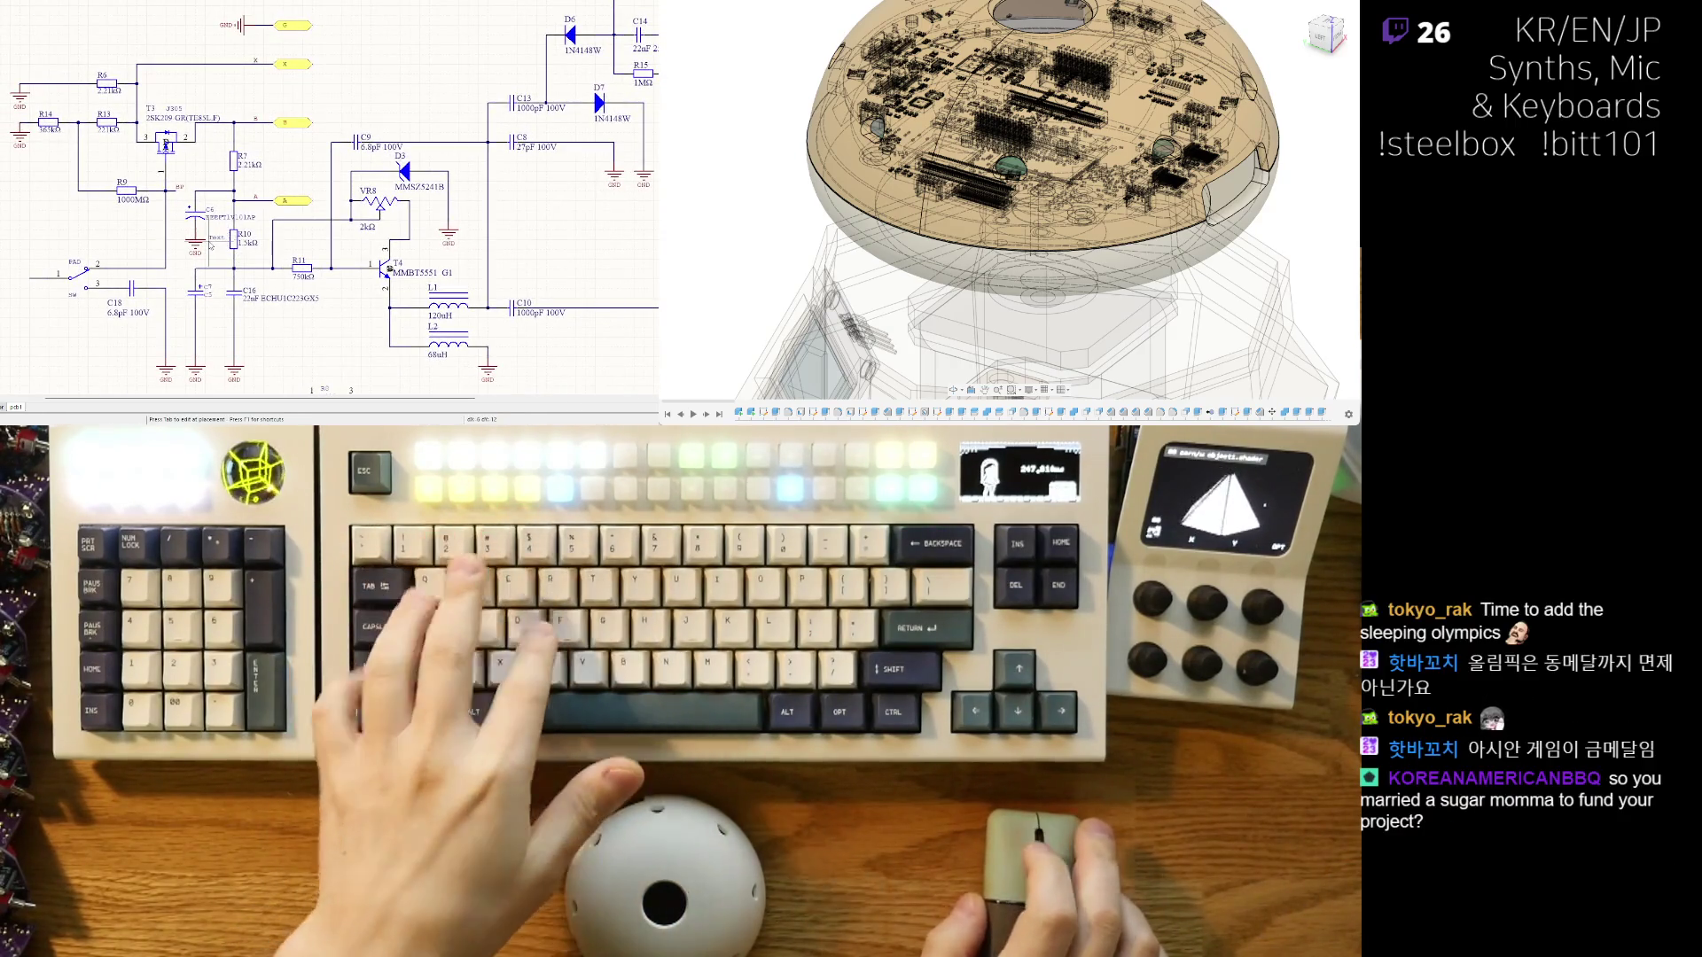
scroll(211, 247, "up", 2, "ctrl")
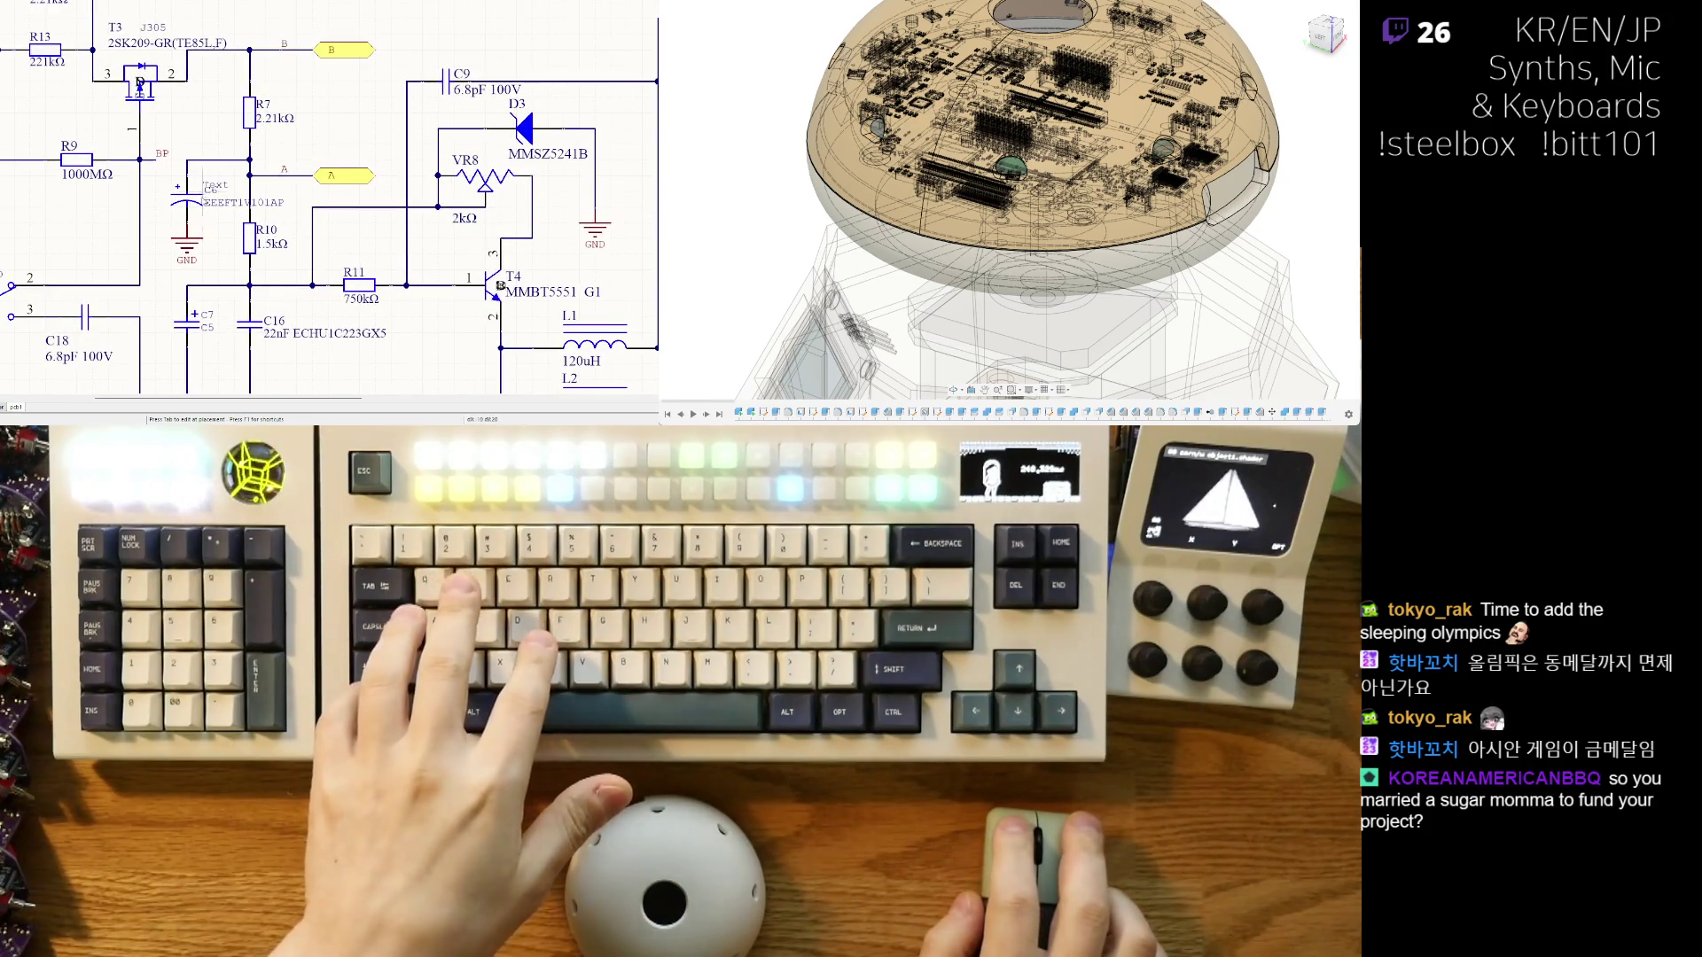
left_click(210, 229)
key("Escape")
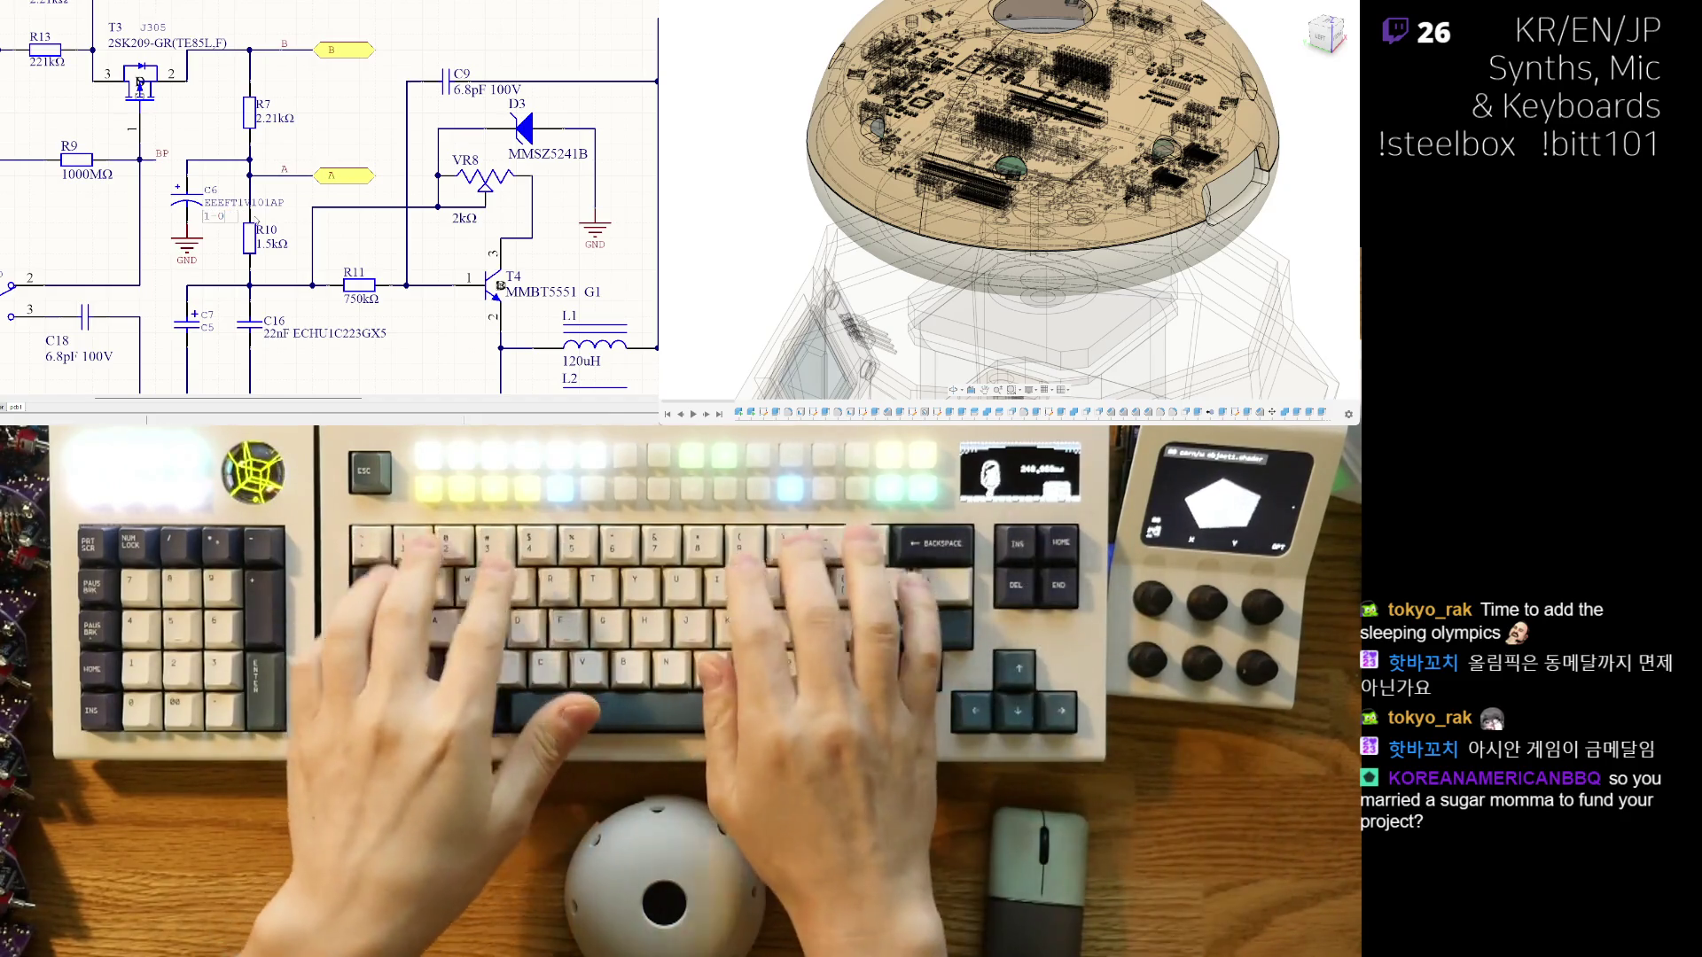
type("100uF 120V")
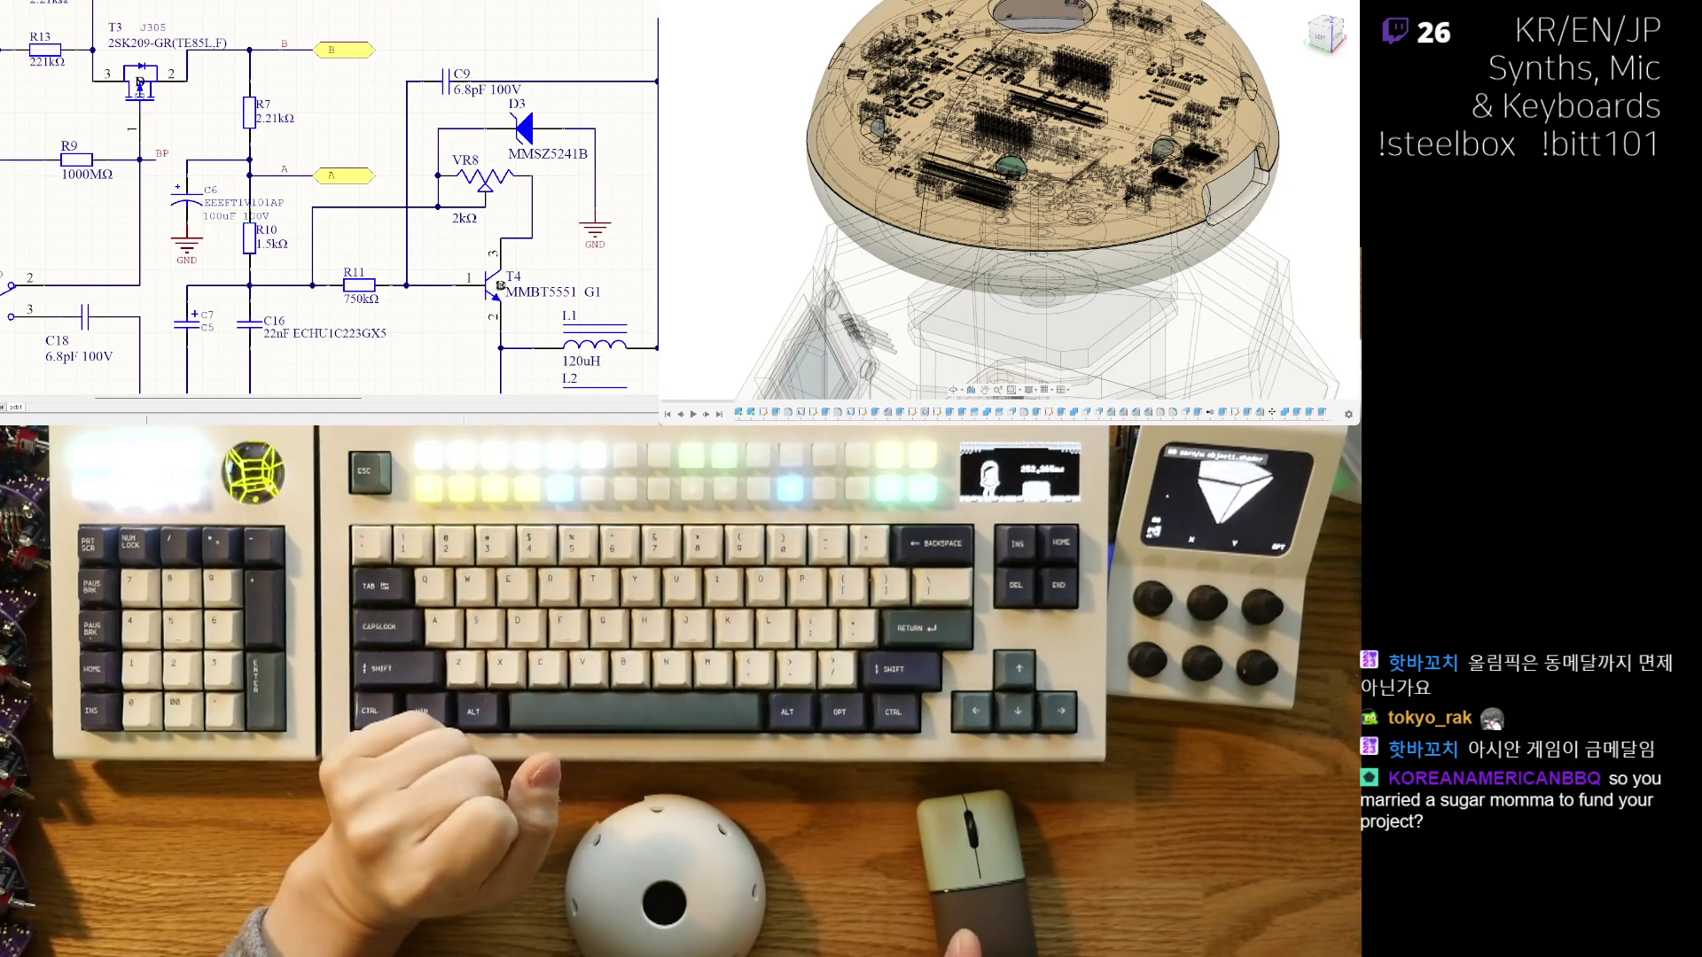
- Delete the stray capacitor copy next to C16 and reselect C6 beside R10
right_click_drag(153, 224, 198, 128)
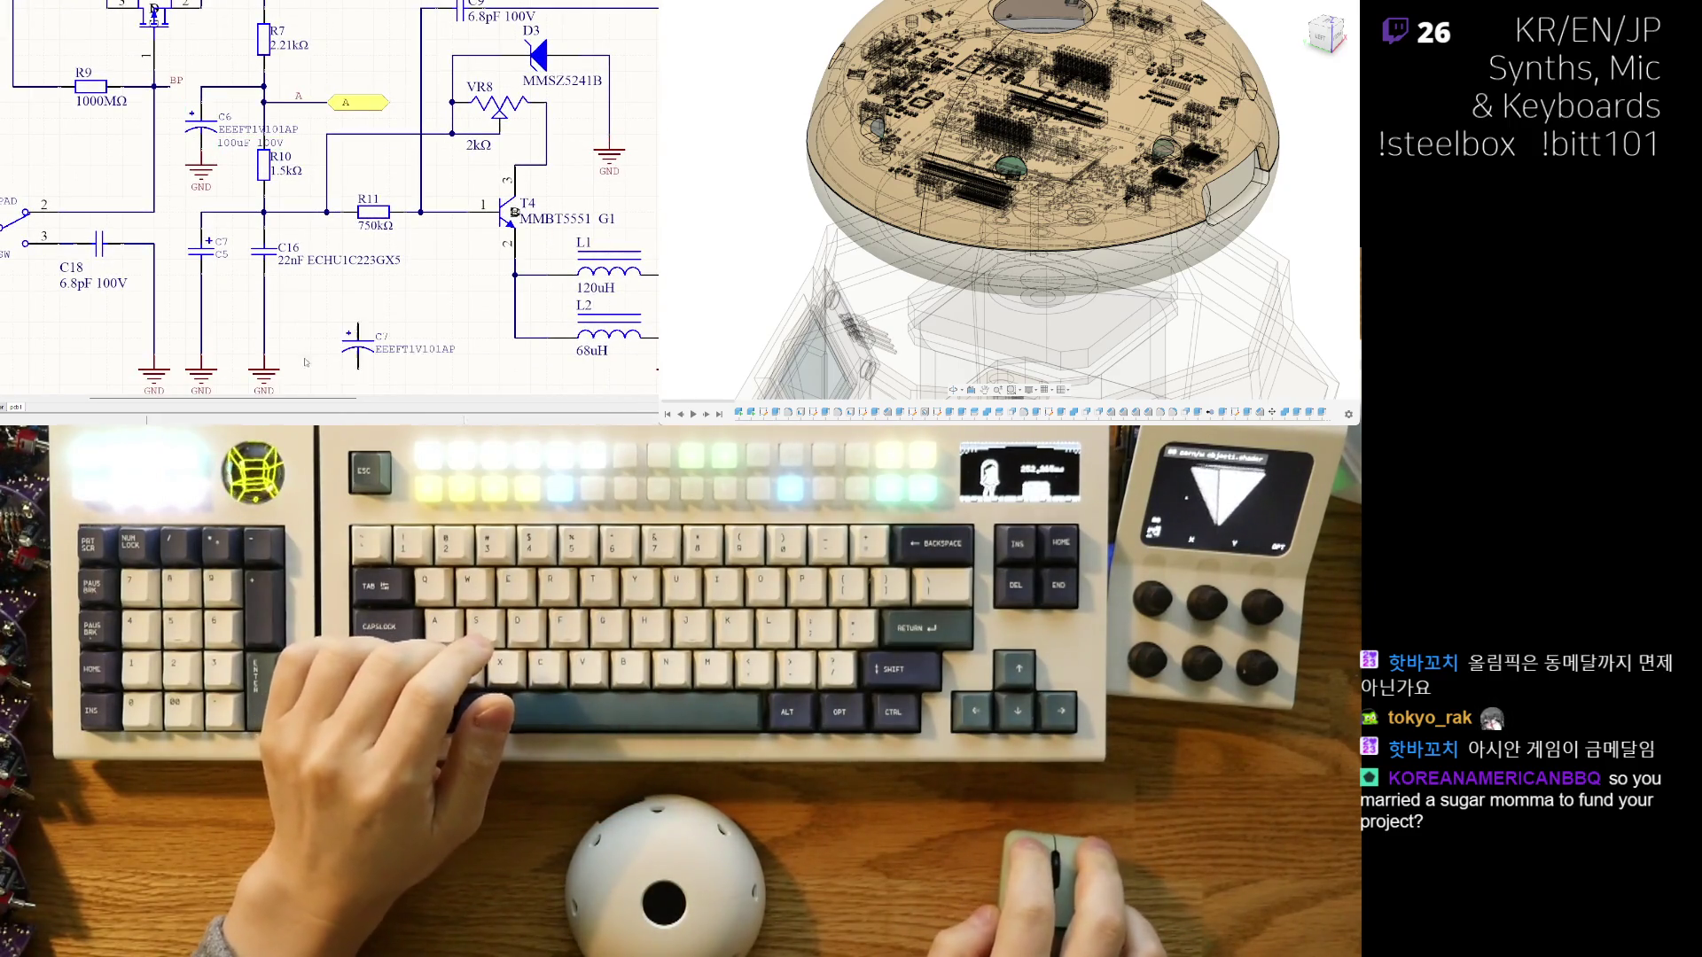
right_click_drag(305, 362, 278, 311)
left_click(181, 204)
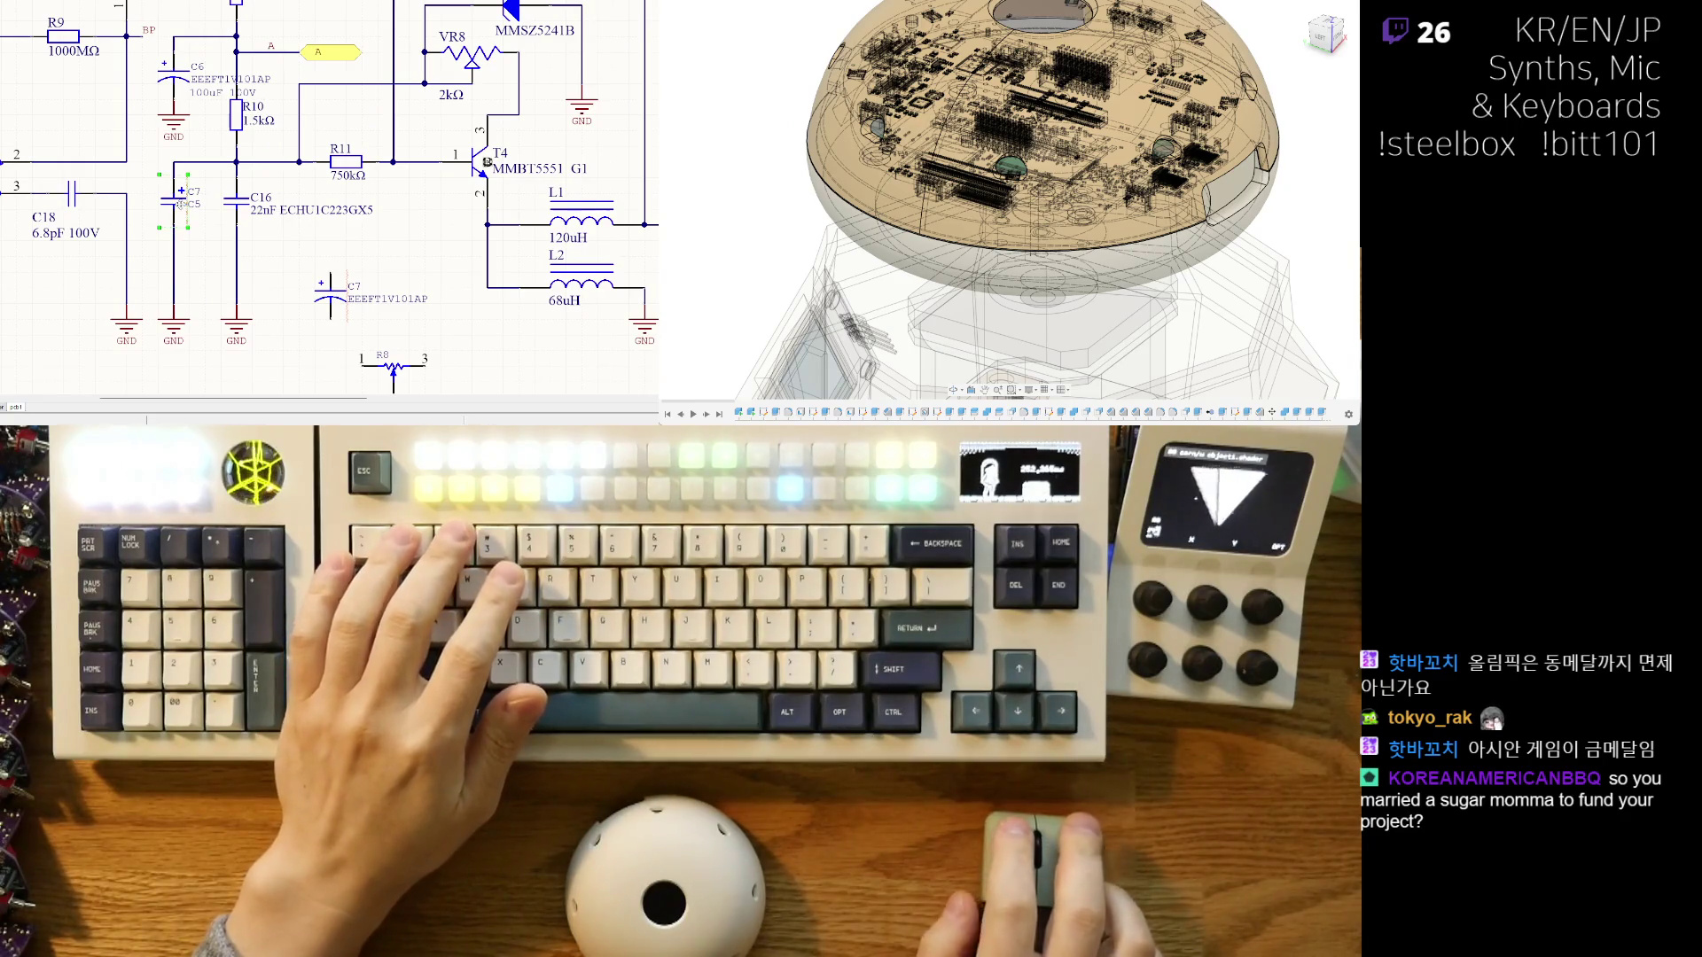
key("Delete")
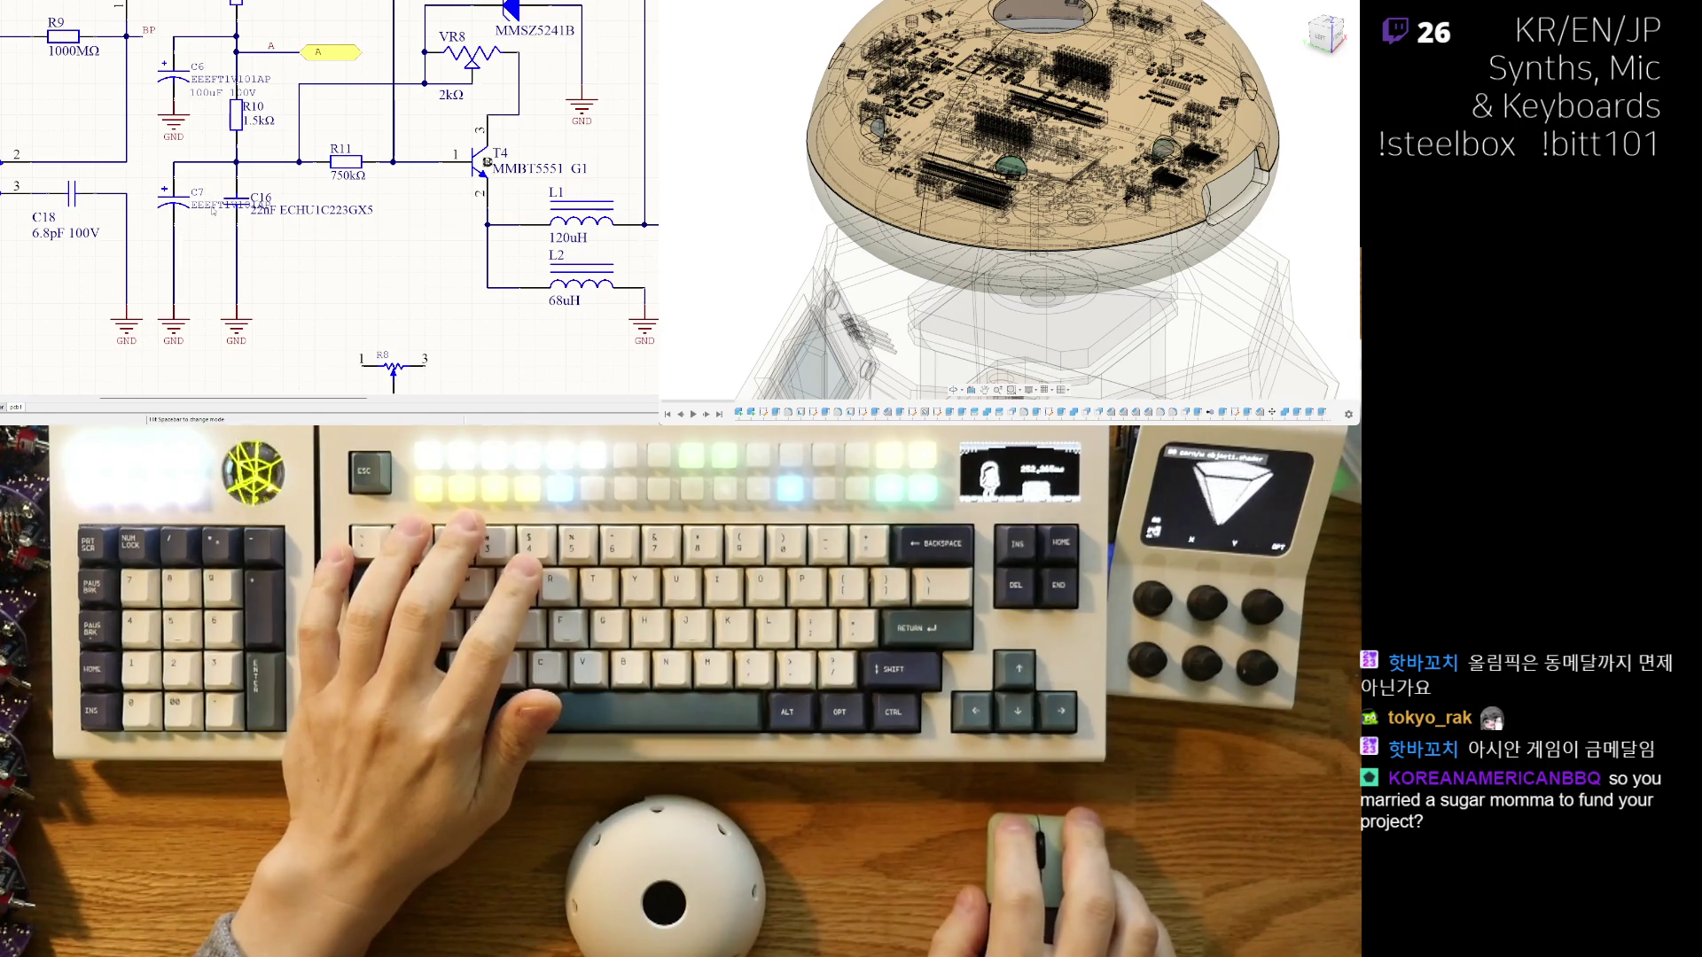
right_click_drag(213, 210, 217, 237)
left_click(206, 116)
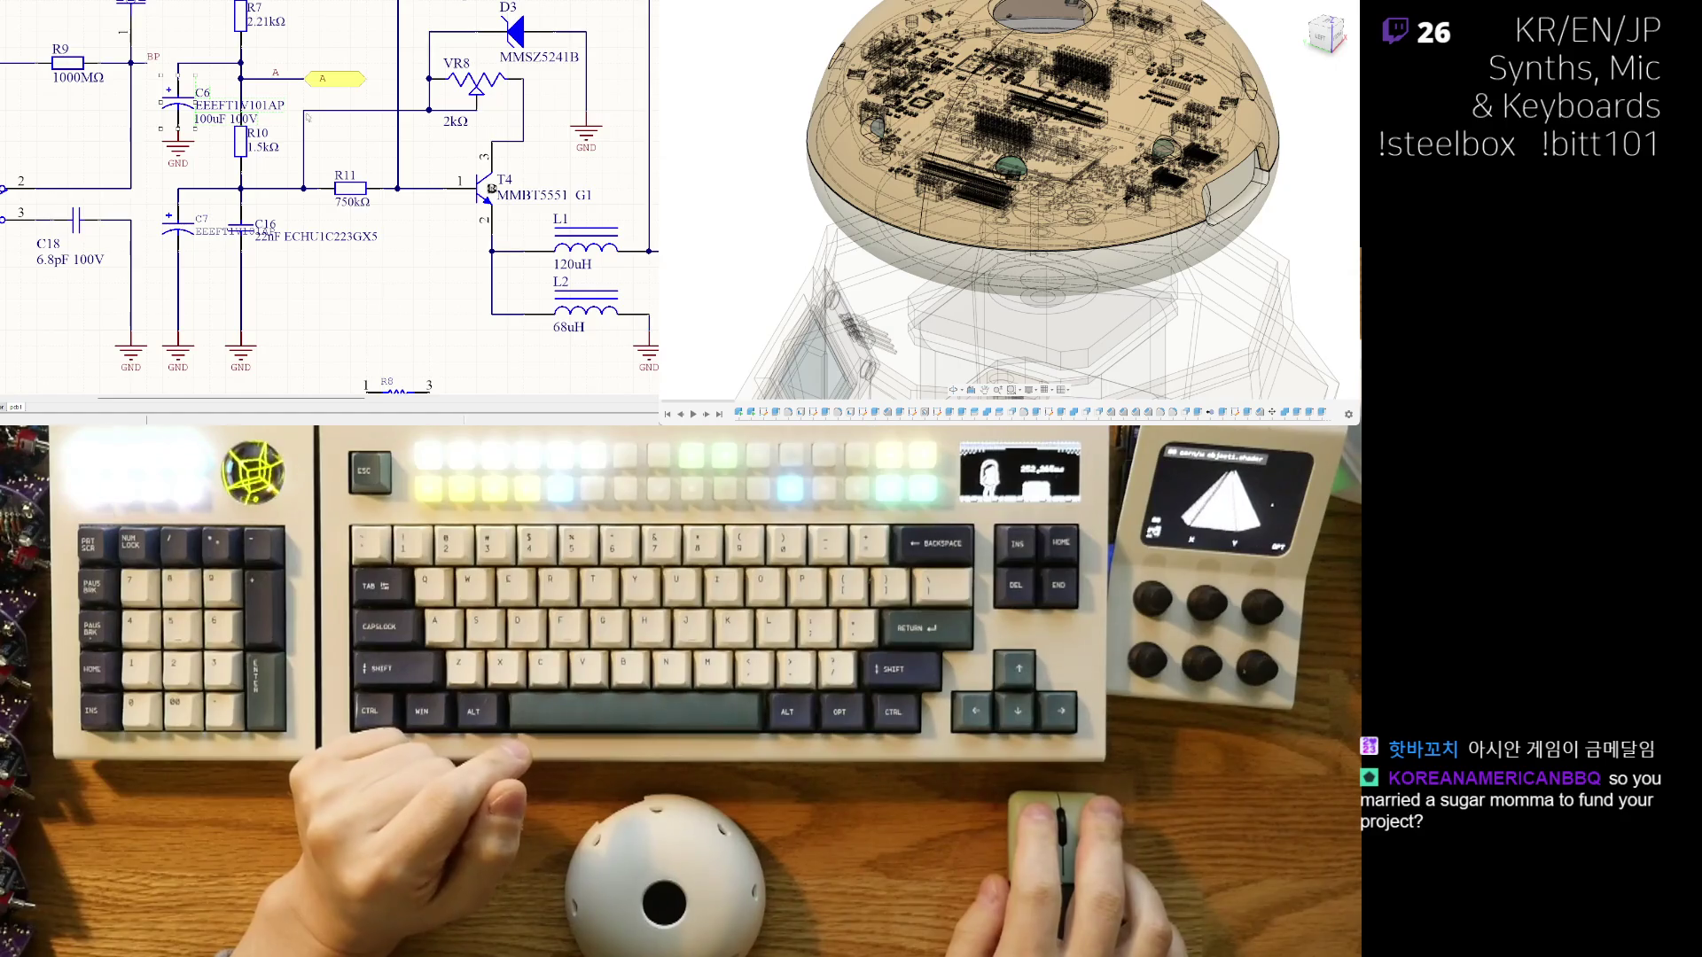
scroll(307, 116, "up", 2)
- Pan around the schematic and select capacitor C7
scroll(149, 217, "up", 1, "ctrl")
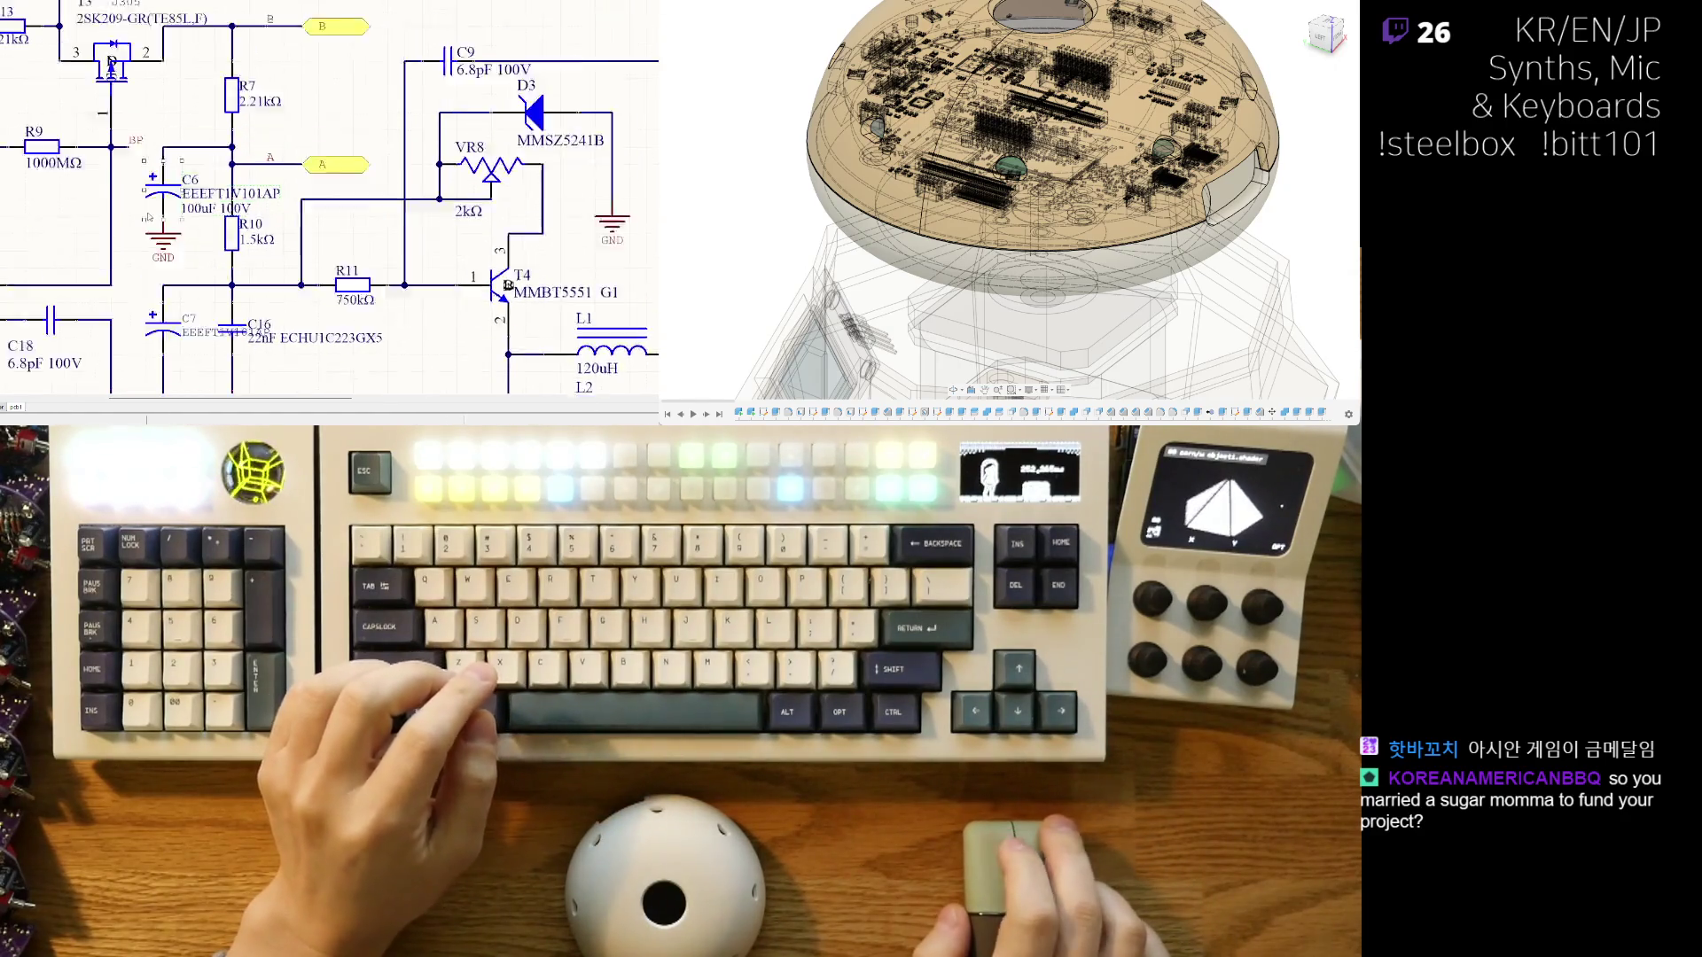
scroll(149, 217, "down", 3)
scroll(235, 213, "left", 2, "shift")
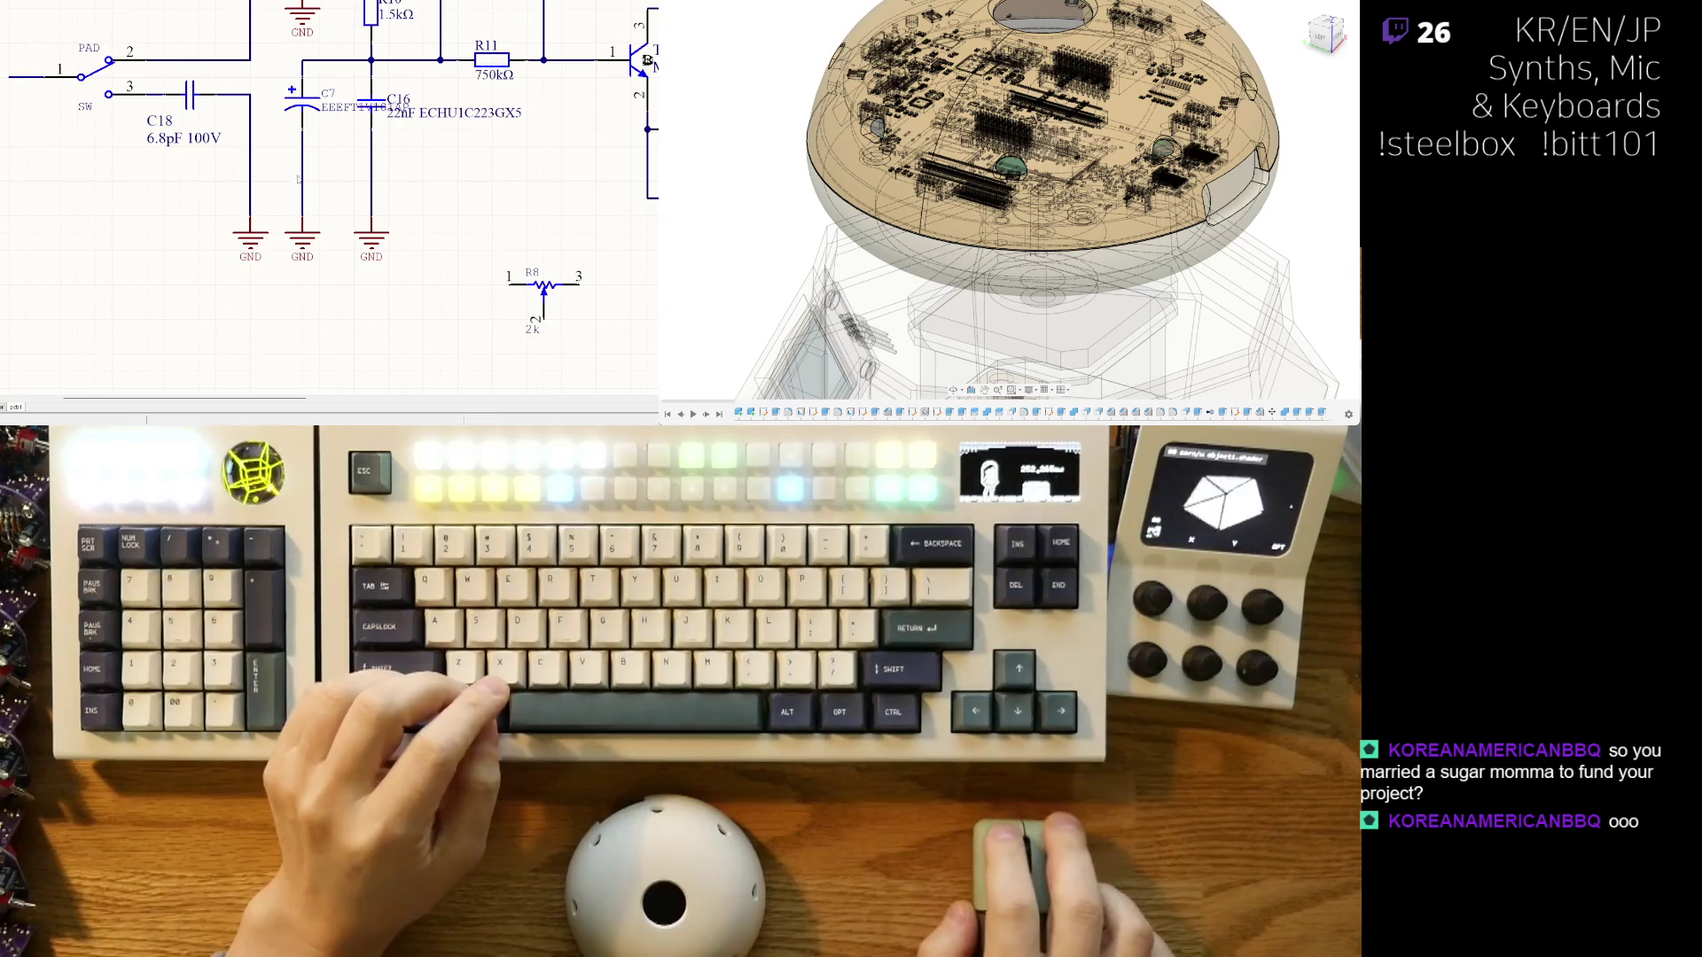
scroll(299, 179, "up", 2)
scroll(298, 179, "right", 2, "shift")
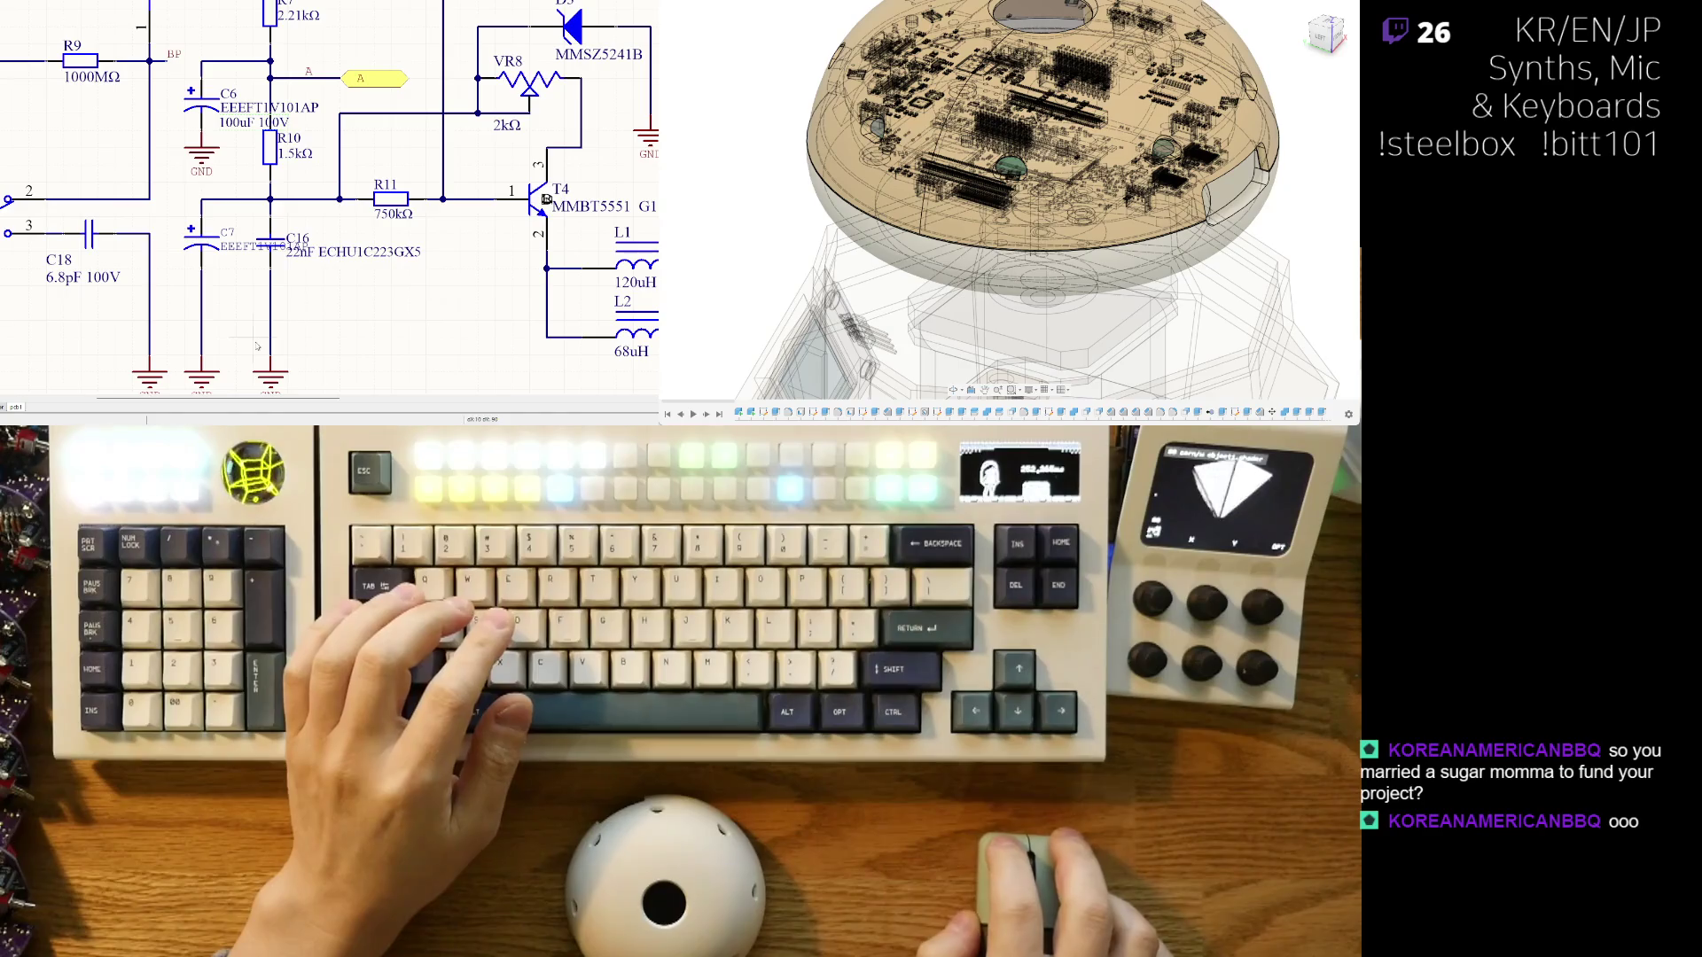
left_click(234, 252)
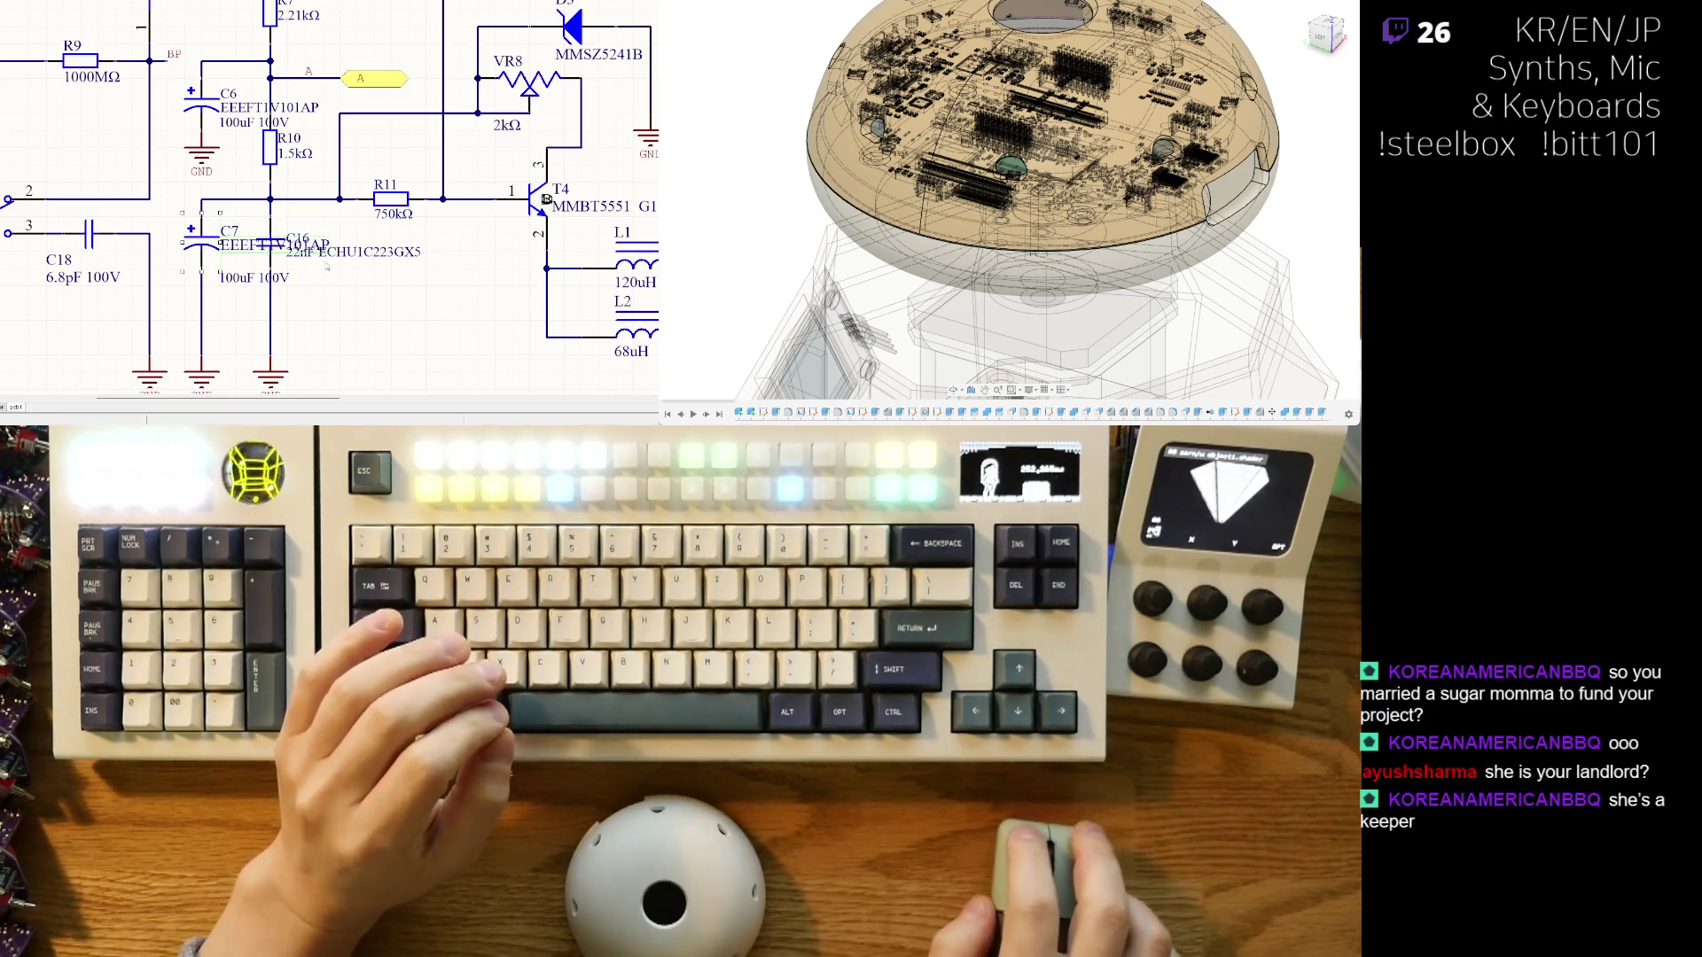
- Reposition the C6 designator above its capacitor and the C7 designator beside its capacitor
left_click(98, 199)
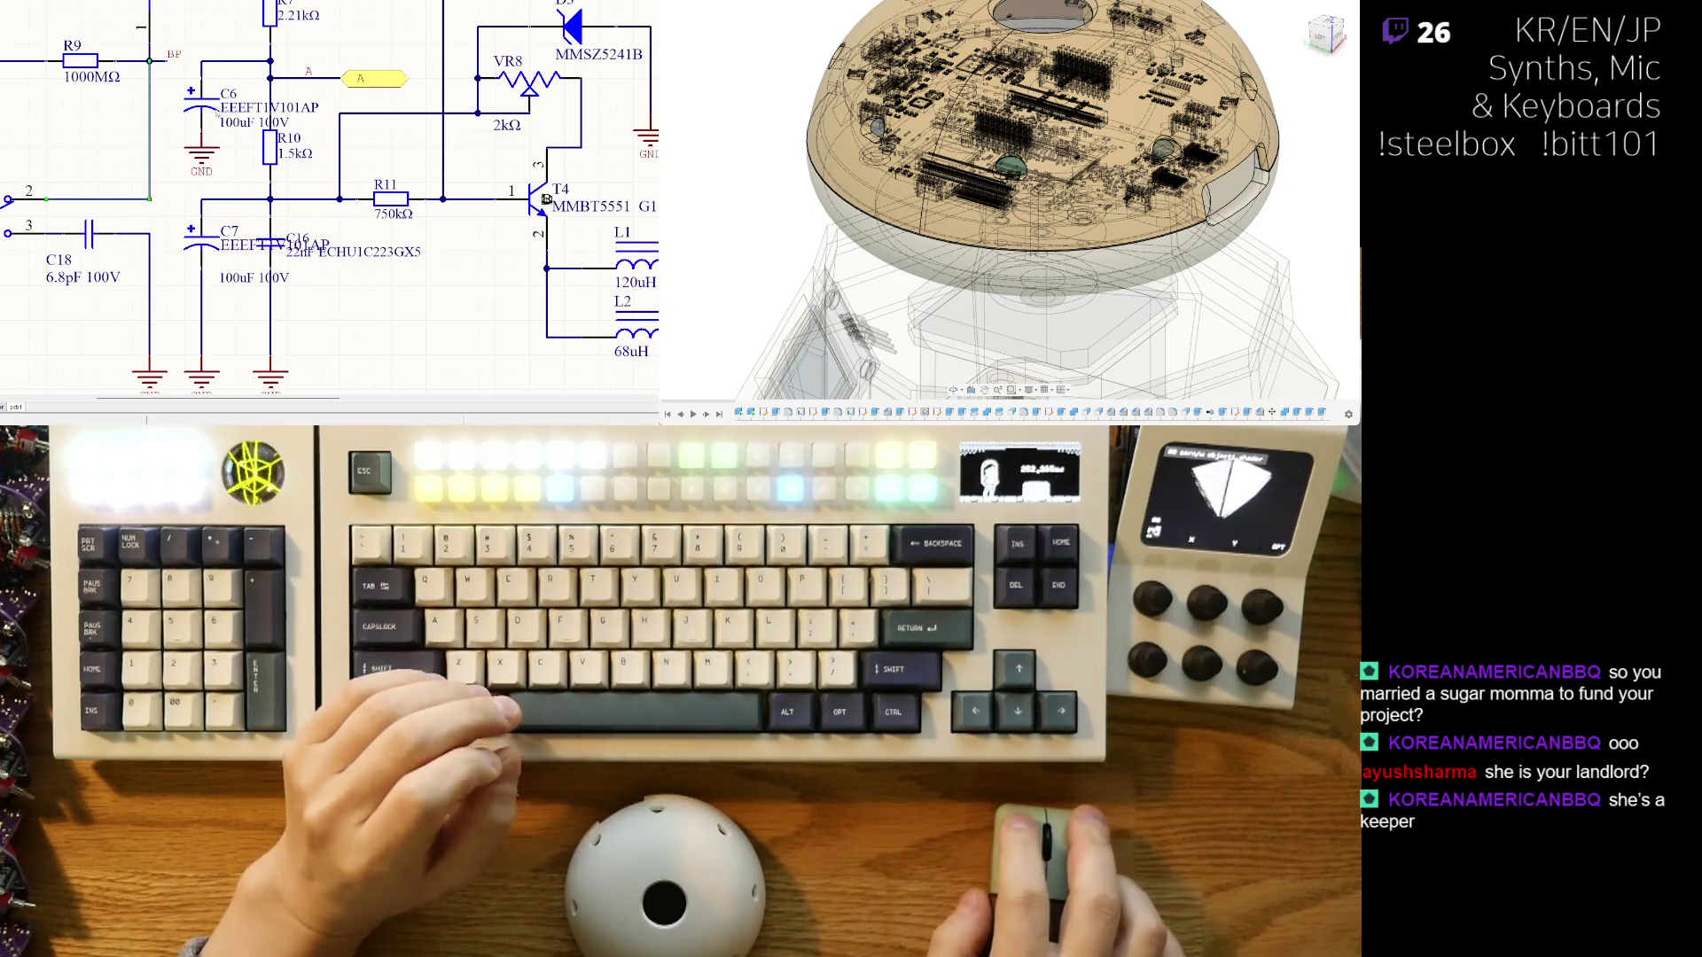
mouse_move(228, 94)
left_mouse_down()
mouse_move(229, 71)
mouse_move(266, 104)
left_mouse_up()
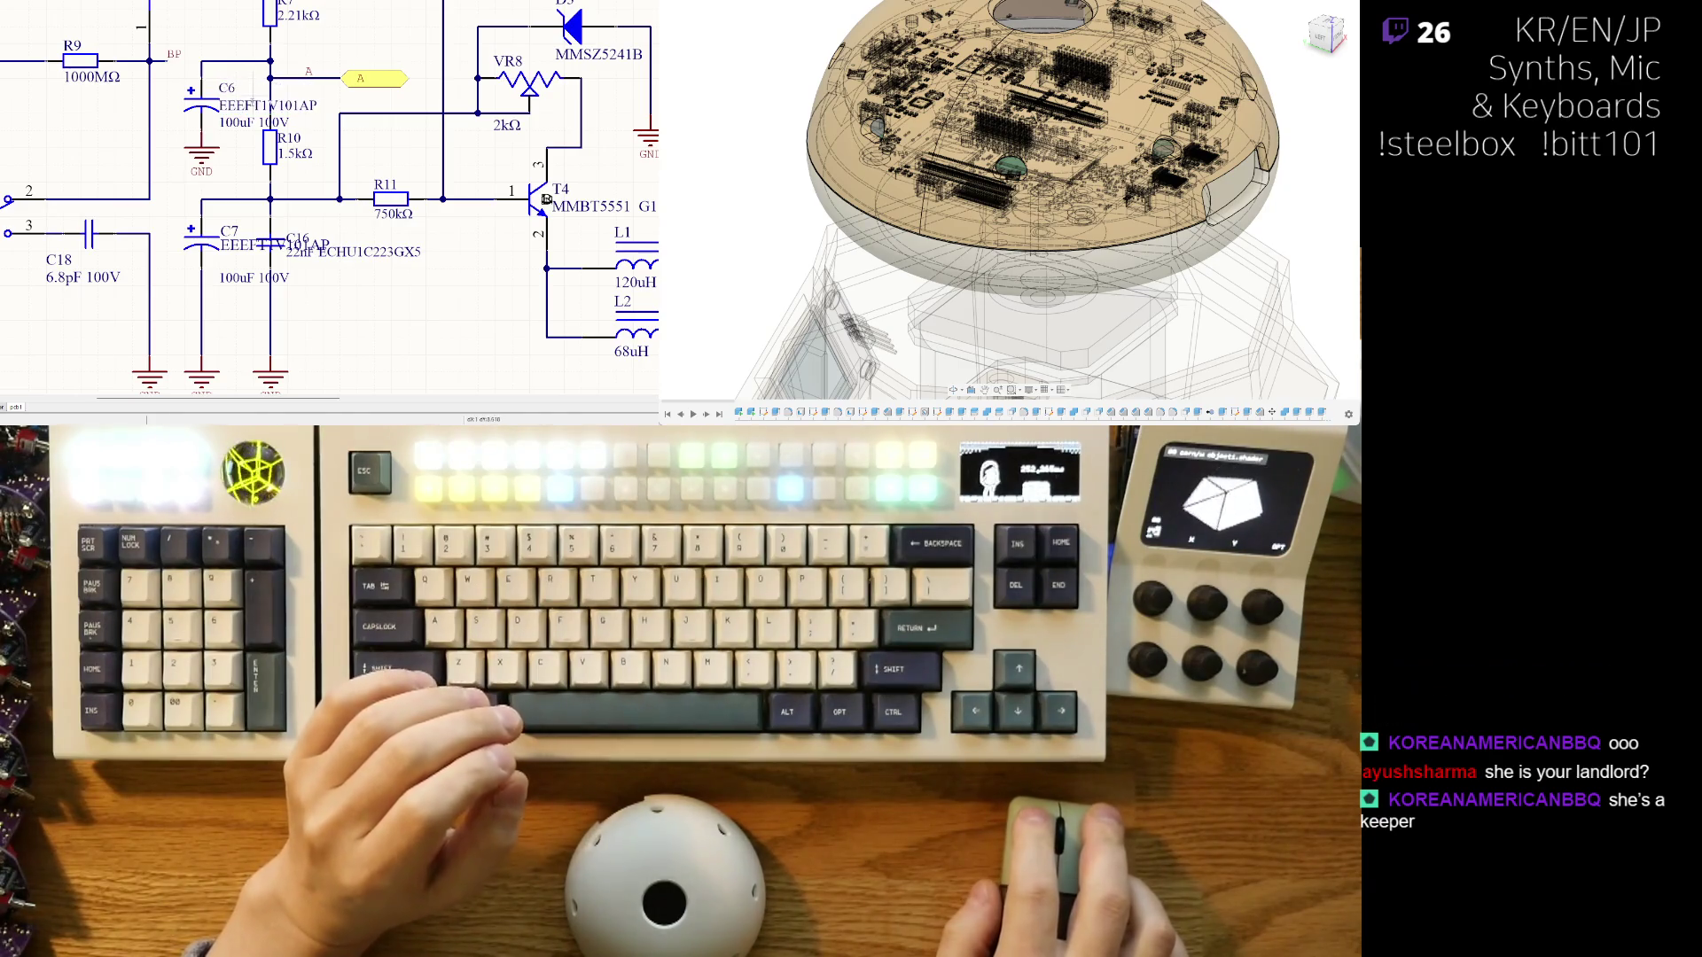
left_click_drag(228, 231, 232, 206)
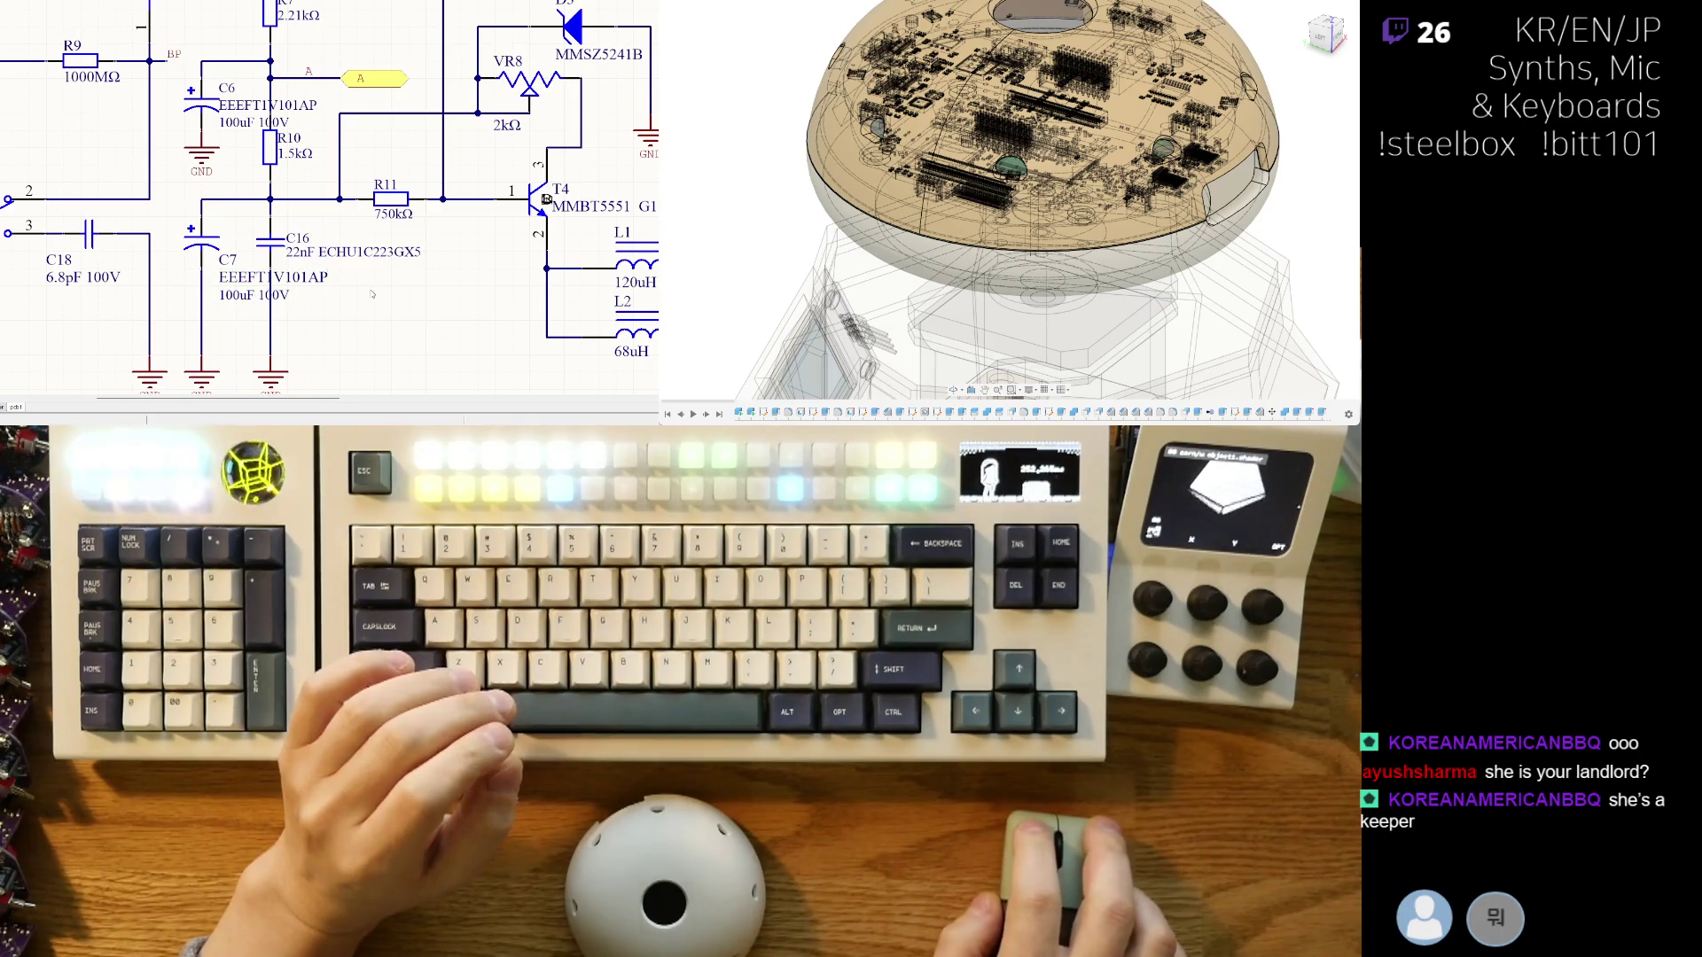
scroll(326, 215, "up", 1)
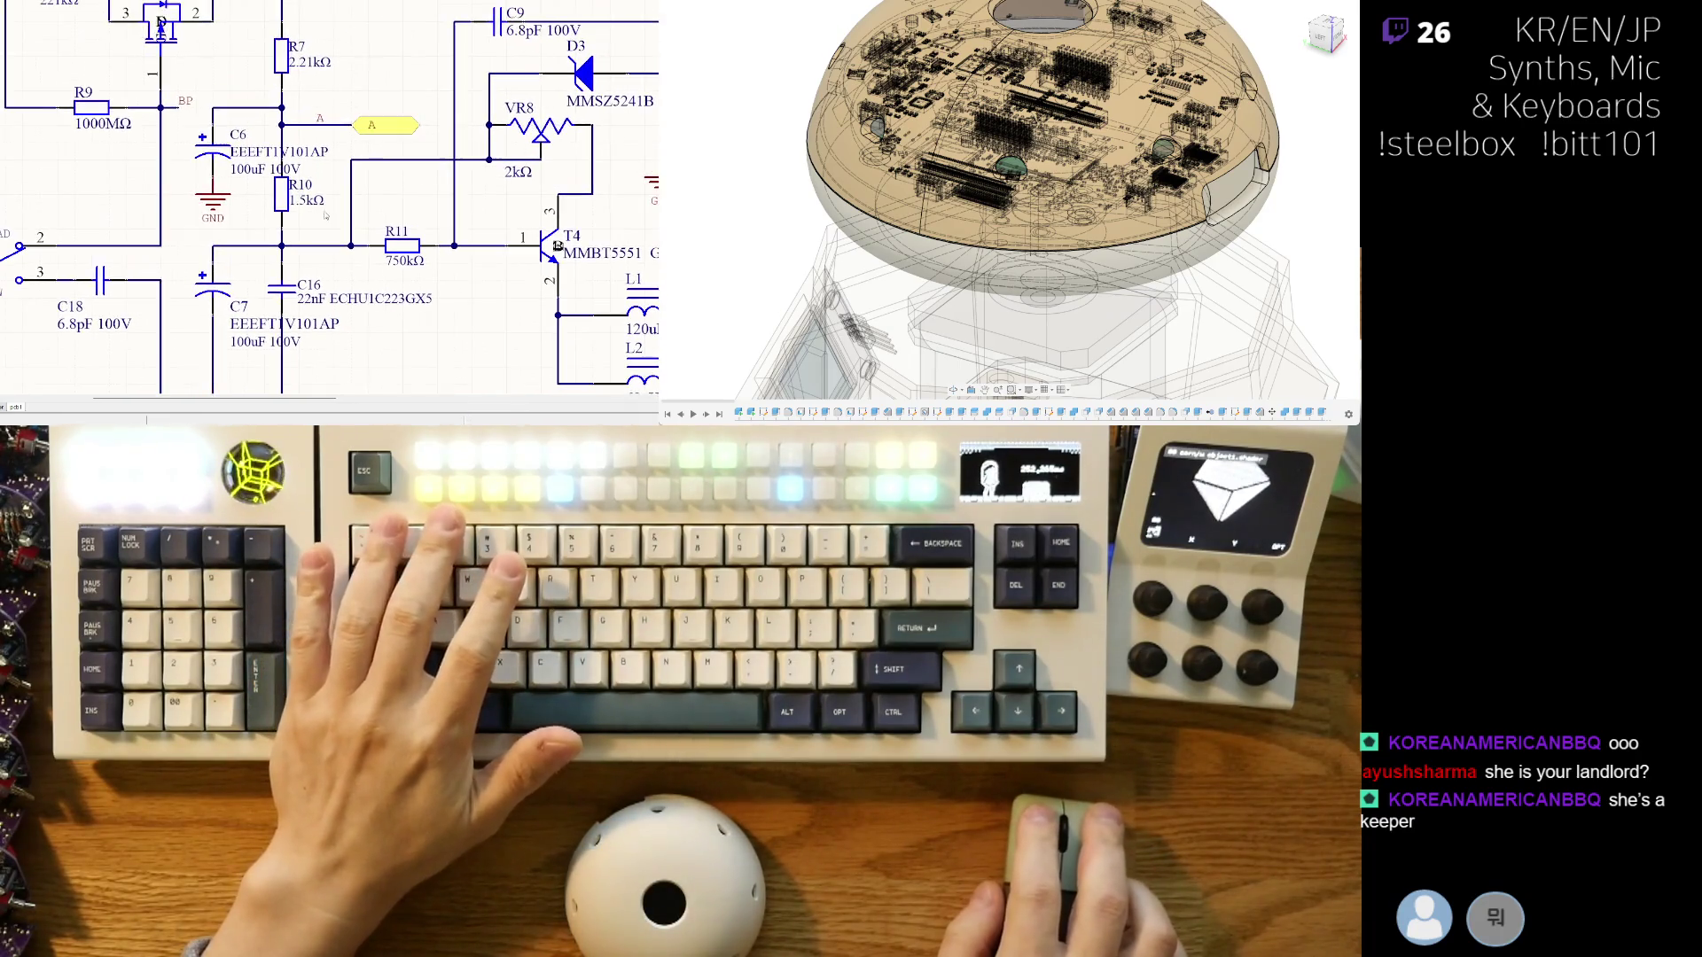
- Zoom and pan to centre the mic preamp circuit
scroll(325, 216, "down", 1, "ctrl")
scroll(346, 266, "down", 2, "ctrl")
scroll(372, 355, "down", 1, "ctrl")
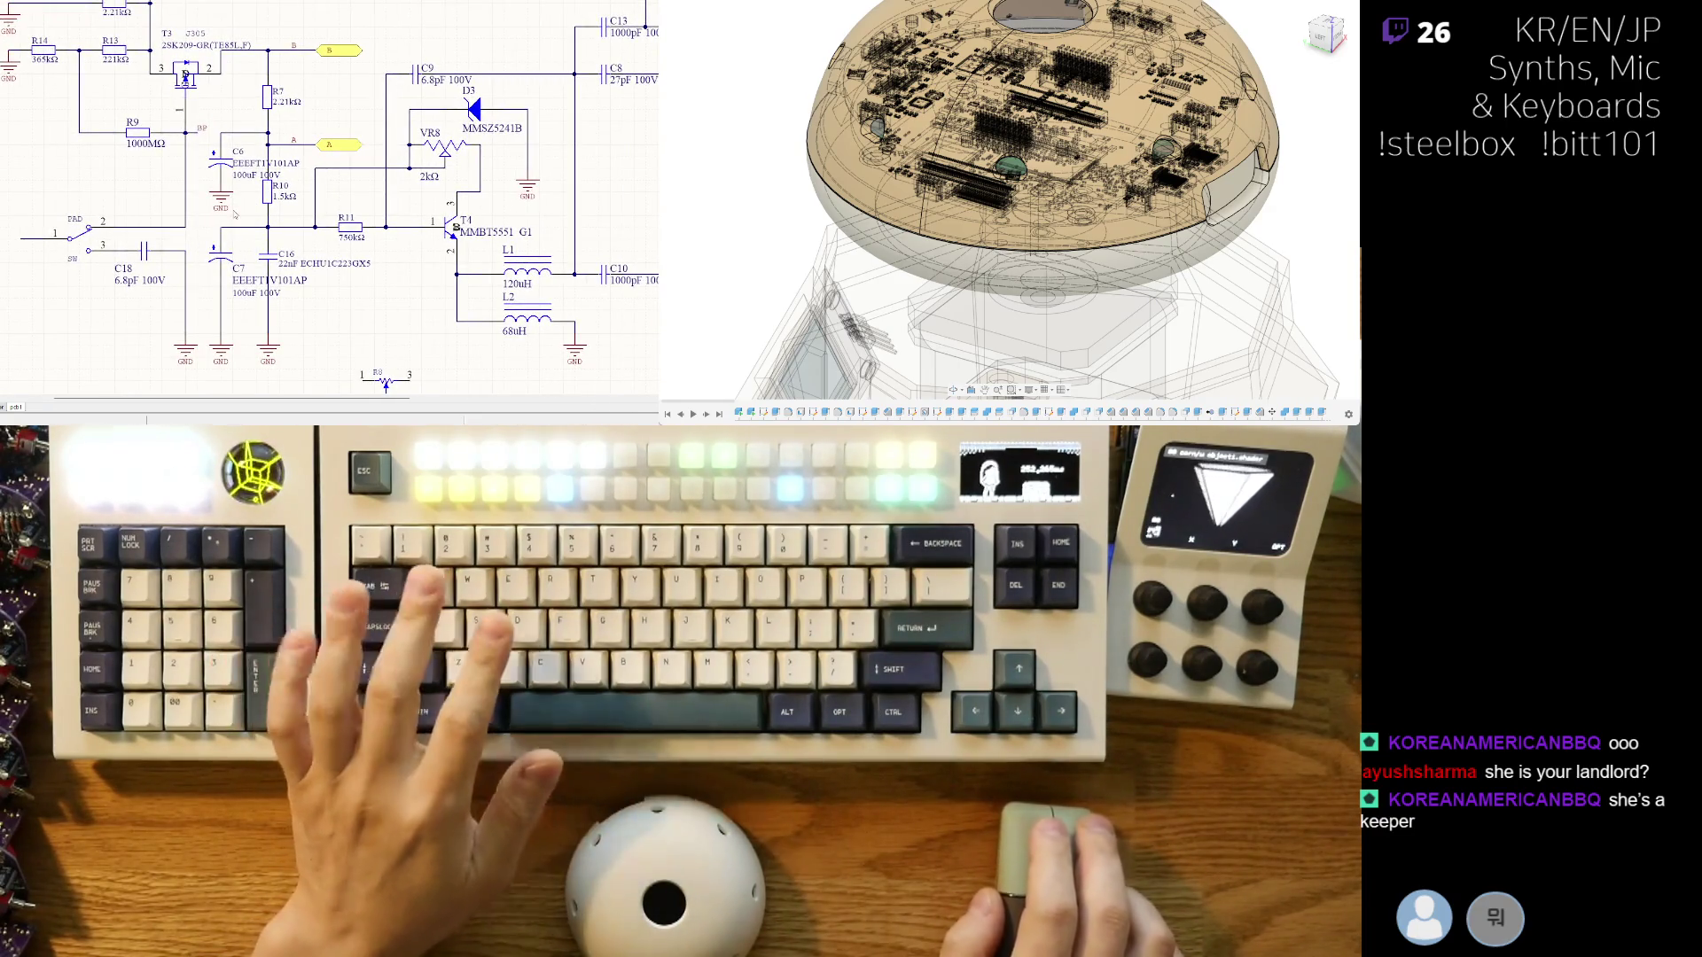
scroll(236, 209, "up", 1, "ctrl")
scroll(241, 199, "up", 1, "ctrl")
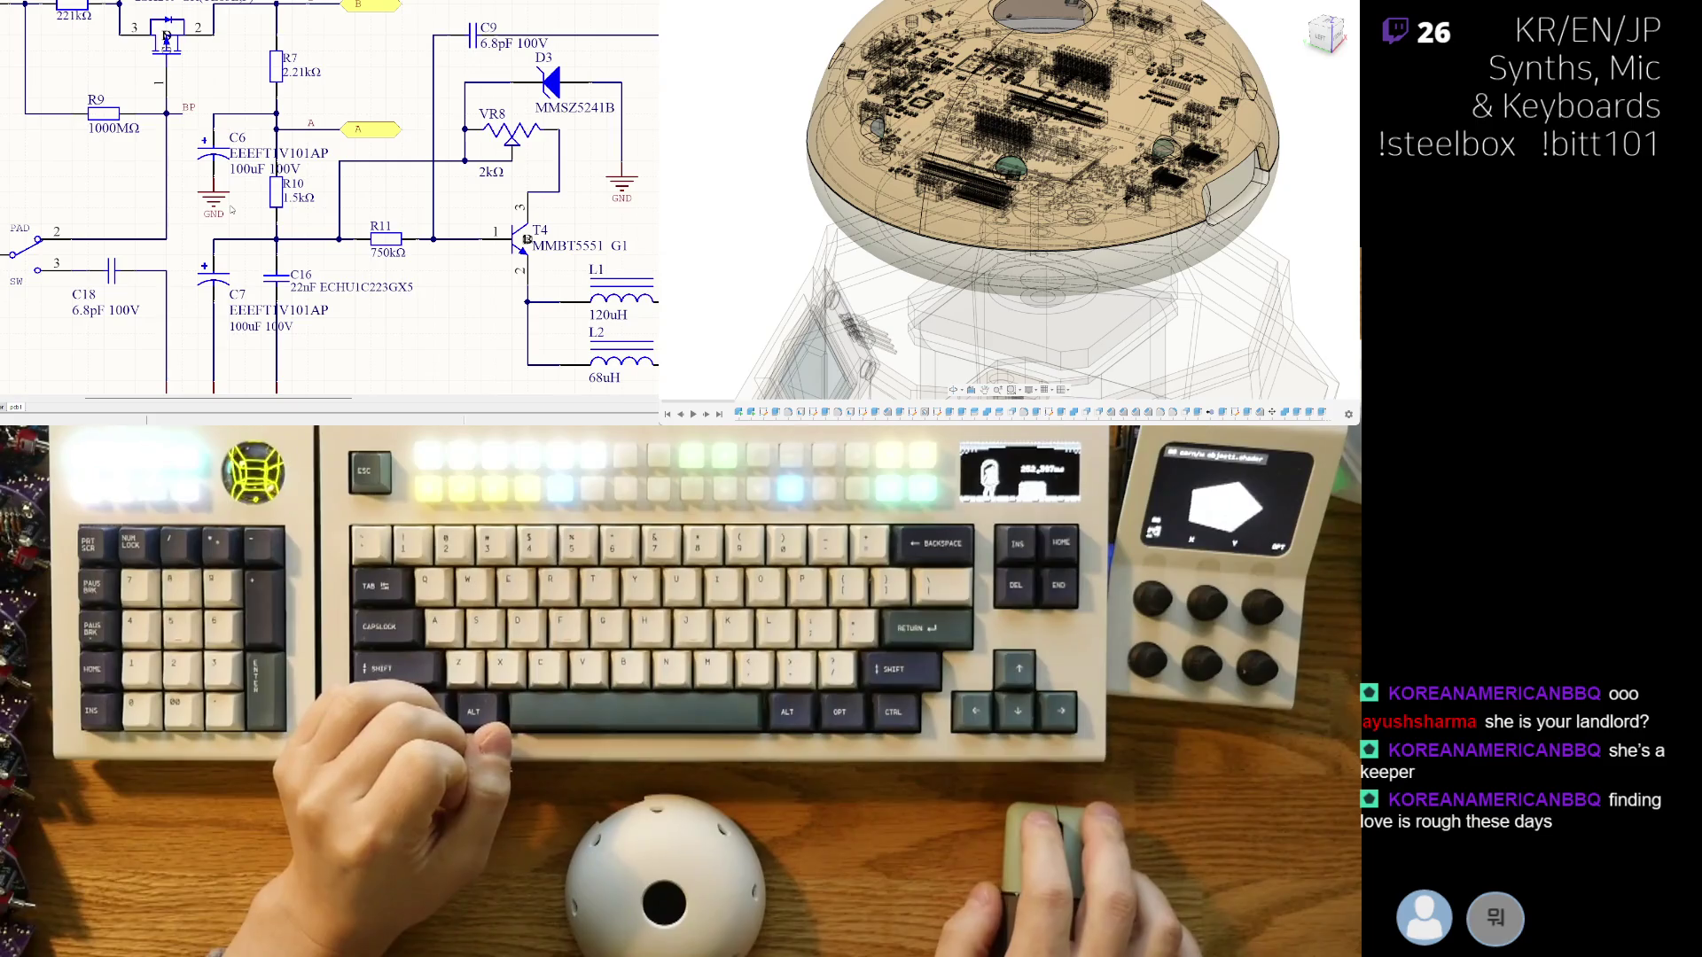
scroll(231, 210, "down", 1)
scroll(232, 231, "down", 1)
scroll(234, 263, "down", 1)
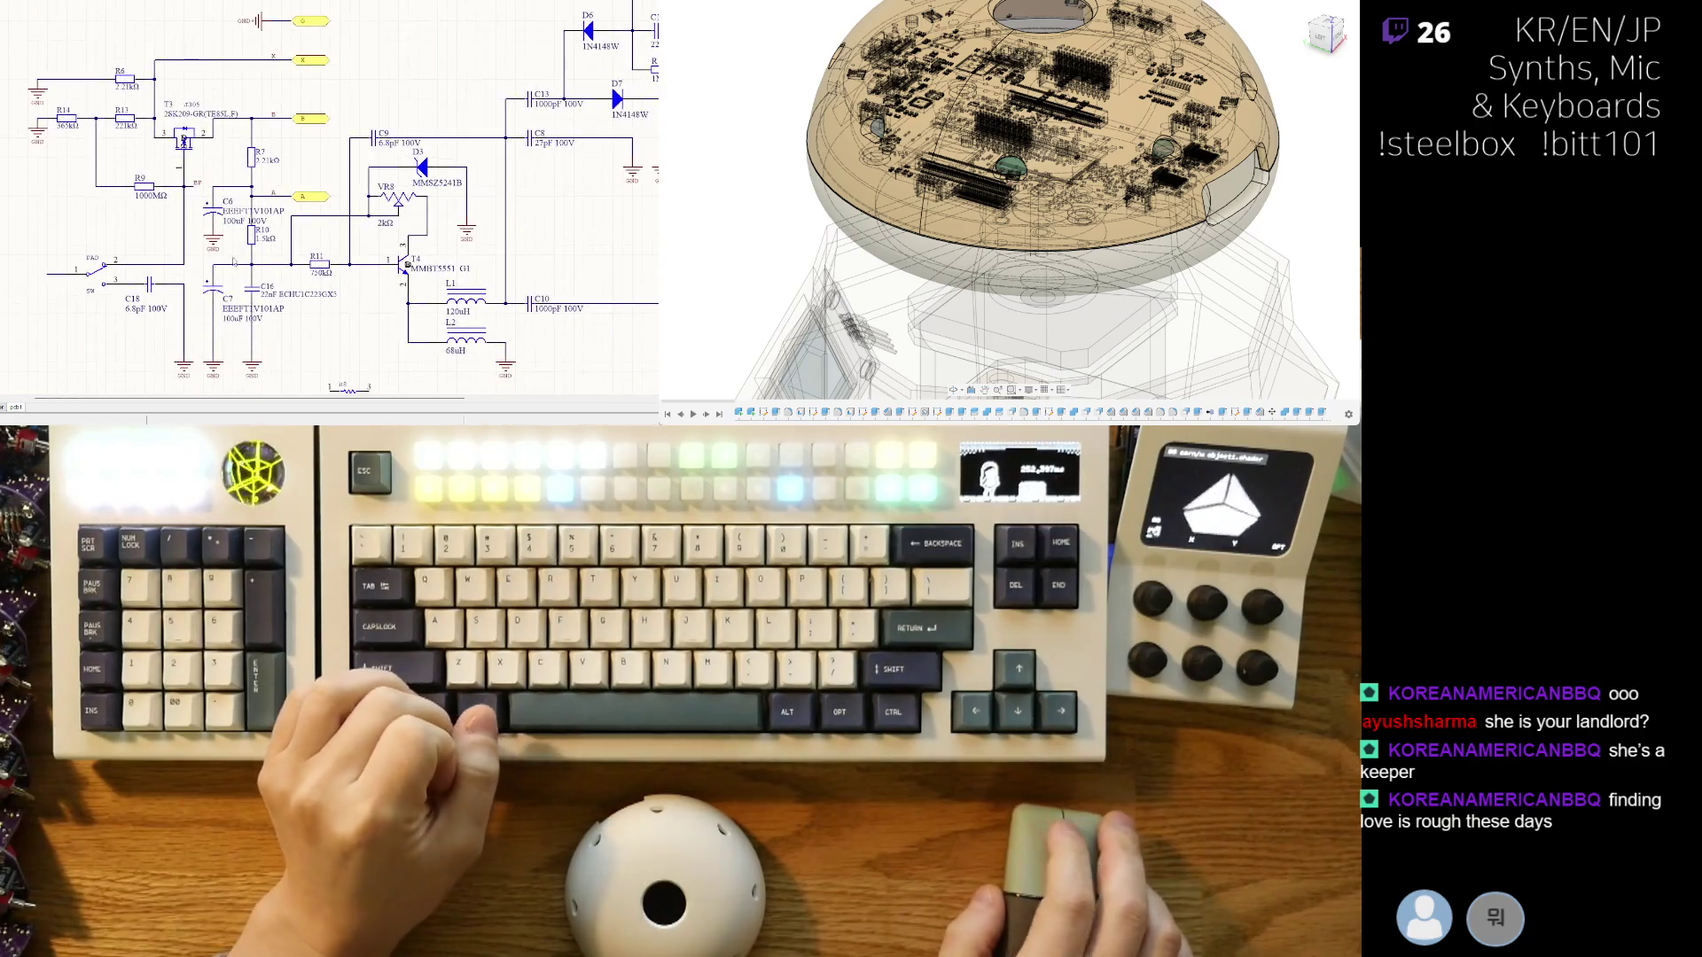
right_click_drag(234, 263, 286, 236)
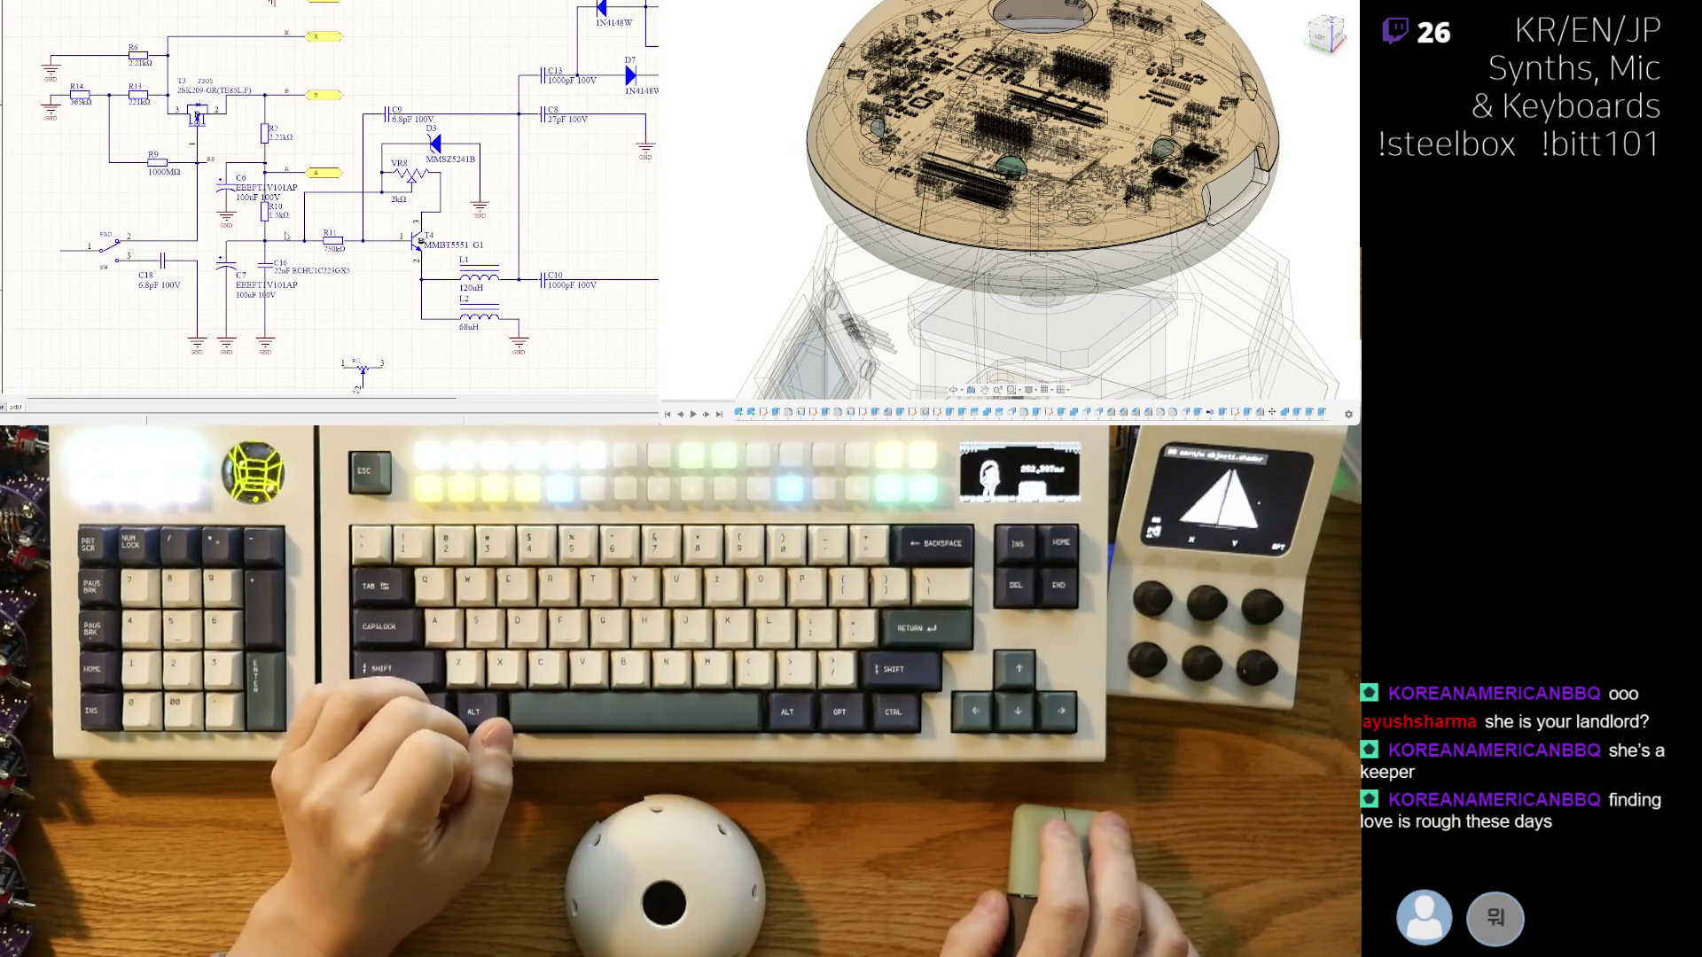
right_click_drag(191, 286, 151, 228)
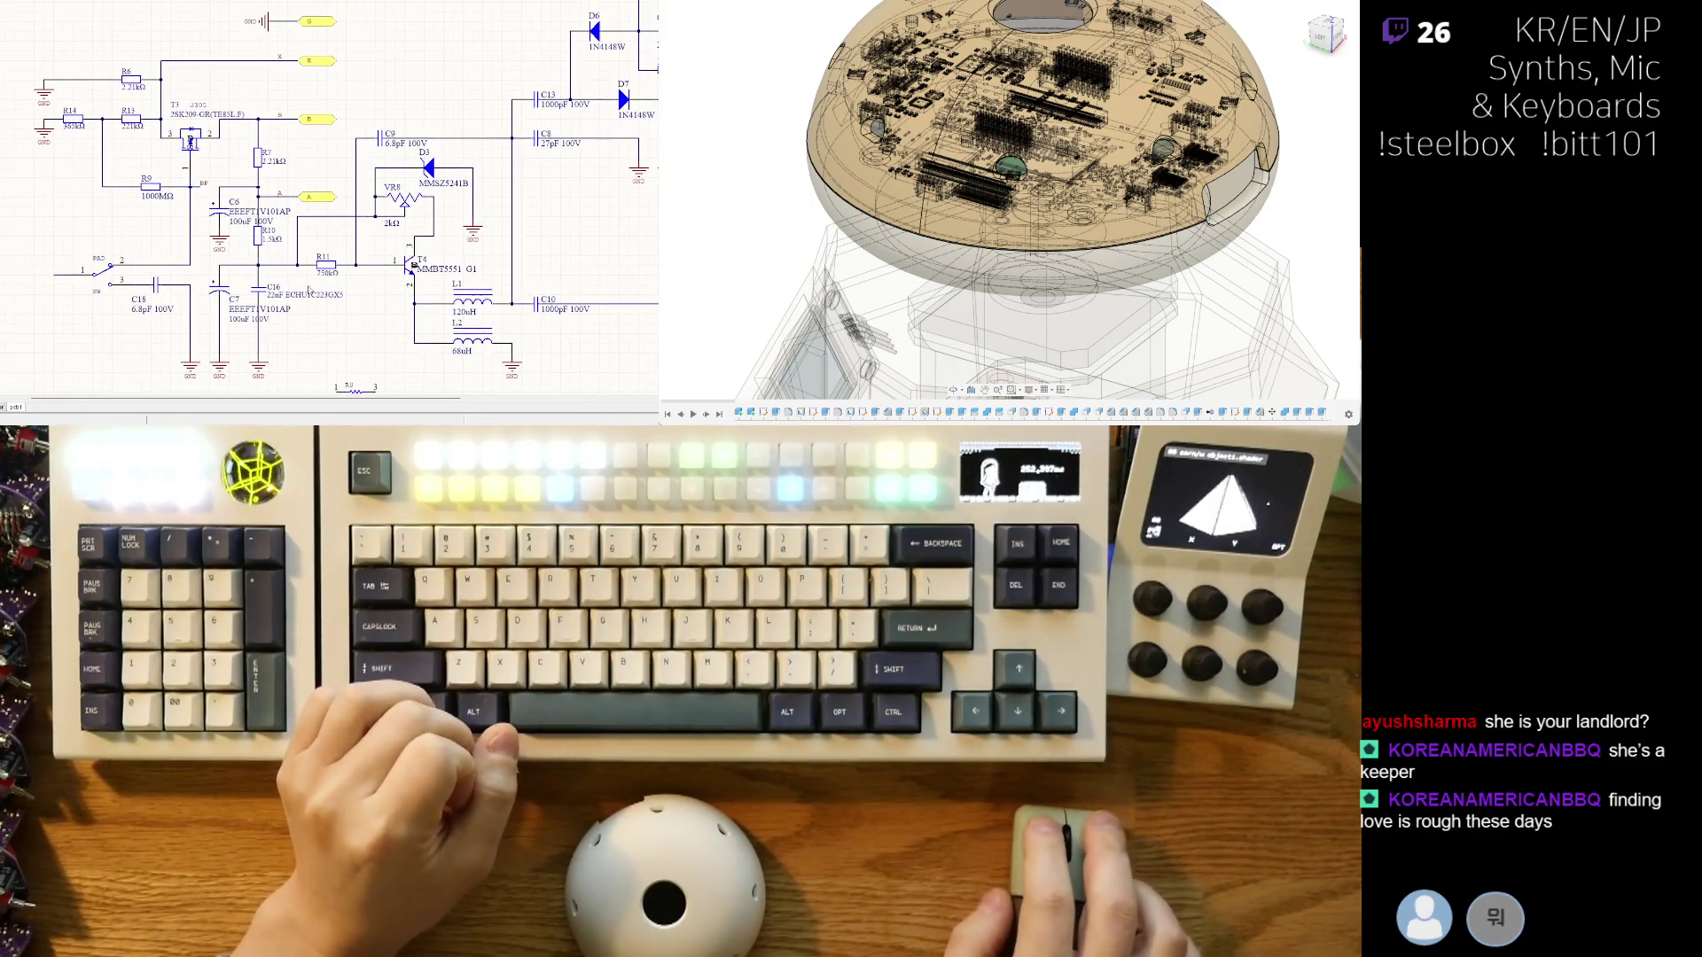
scroll(151, 228, "down", 2)
scroll(221, 283, "up", 2)
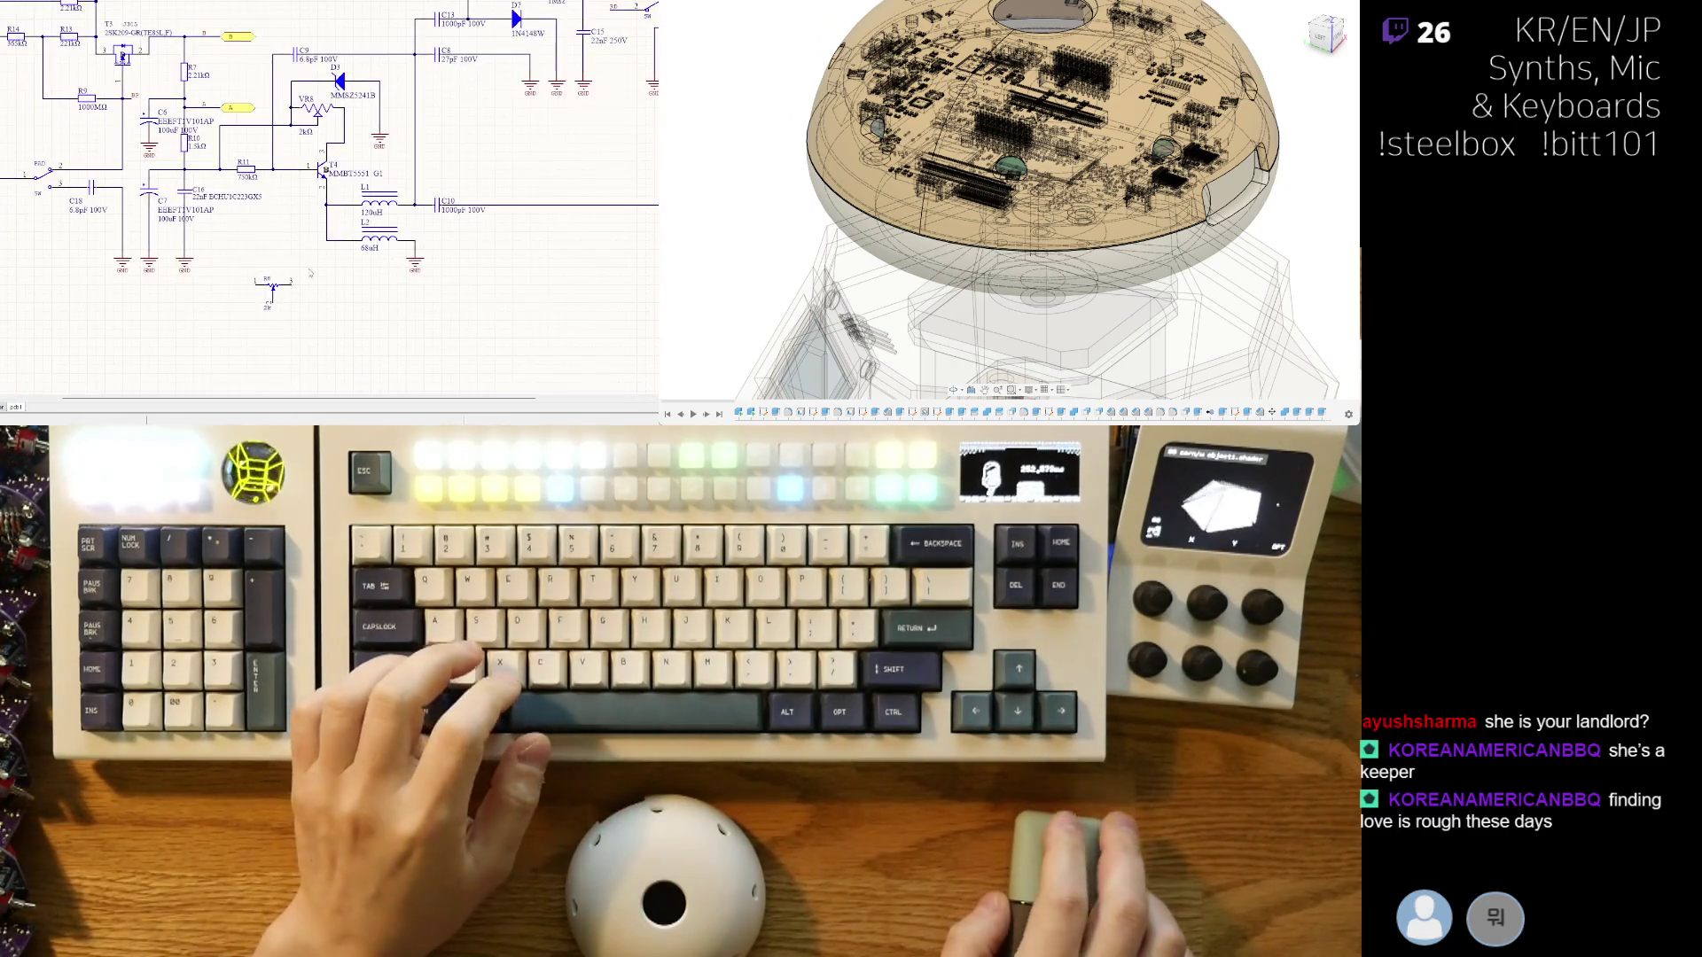
- Delete the R8 potentiometer, survey the sheet edges, and switch to the pdf2 sheet
left_click(273, 287)
key("Delete")
right_click_drag(294, 346, 266, 399)
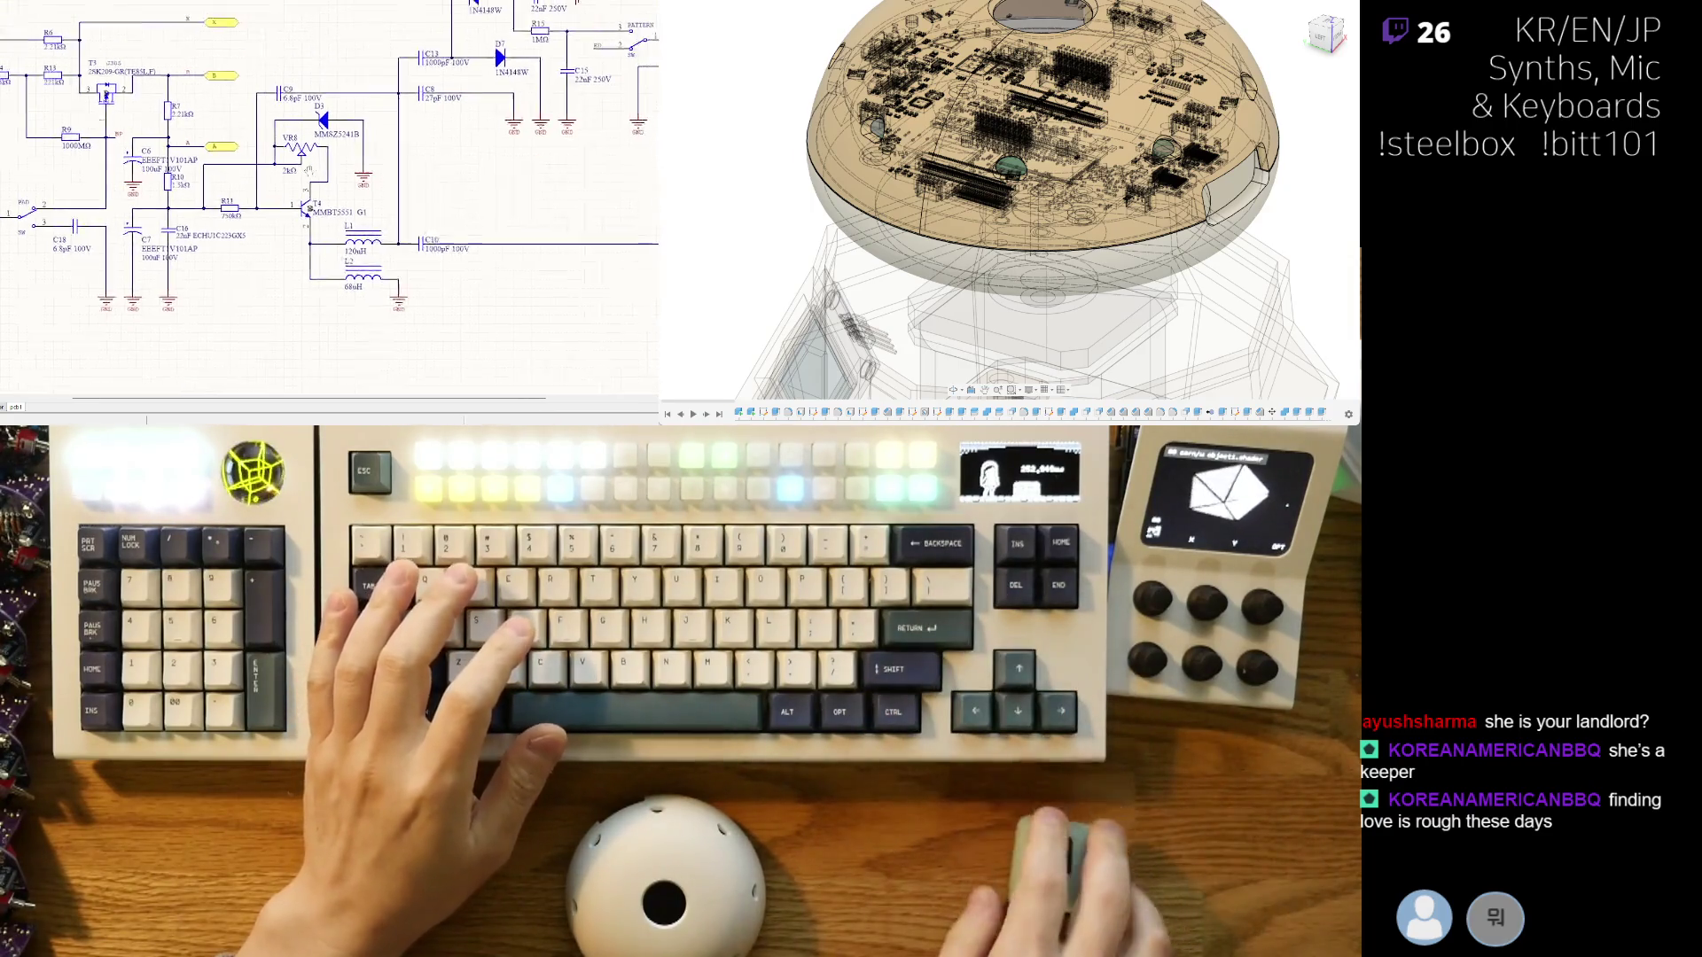
scroll(266, 265, "down", 1)
right_click_drag(349, 179, 129, 190)
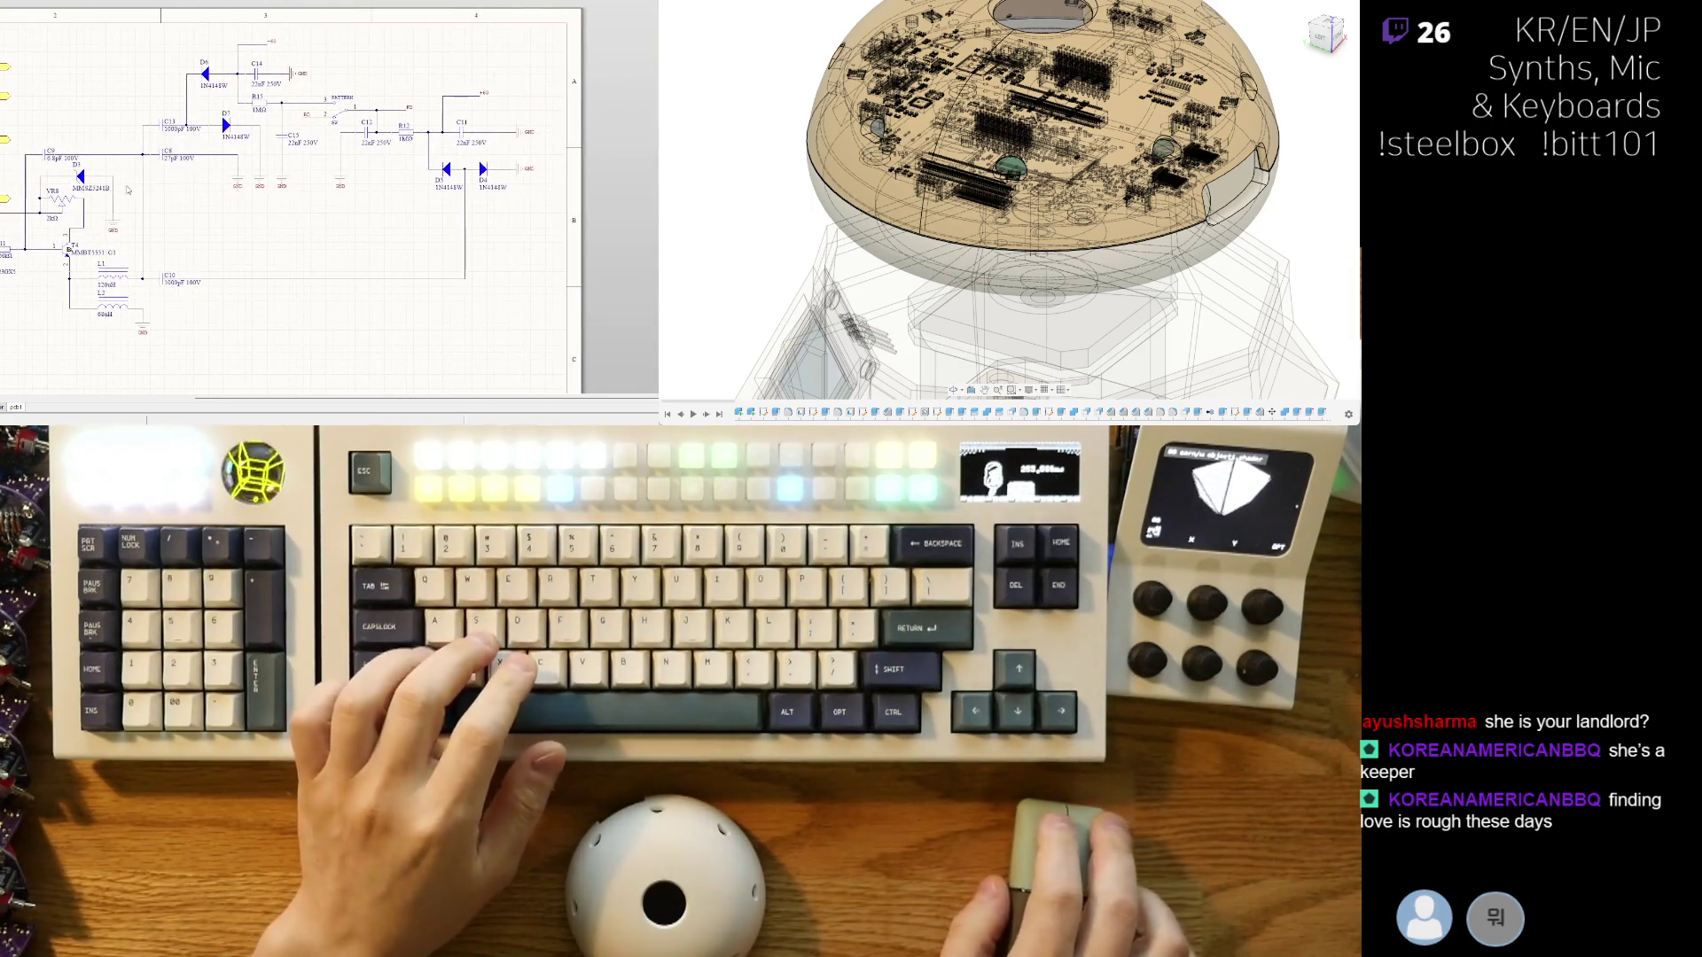
right_click_drag(257, 130, 352, 260)
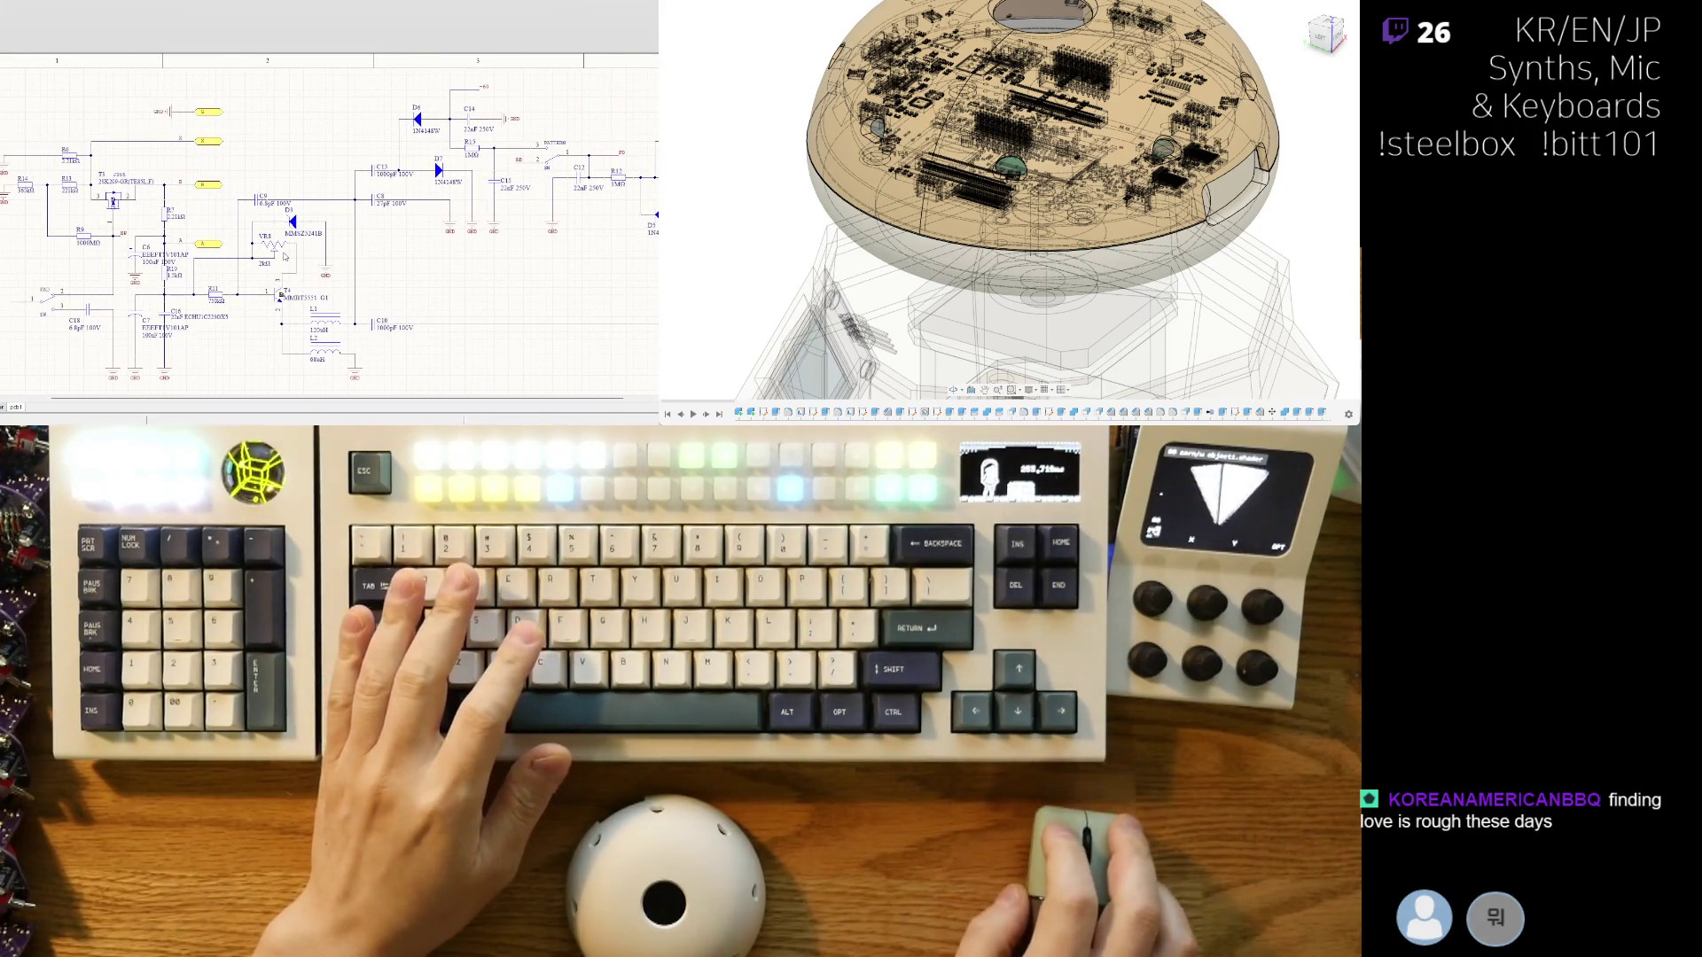
scroll(106, 218, "up", 2)
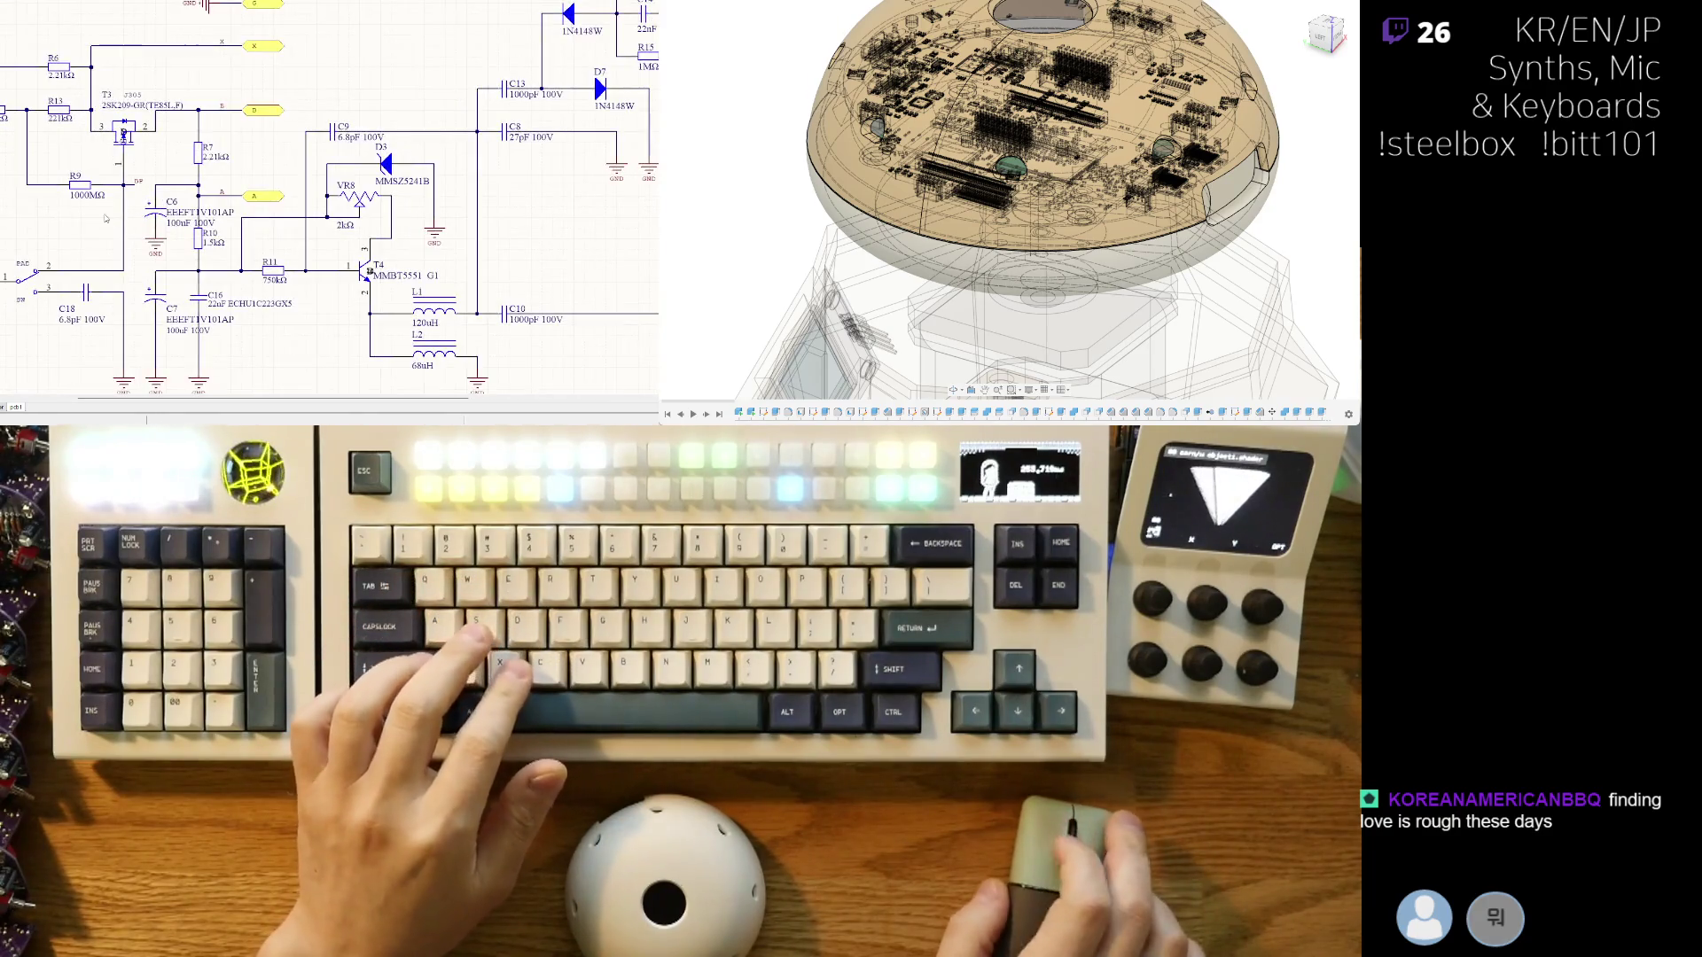
key("ctrl+Tab")
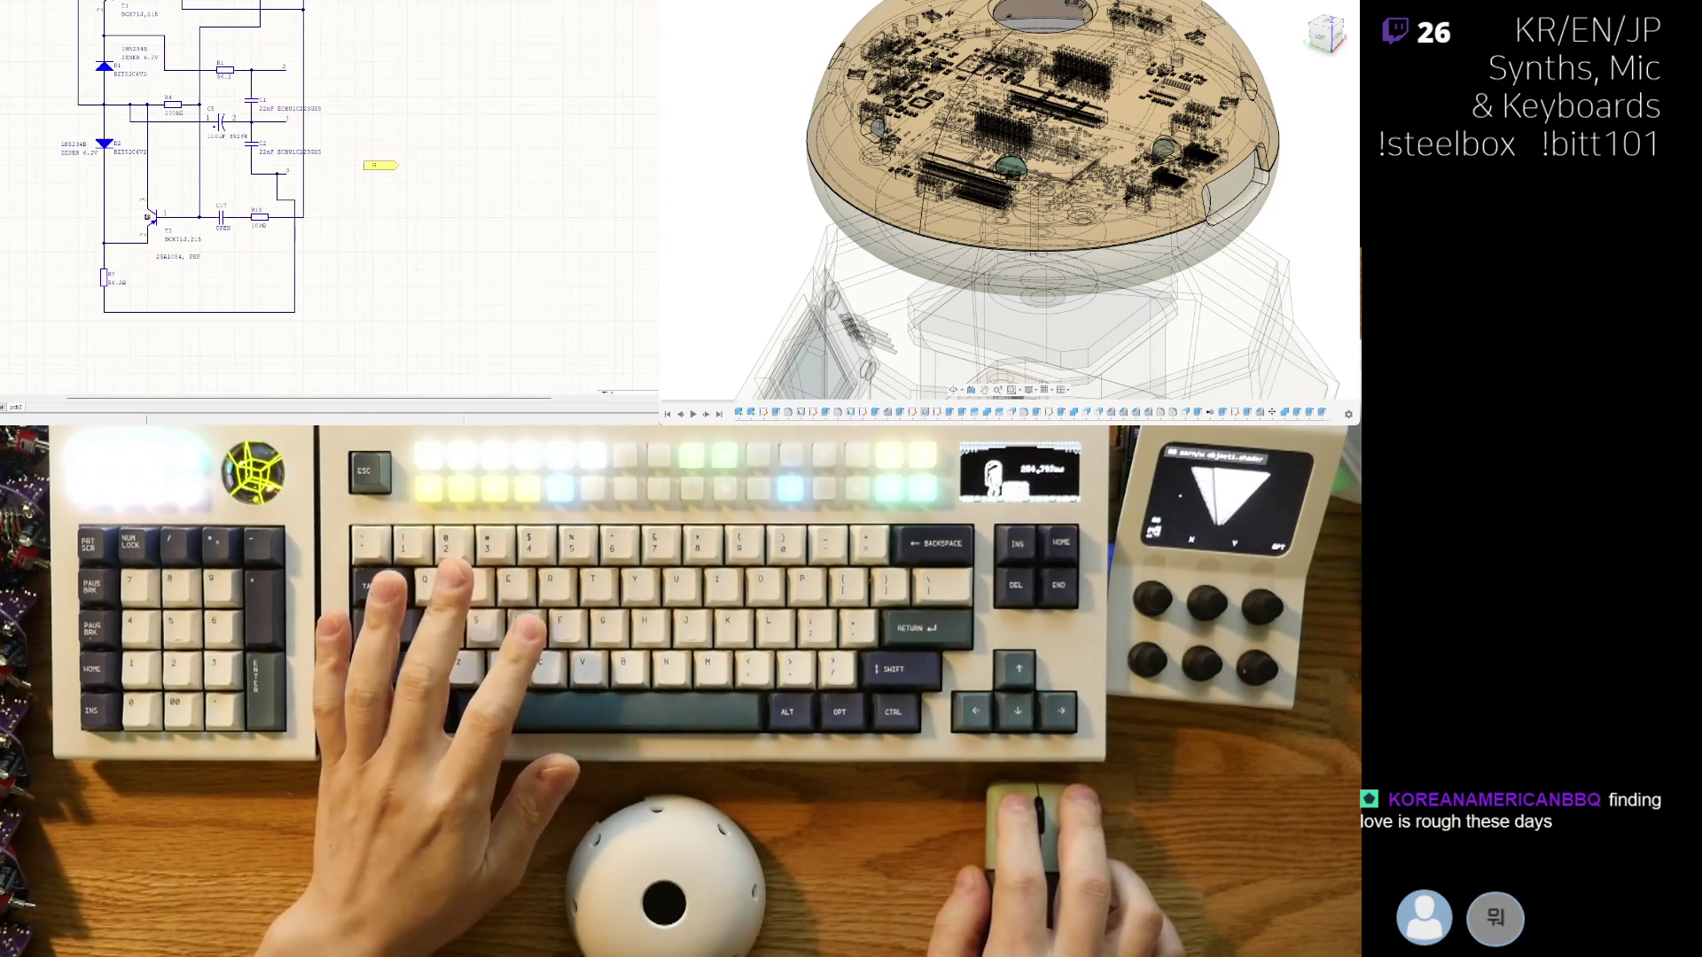
- Zoom around the pdf2 zener-and-transistor circuit, then return to the mic preamp sheet
scroll(211, 159, "up", 1)
scroll(210, 158, "up", 2)
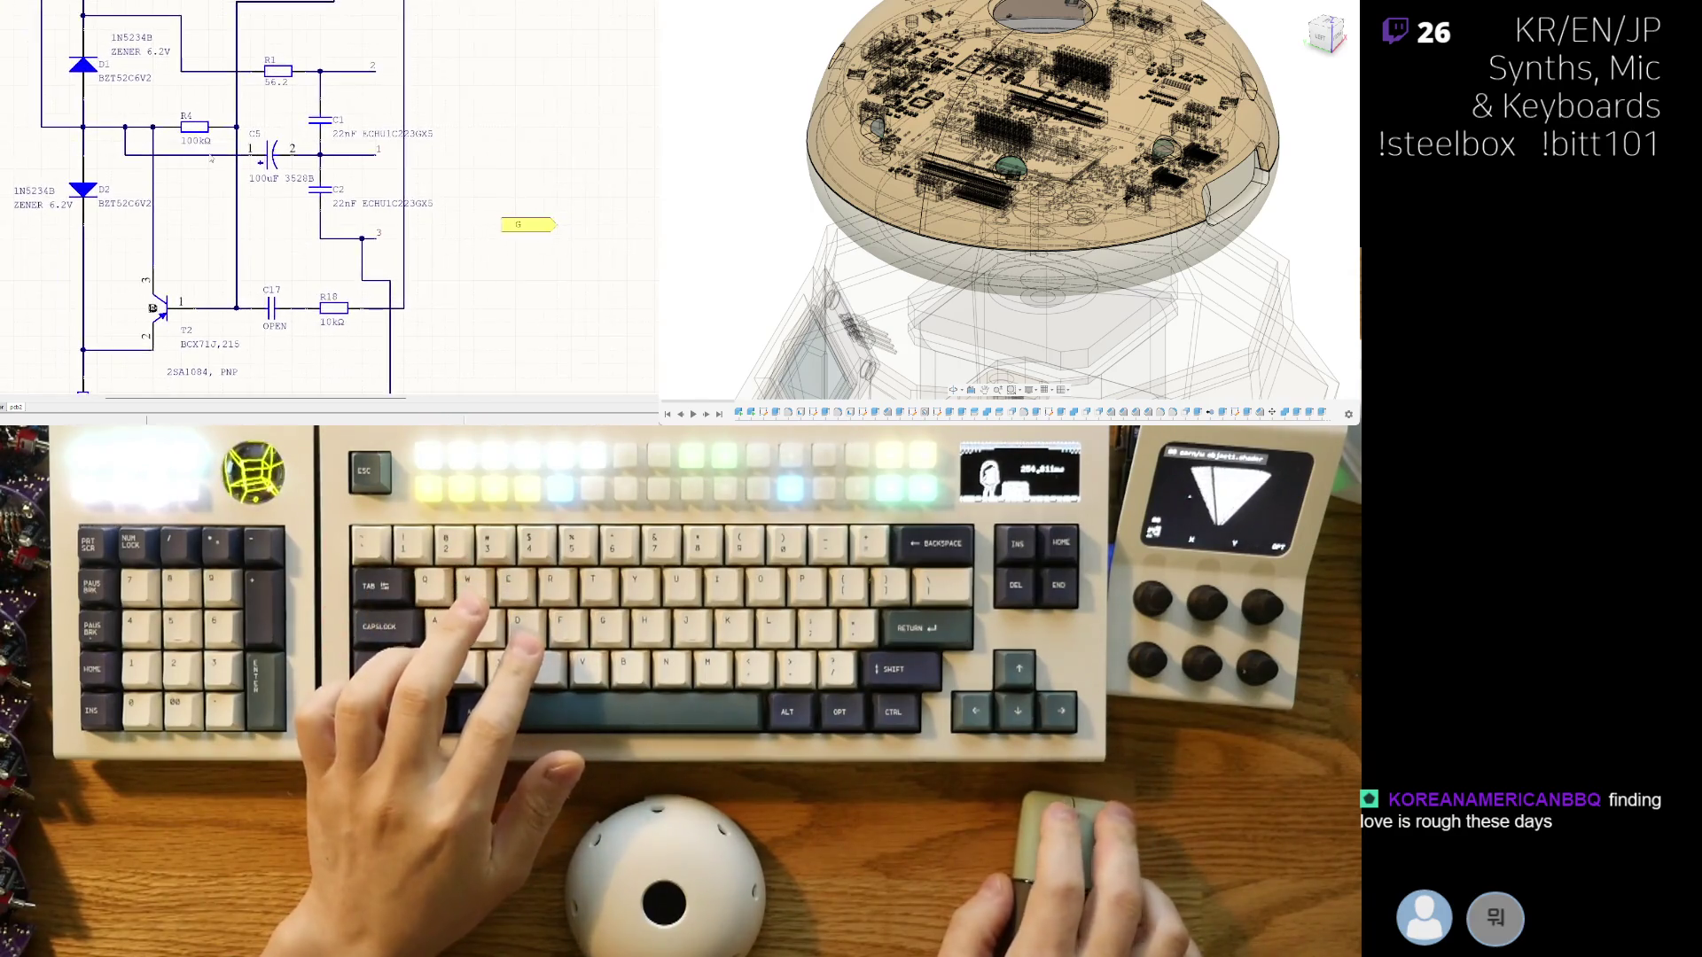
scroll(211, 159, "down", 1)
scroll(136, 228, "down", 1)
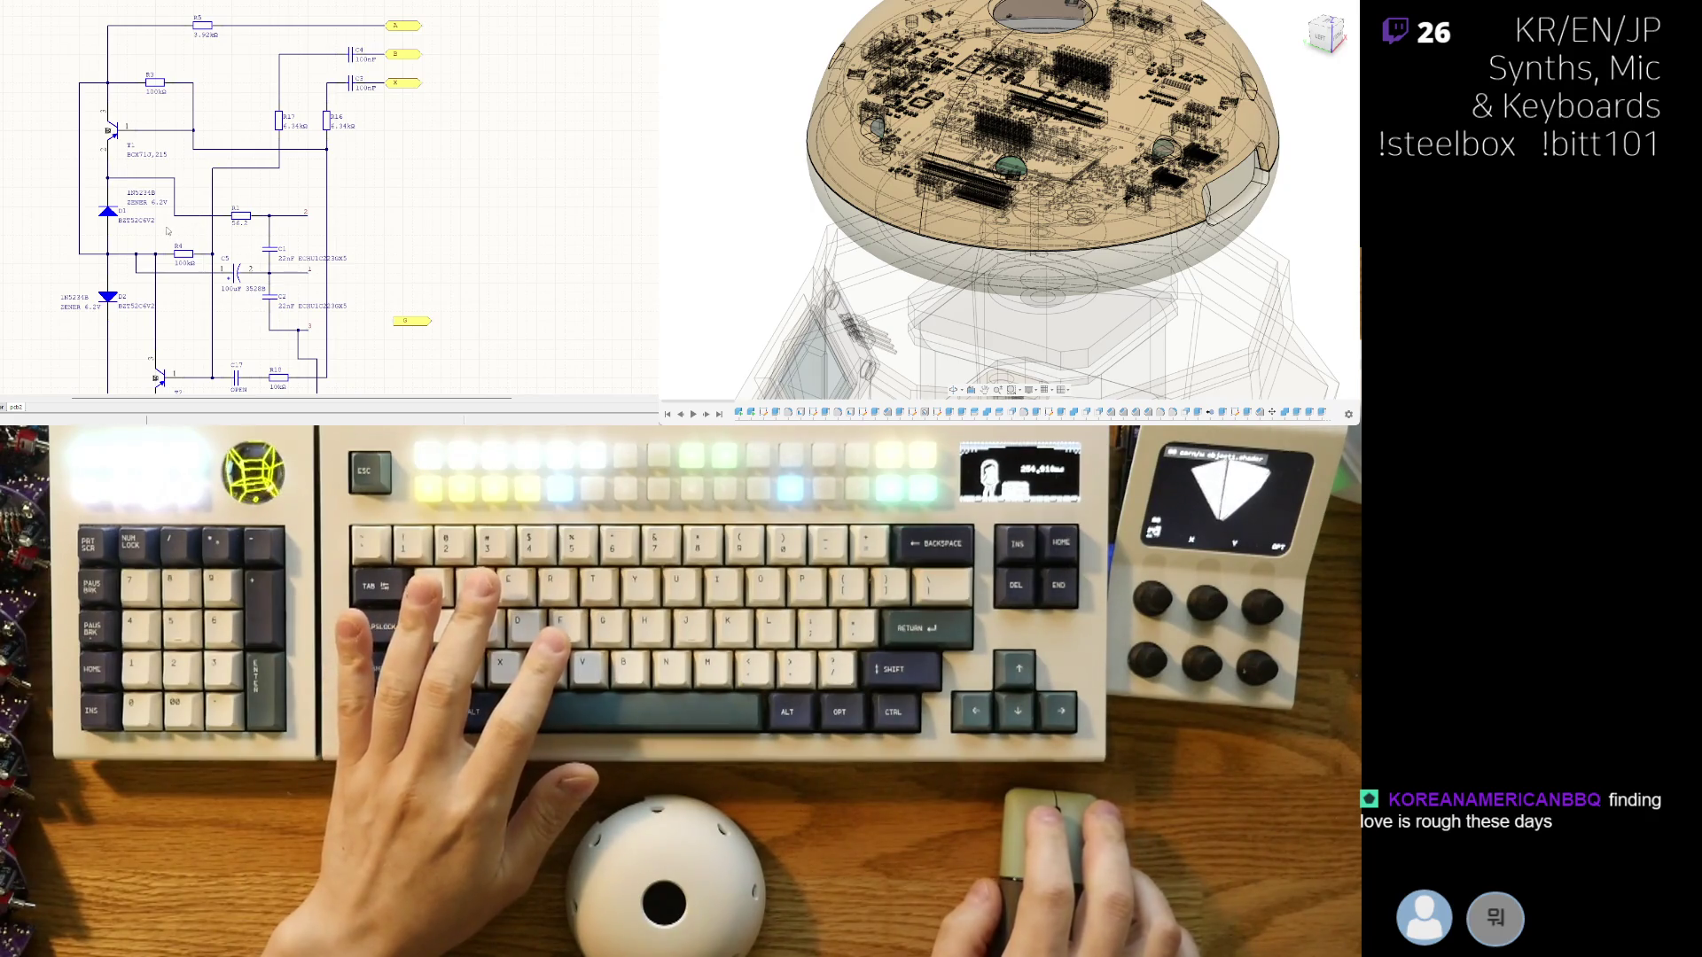
scroll(369, 125, "down", 2)
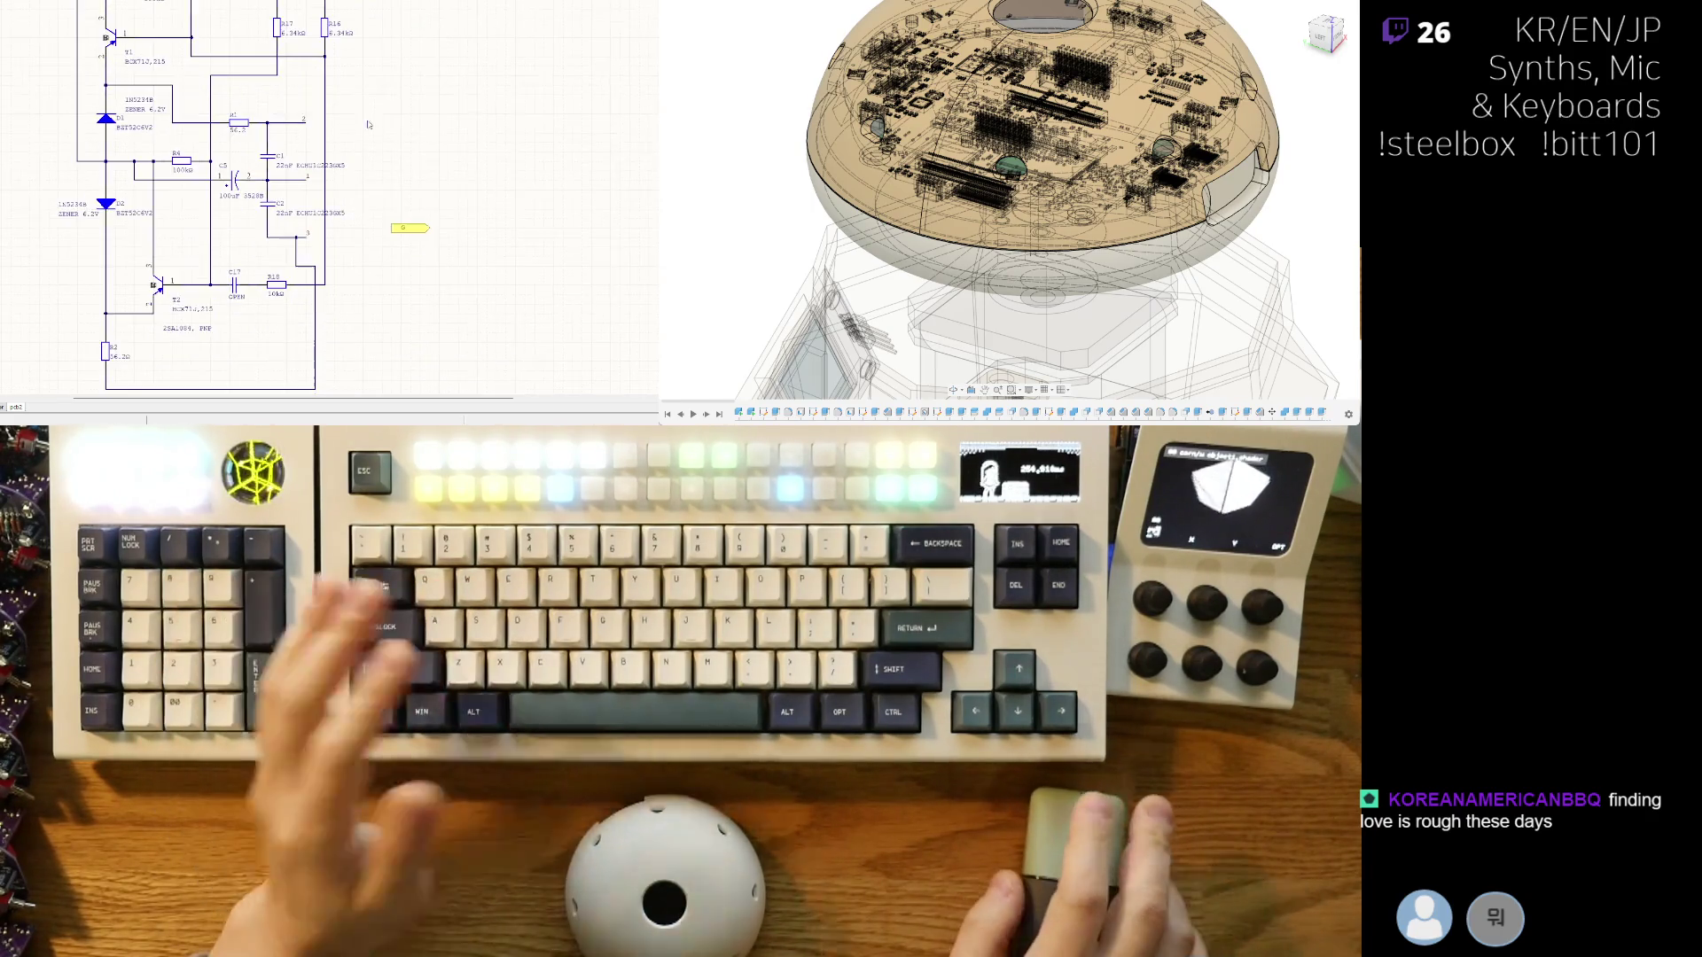
scroll(333, 146, "up", 1, "ctrl")
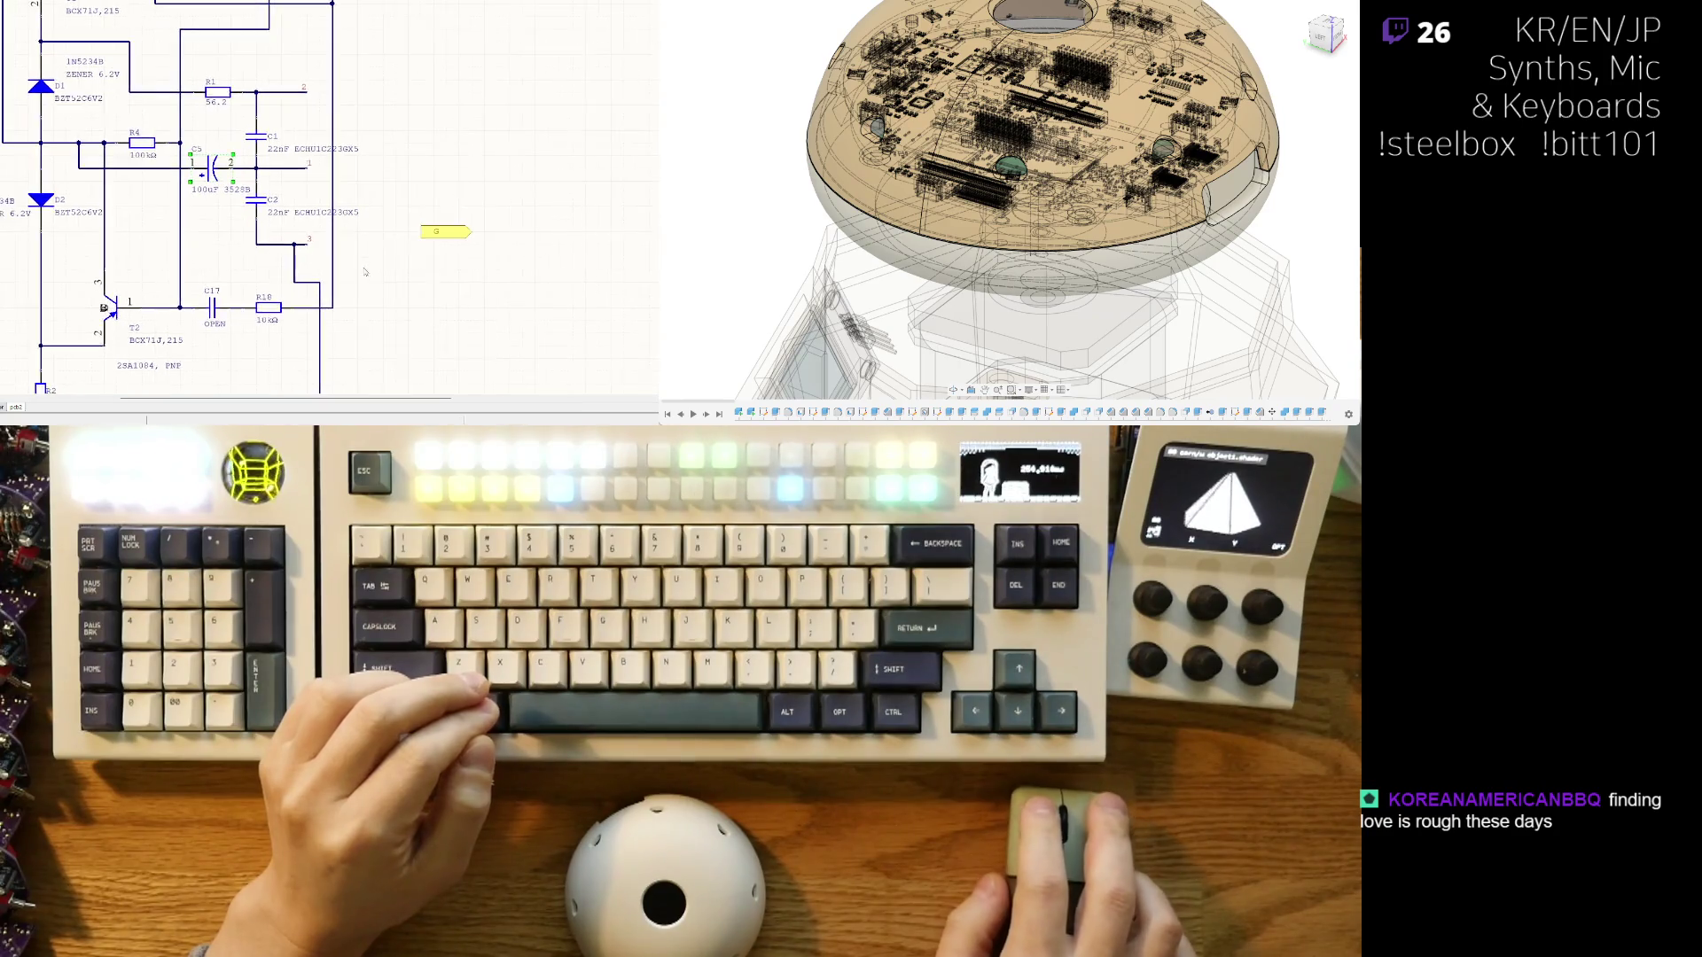
scroll(212, 183, "down", 2, "ctrl")
scroll(240, 287, "up", 2)
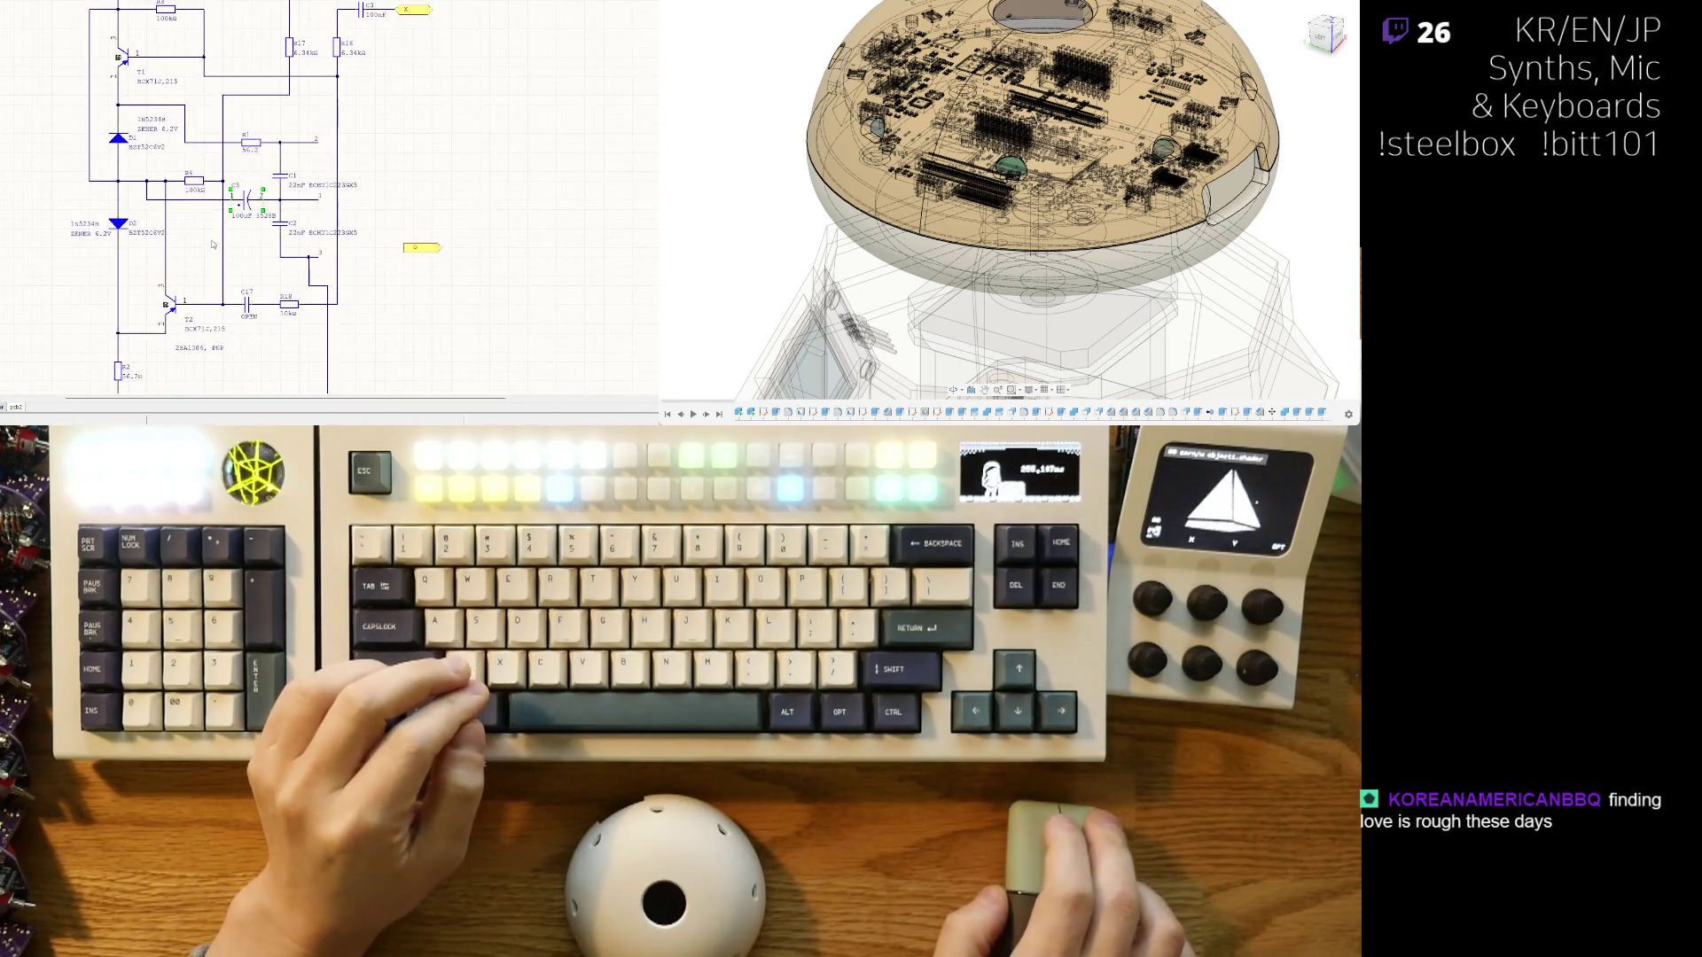
key("ctrl+Tab")
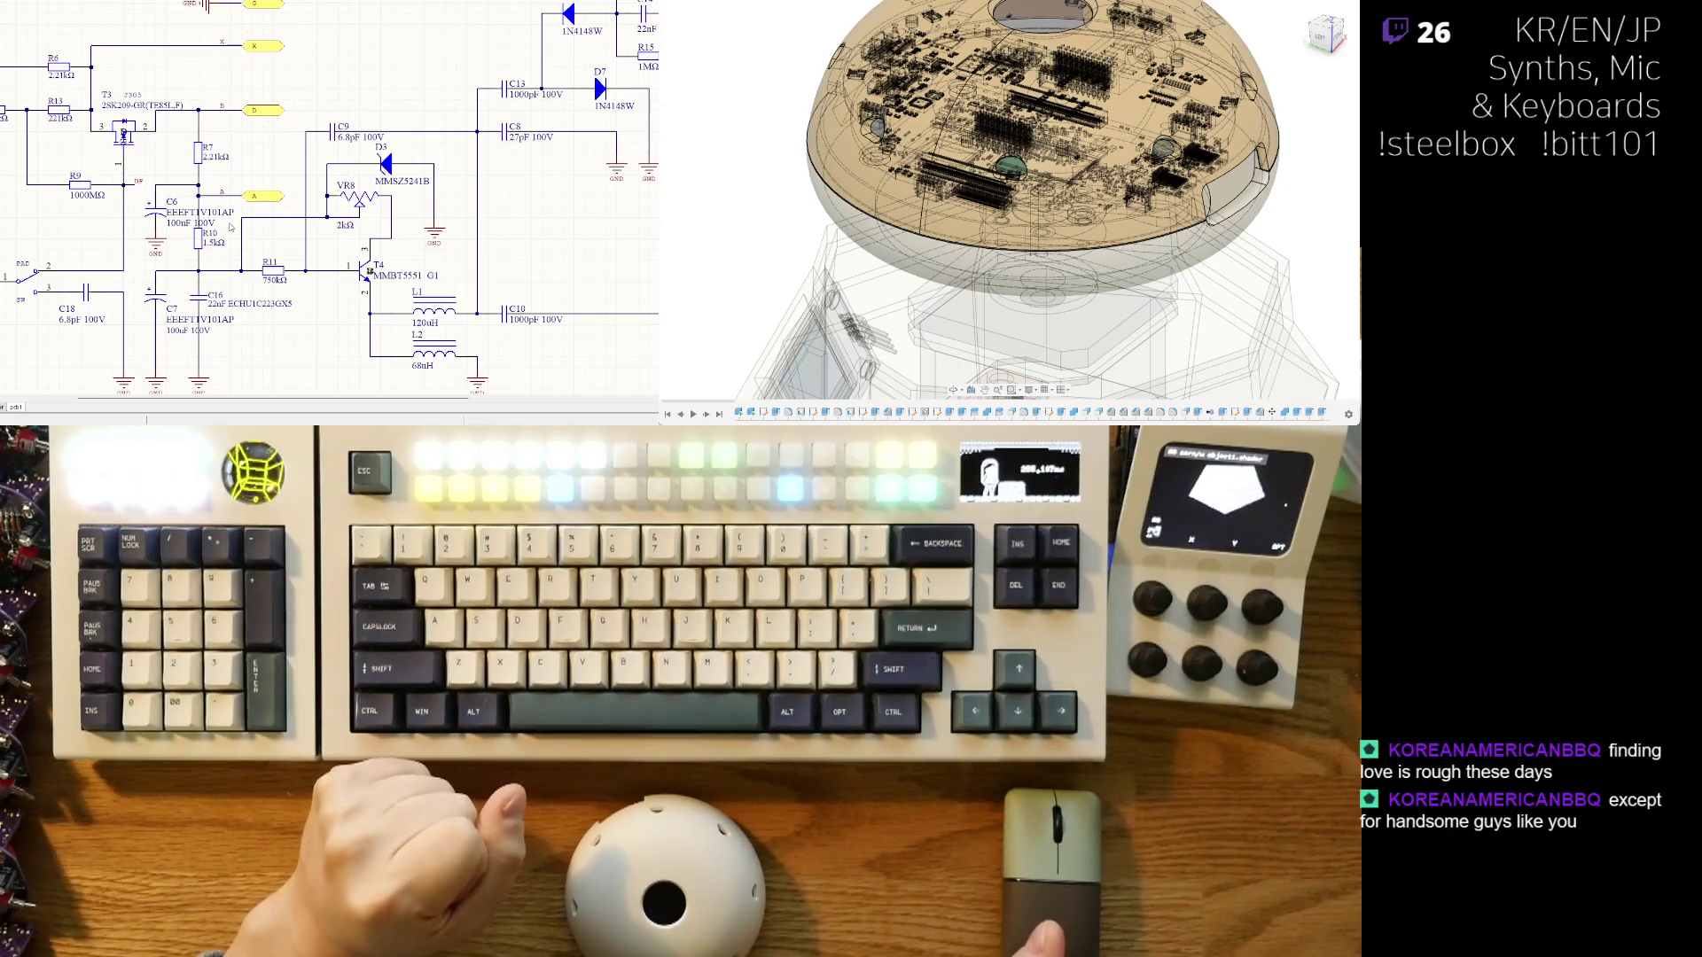
right_click_drag(106, 136, 137, 181)
scroll(136, 182, "down", 2, "ctrl")
scroll(258, 221, "down", 2, "ctrl")
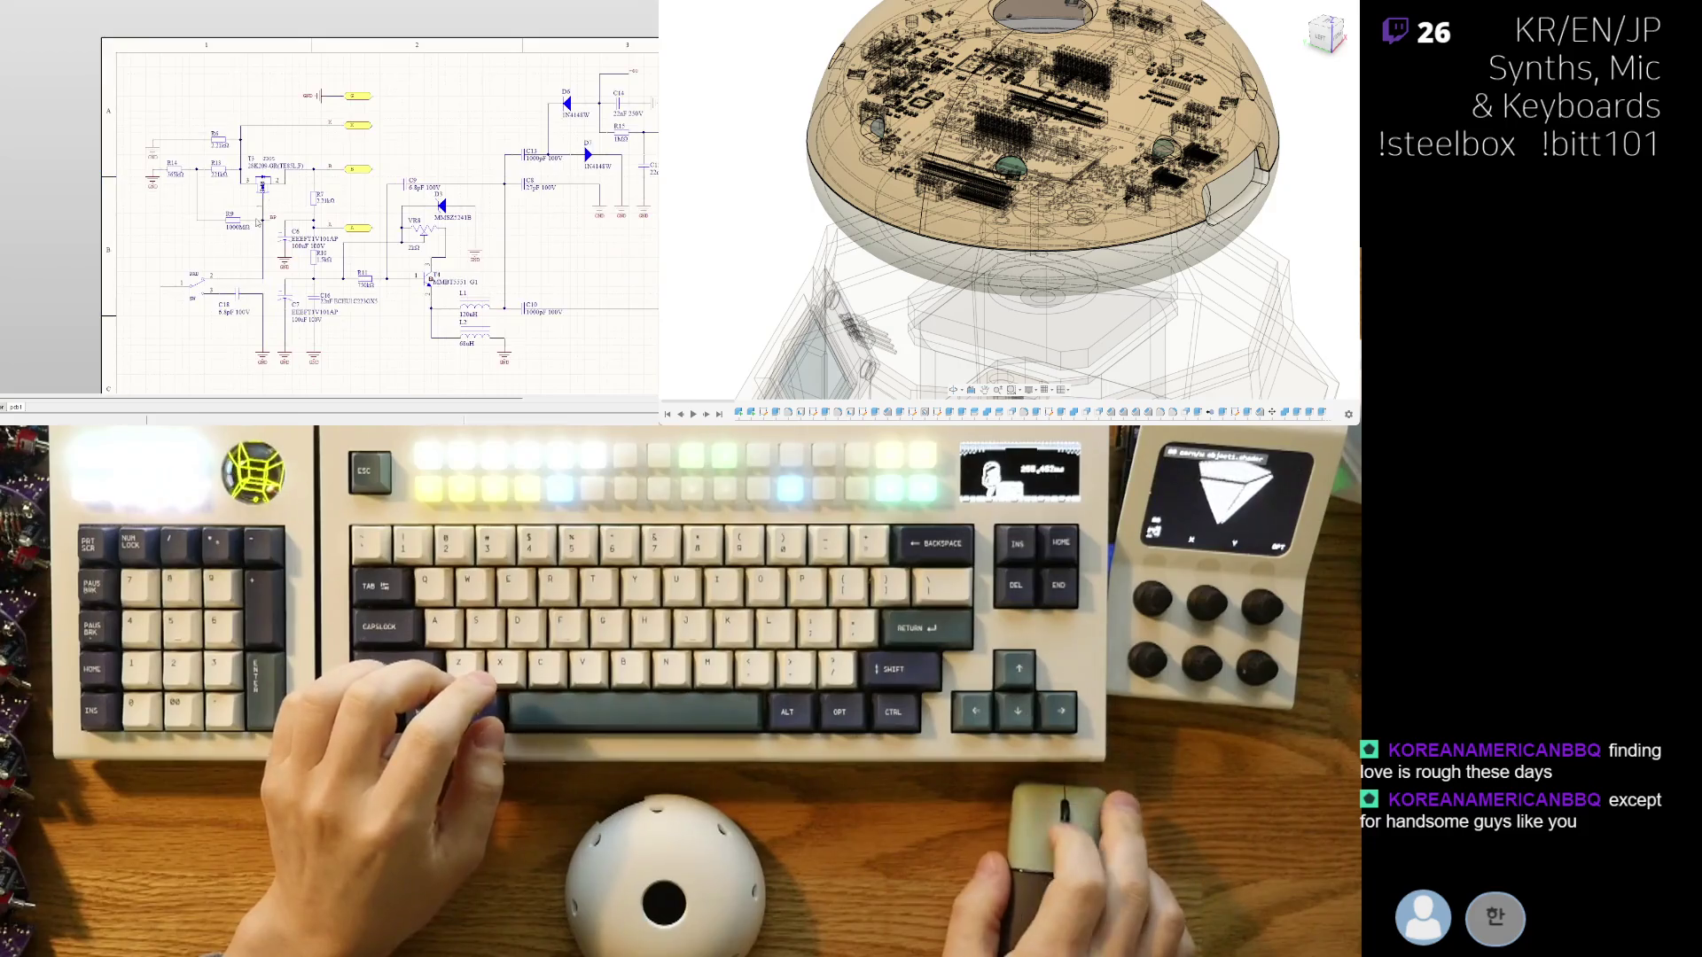
scroll(258, 222, "up", 2, "ctrl")
scroll(275, 337, "up", 1, "ctrl")
scroll(279, 349, "up", 1, "ctrl")
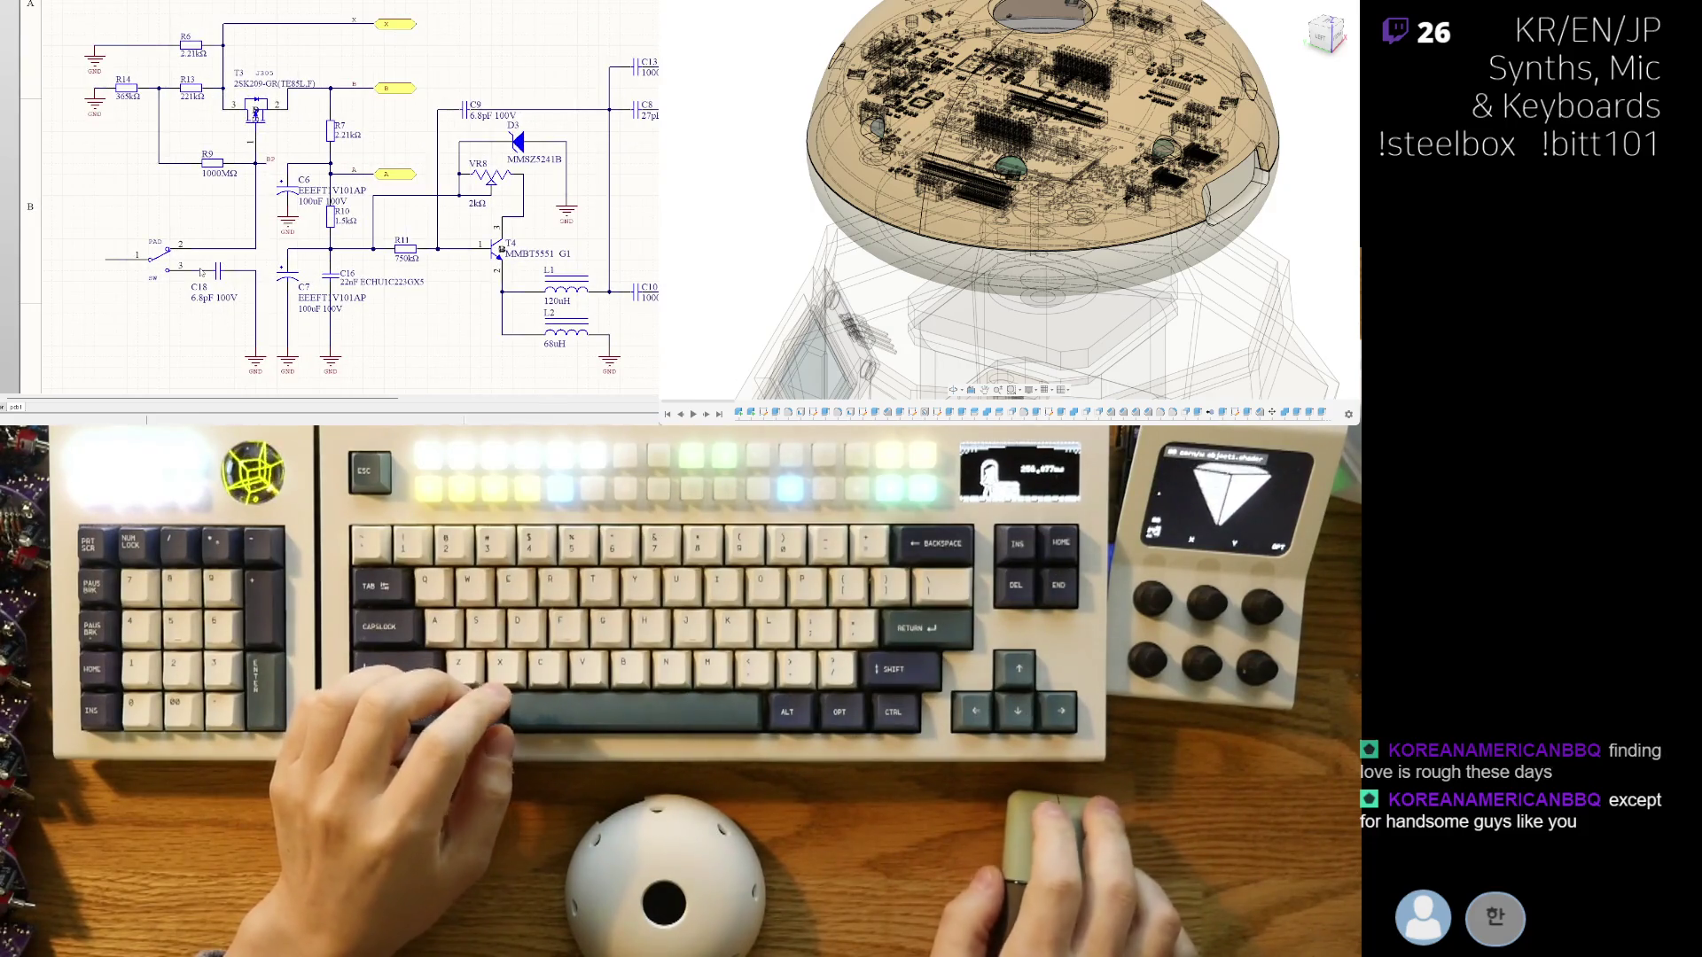
right_click_drag(311, 265, 203, 255)
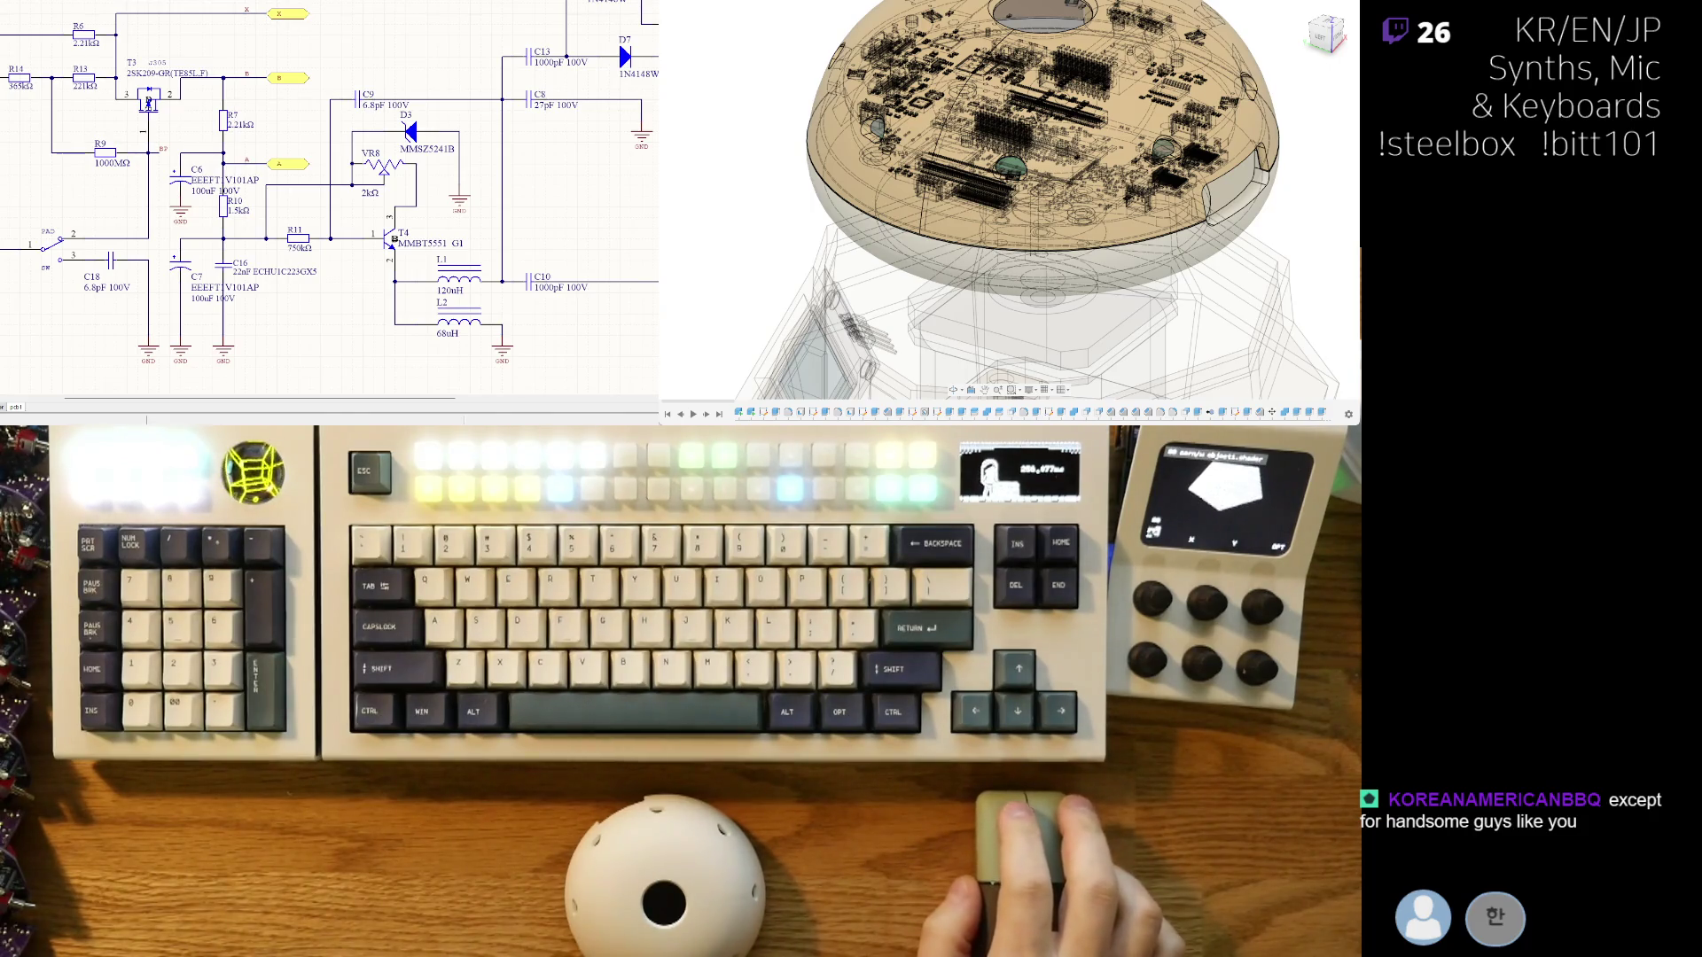
right_click_drag(316, 307, 179, 284)
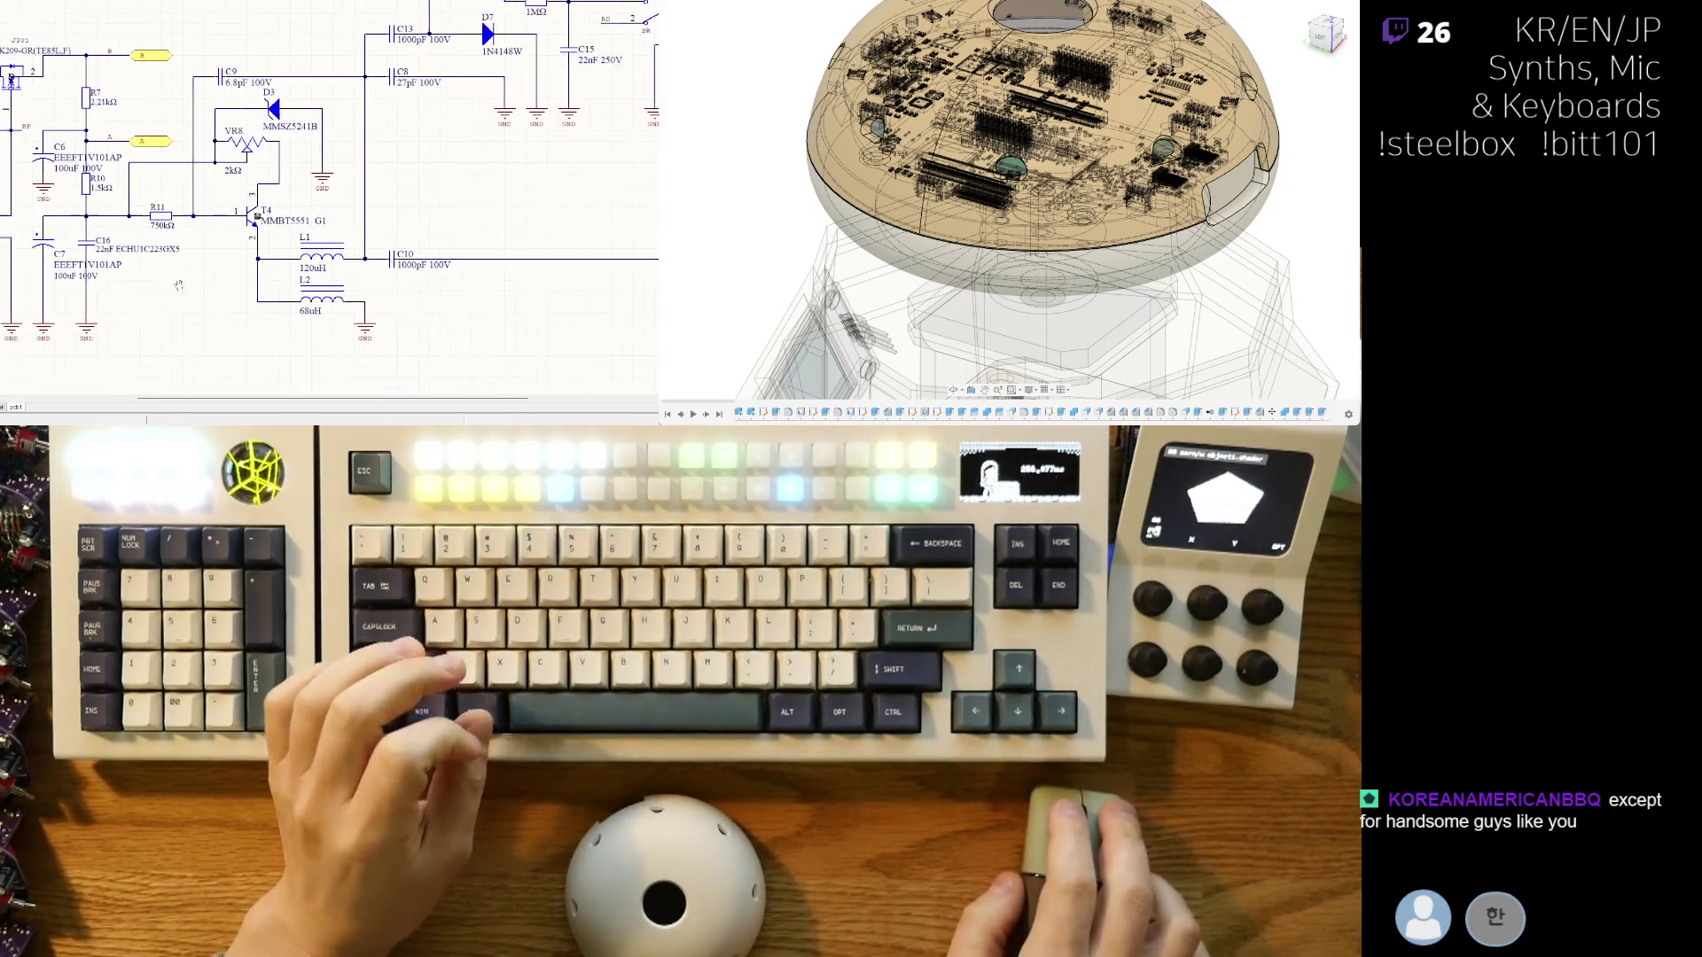
scroll(266, 248, "down", 4, "ctrl")
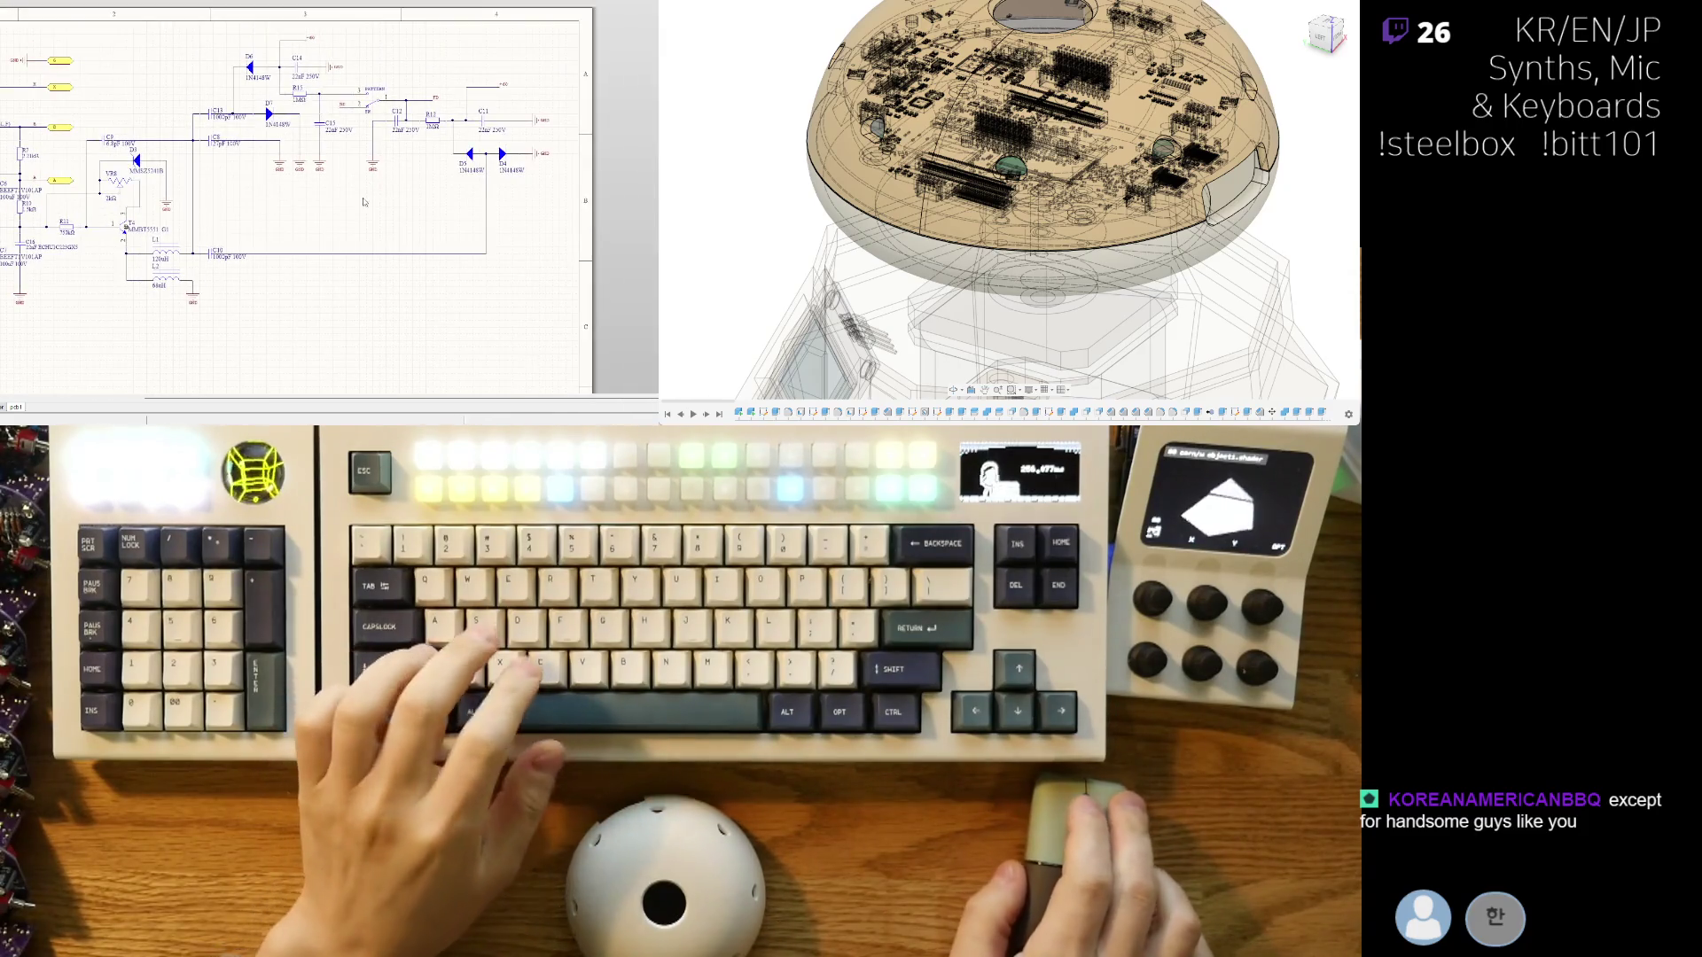
scroll(319, 261, "up", 2, "ctrl")
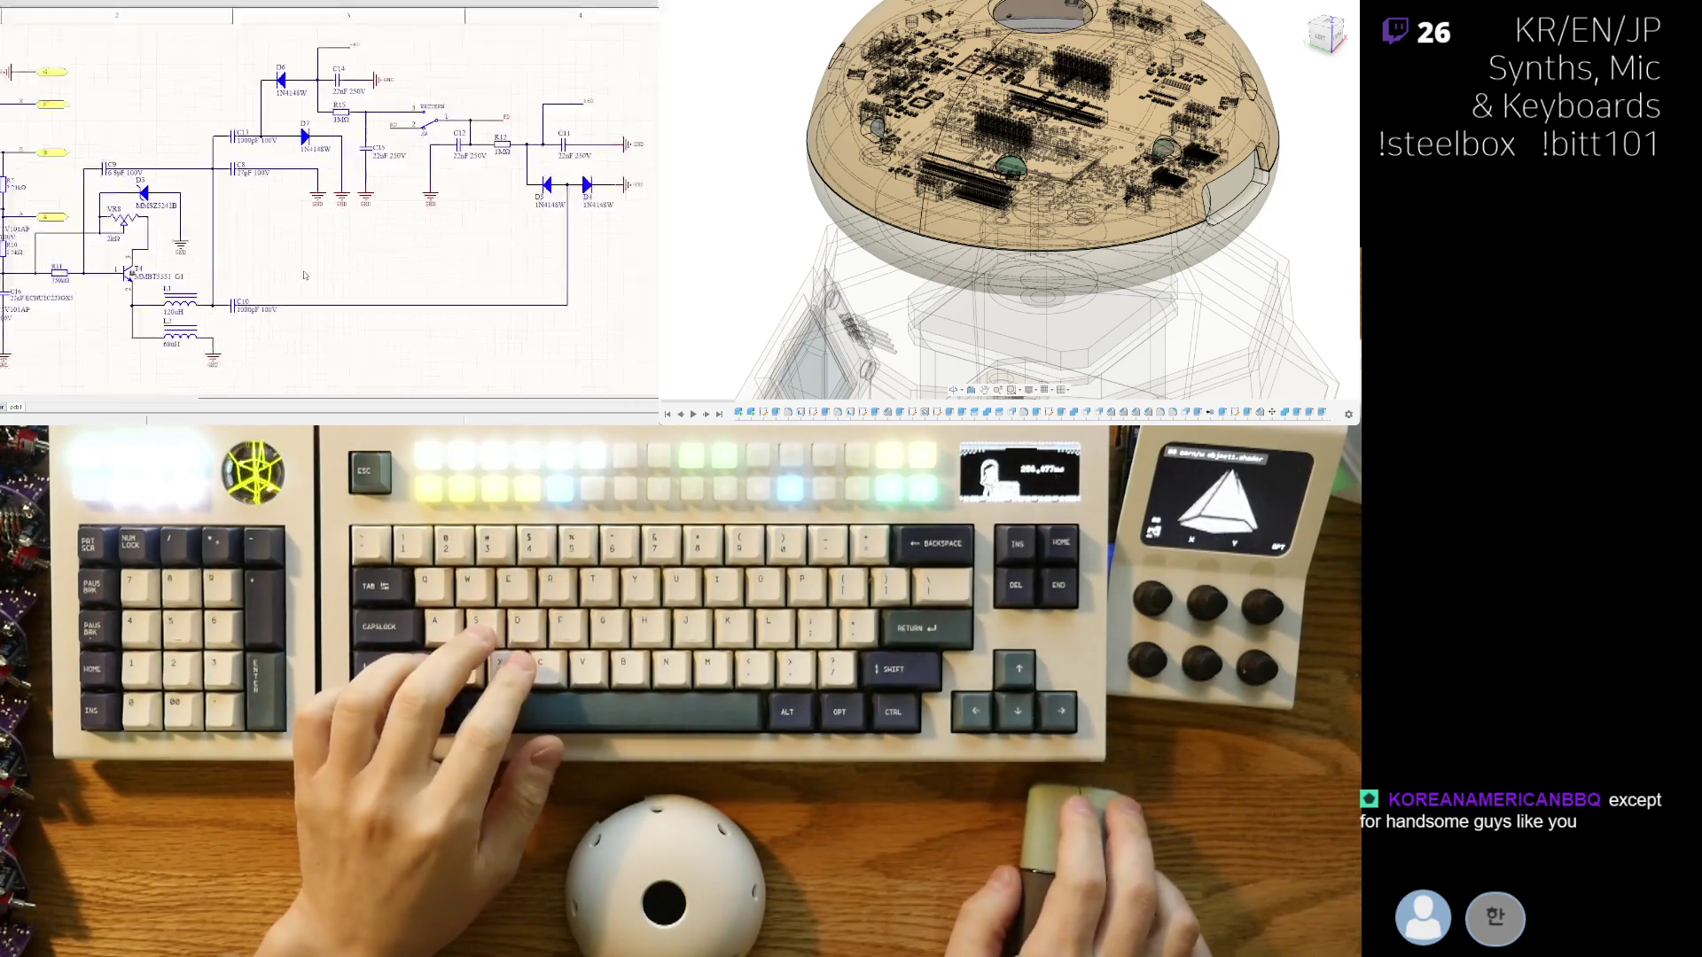
right_click_drag(304, 276, 437, 275)
scroll(437, 276, "up", 1, "ctrl")
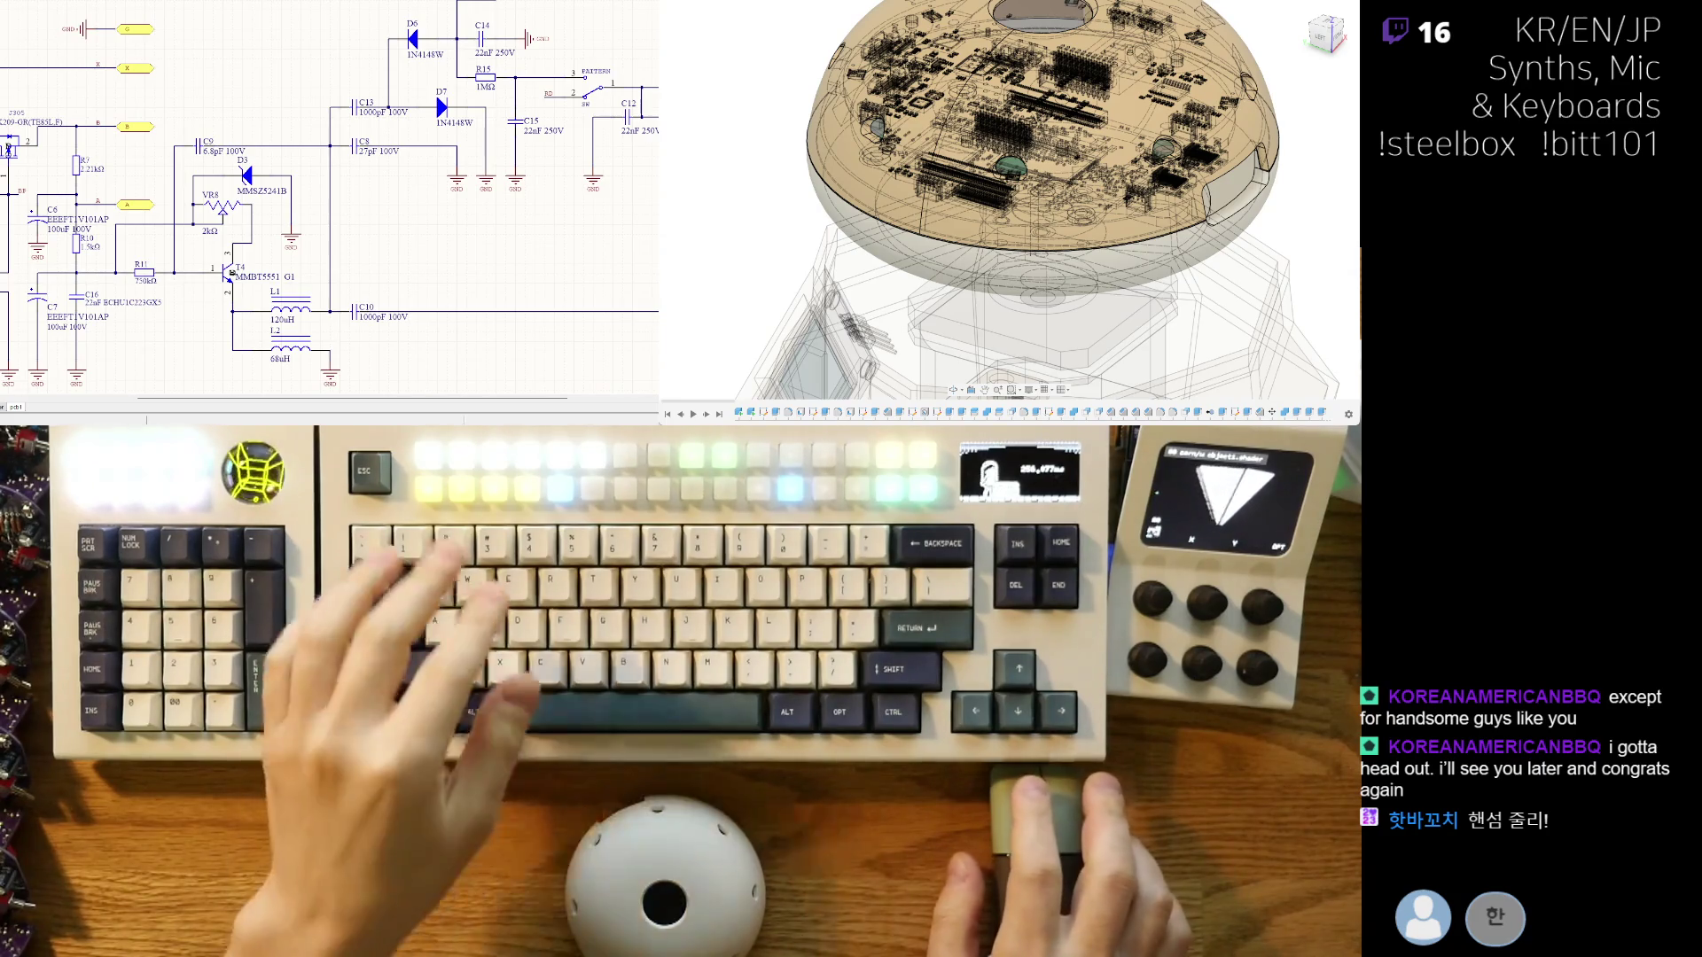
scroll(204, 229, "up", 5, "shift")
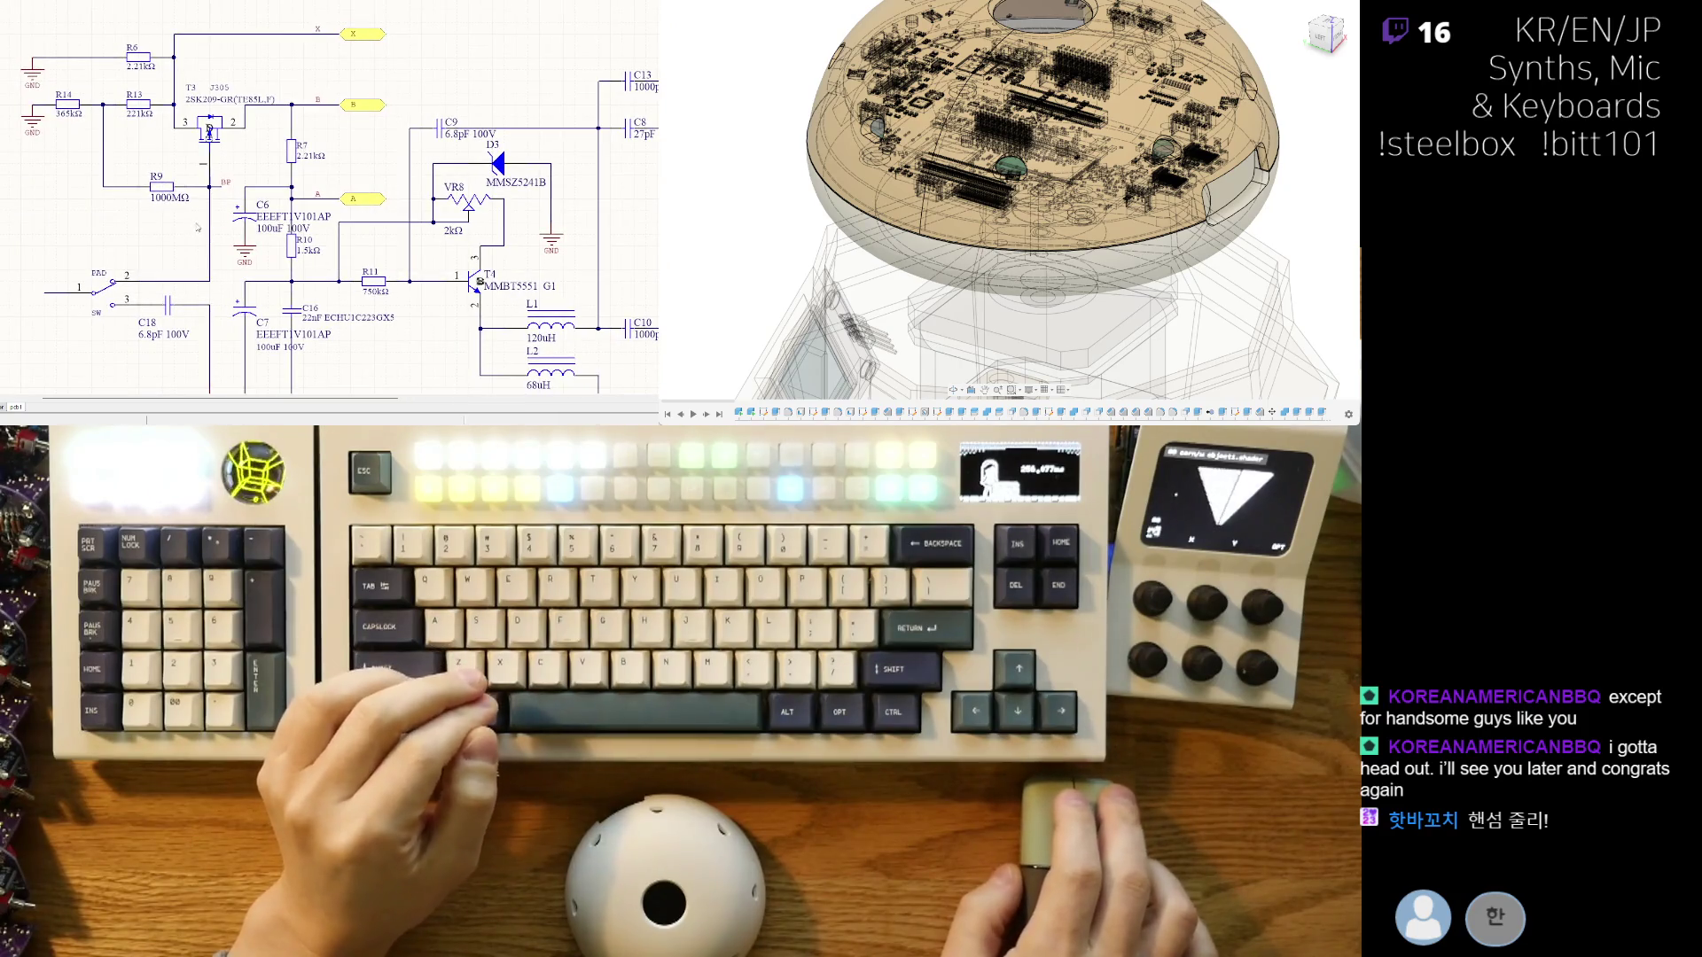
scroll(81, 338, "down", 1, "ctrl")
scroll(81, 338, "down", 1, "ctrl")
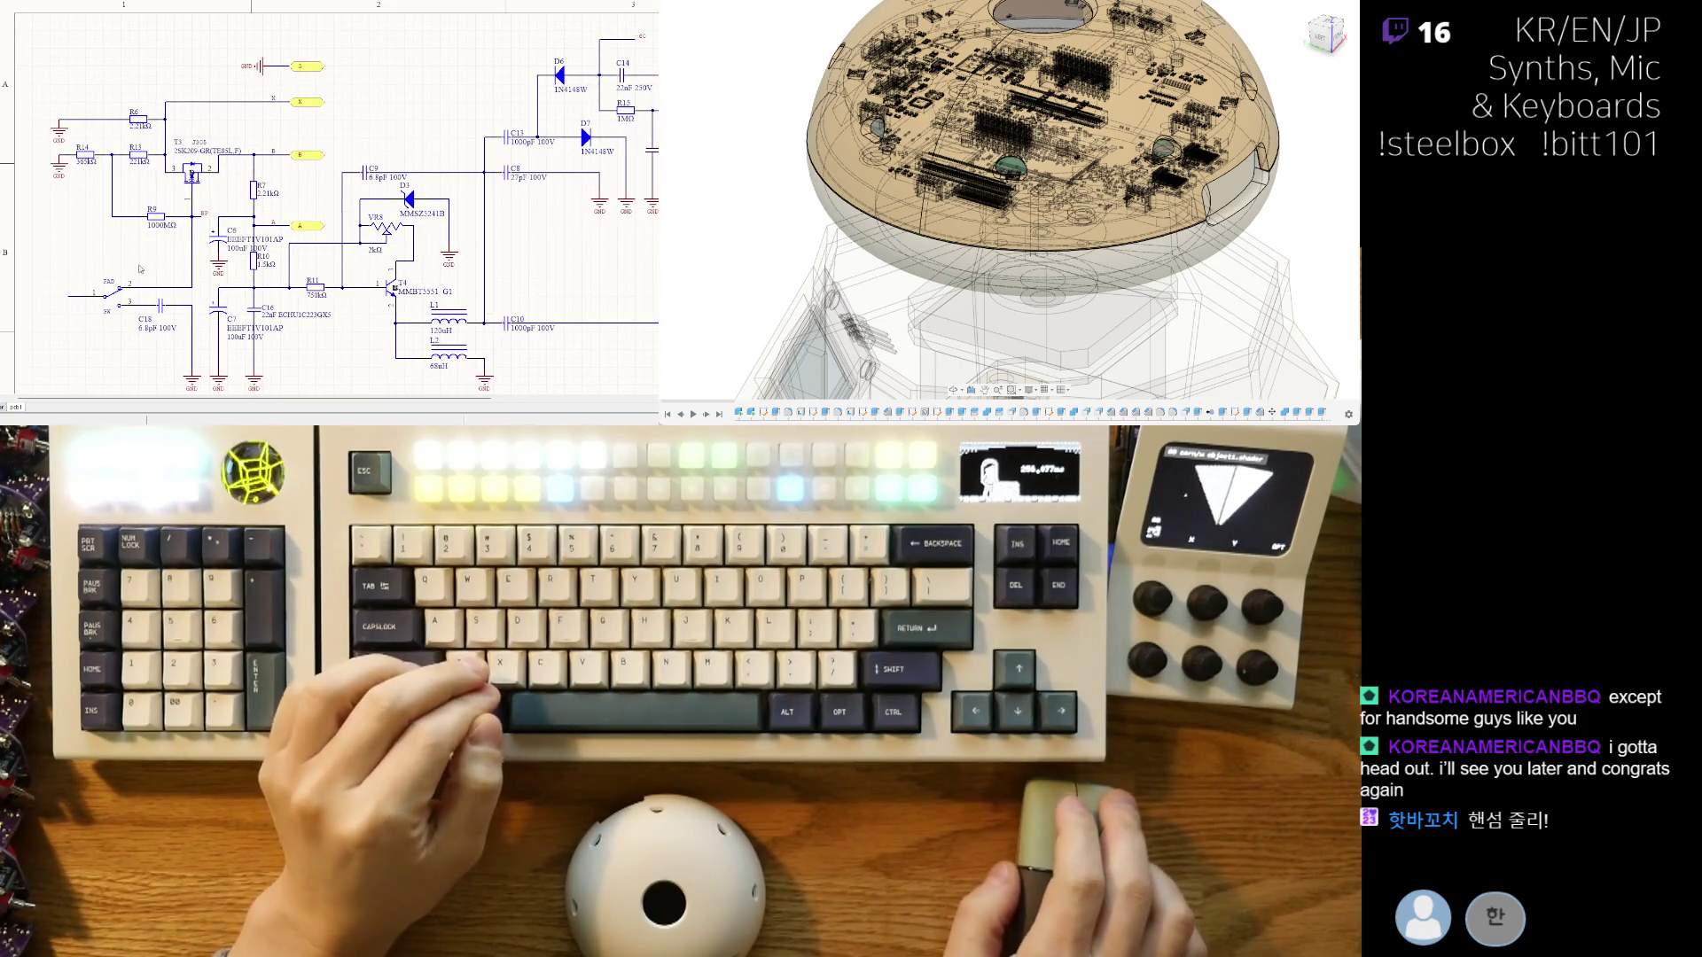
scroll(81, 337, "up", 1, "ctrl")
scroll(106, 328, "up", 2, "ctrl")
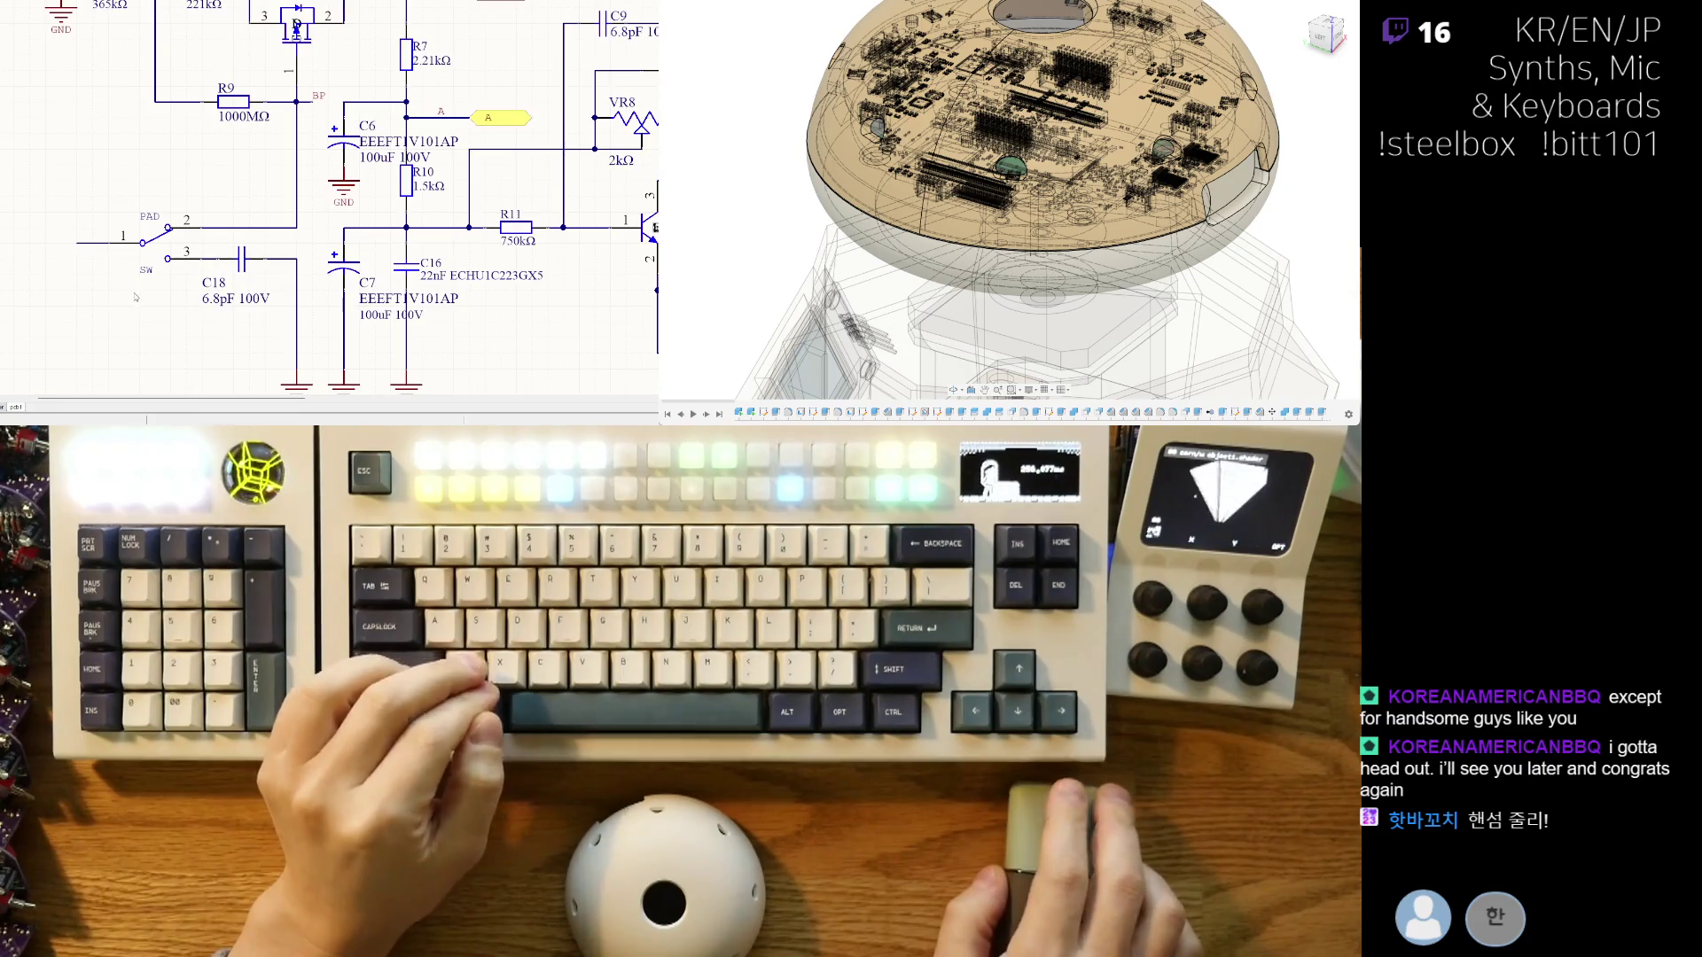
scroll(145, 312, "right", 1, "shift")
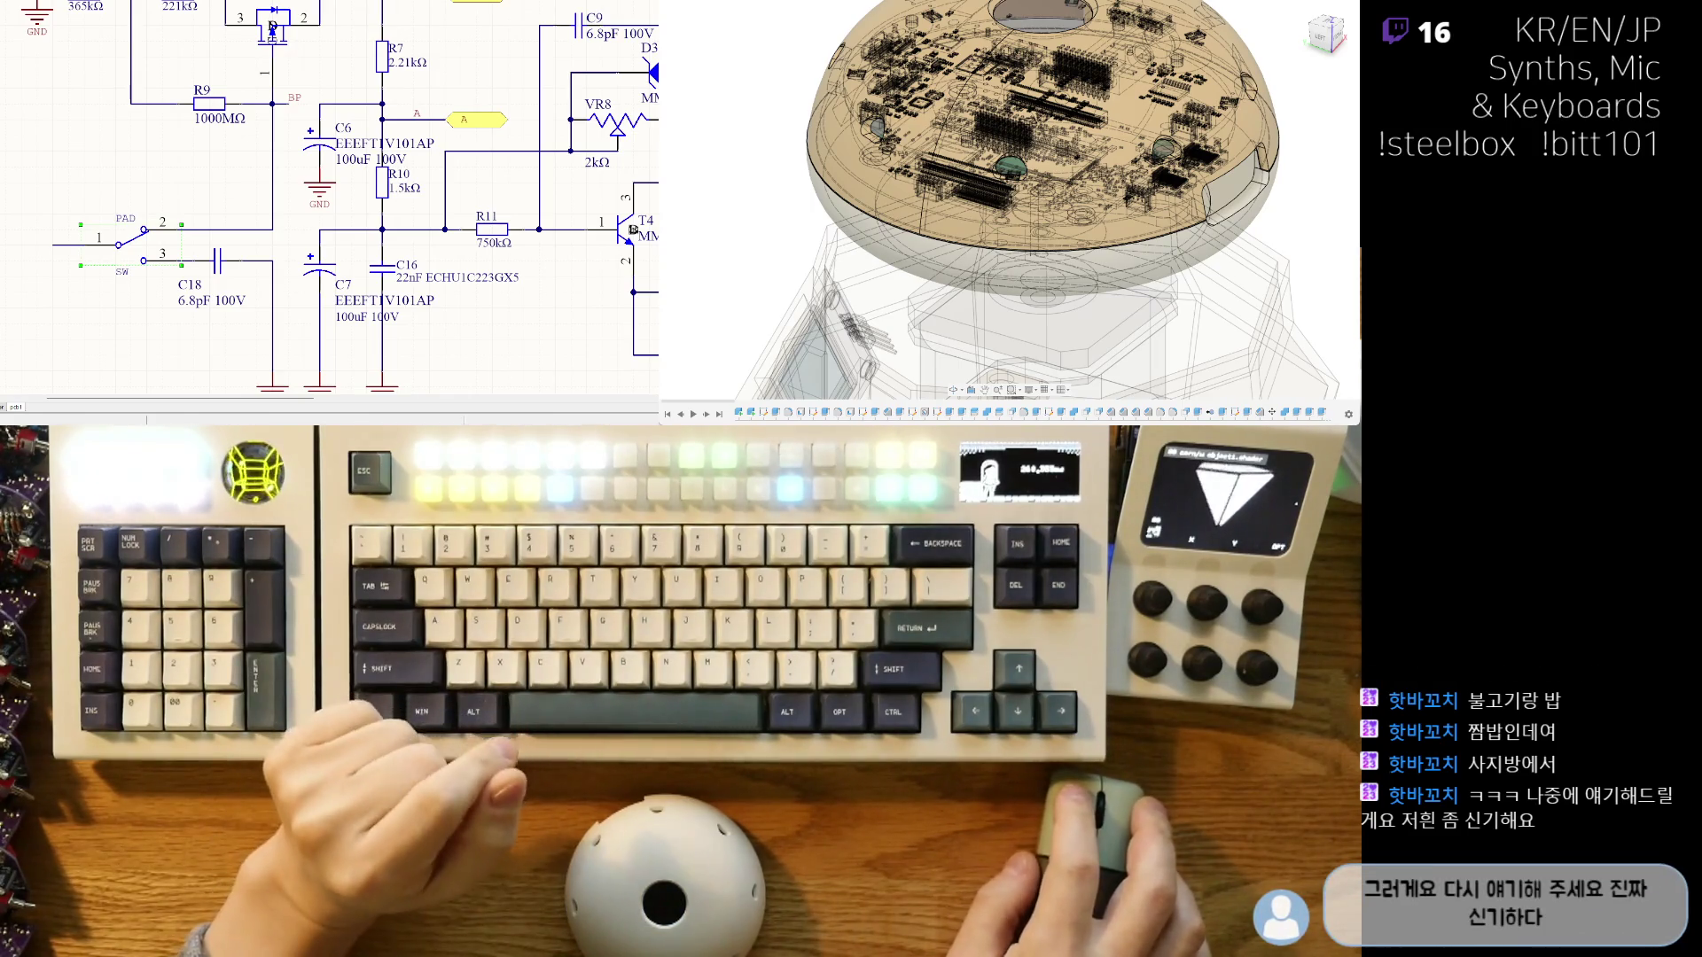
scroll(65, 298, "down", 1, "ctrl")
scroll(66, 299, "down", 1, "ctrl")
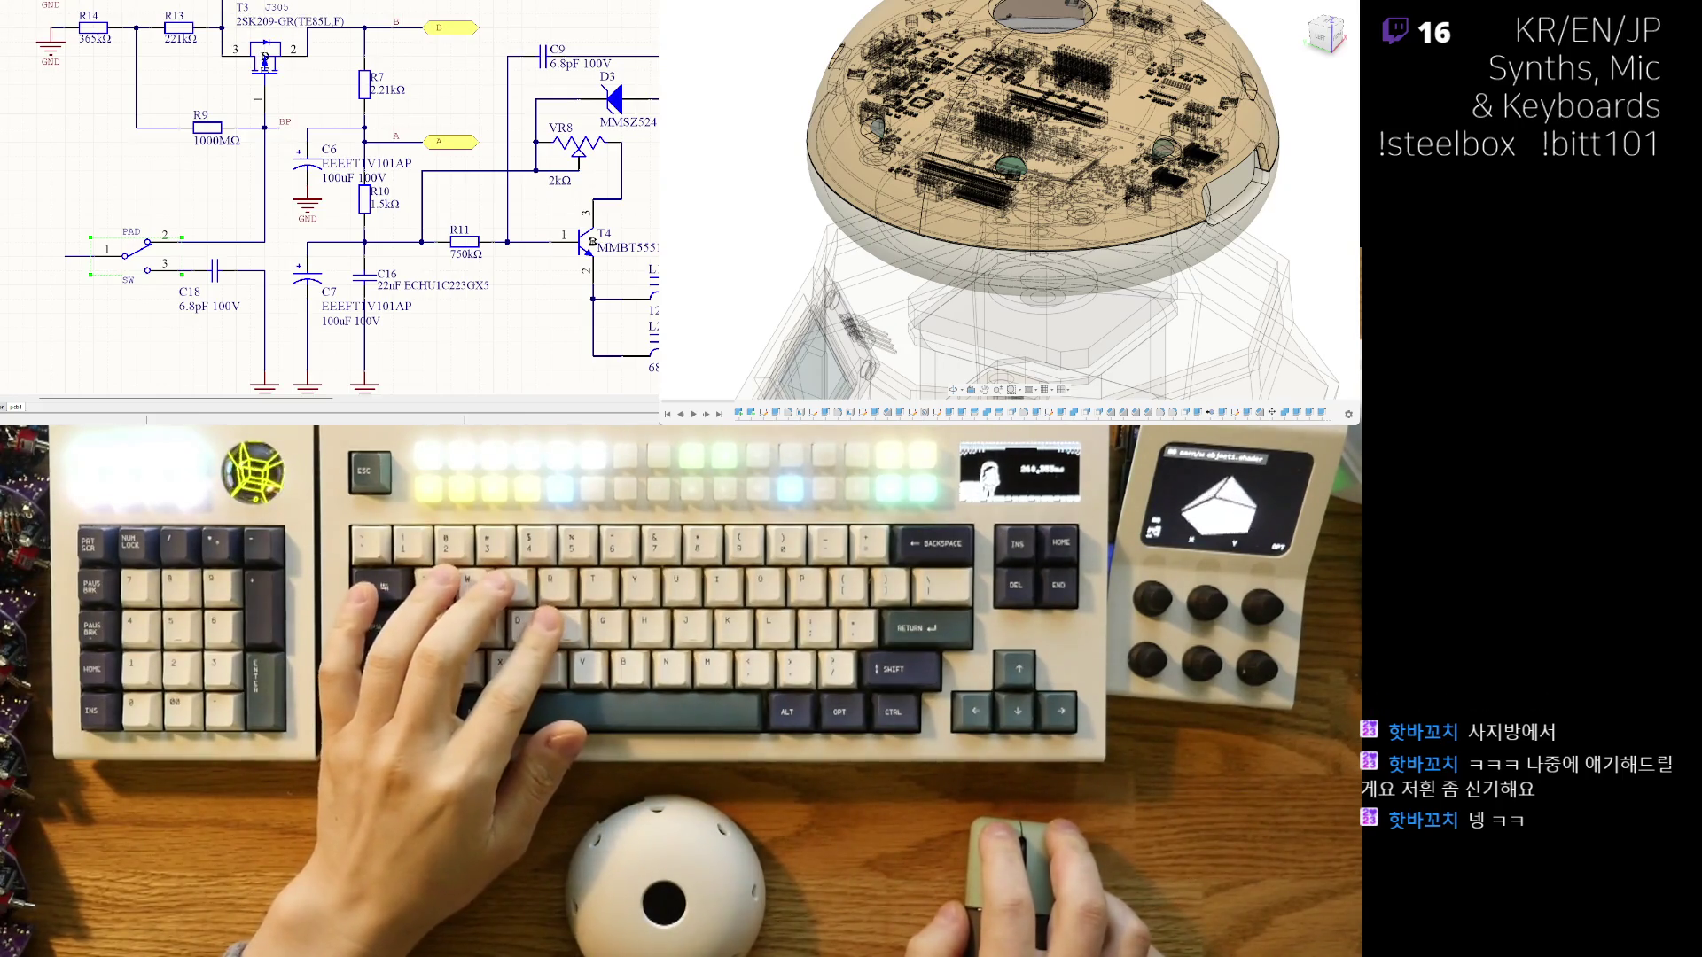
- Cycle through the DRV8833 motor-driver and MCU sheets, framing the full MCU symbol
key("ctrl+Tab")
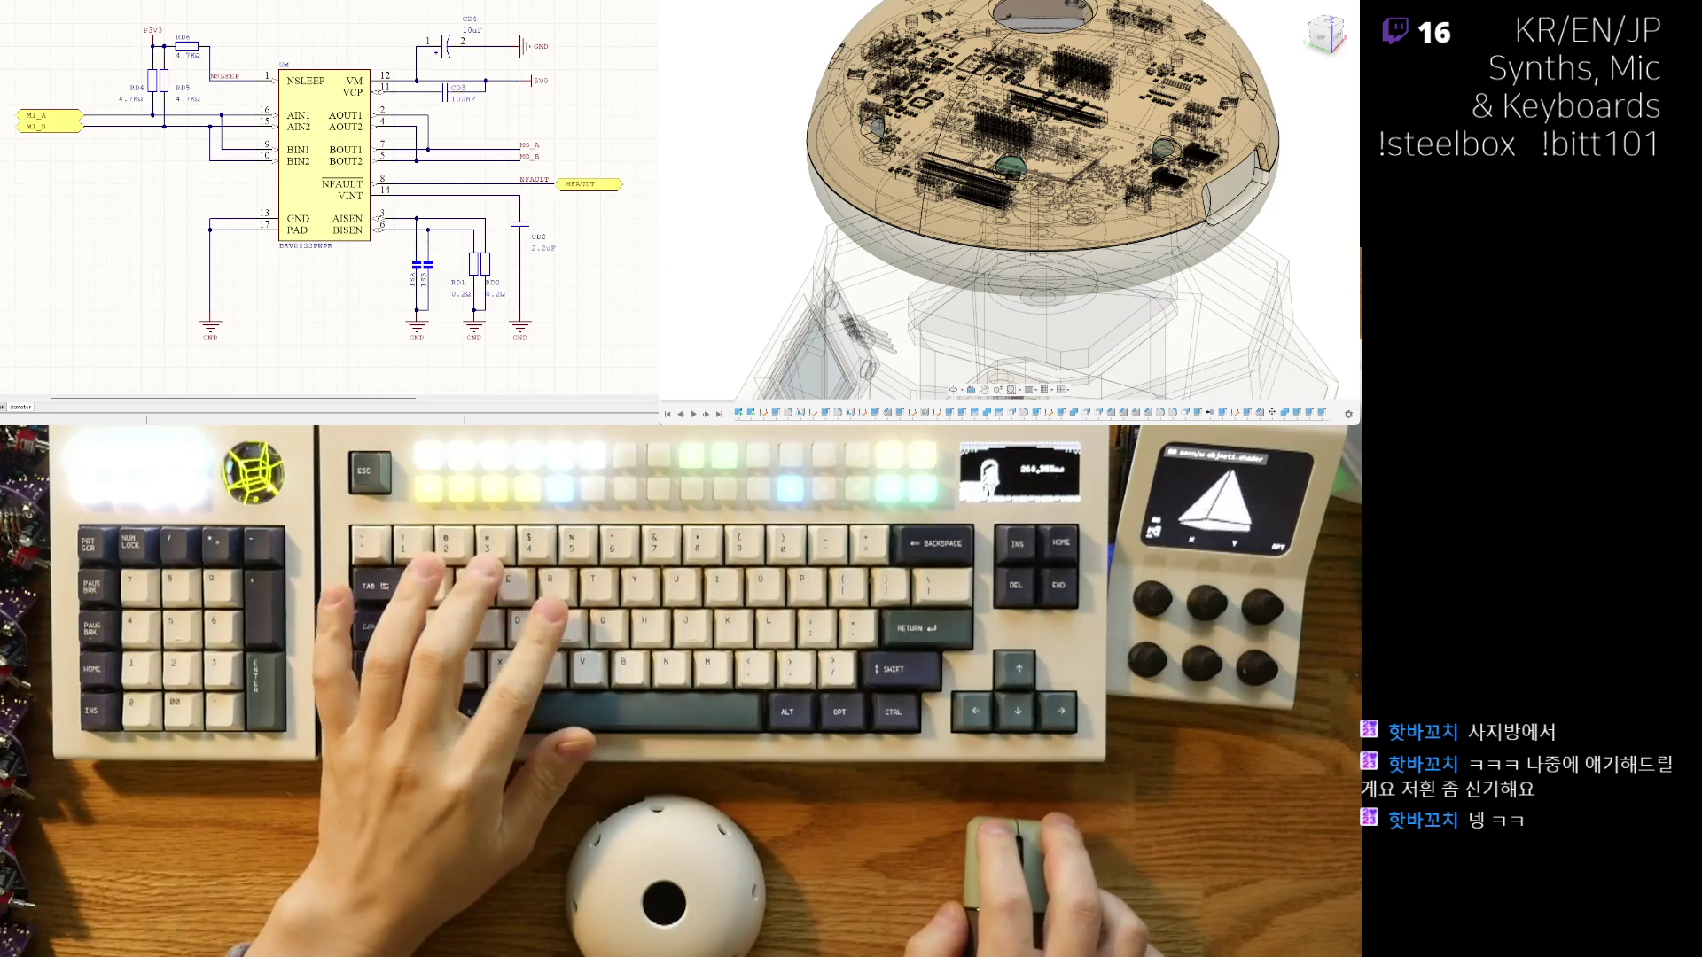
key("ctrl+Tab")
right_click_drag(351, 303, 283, 263)
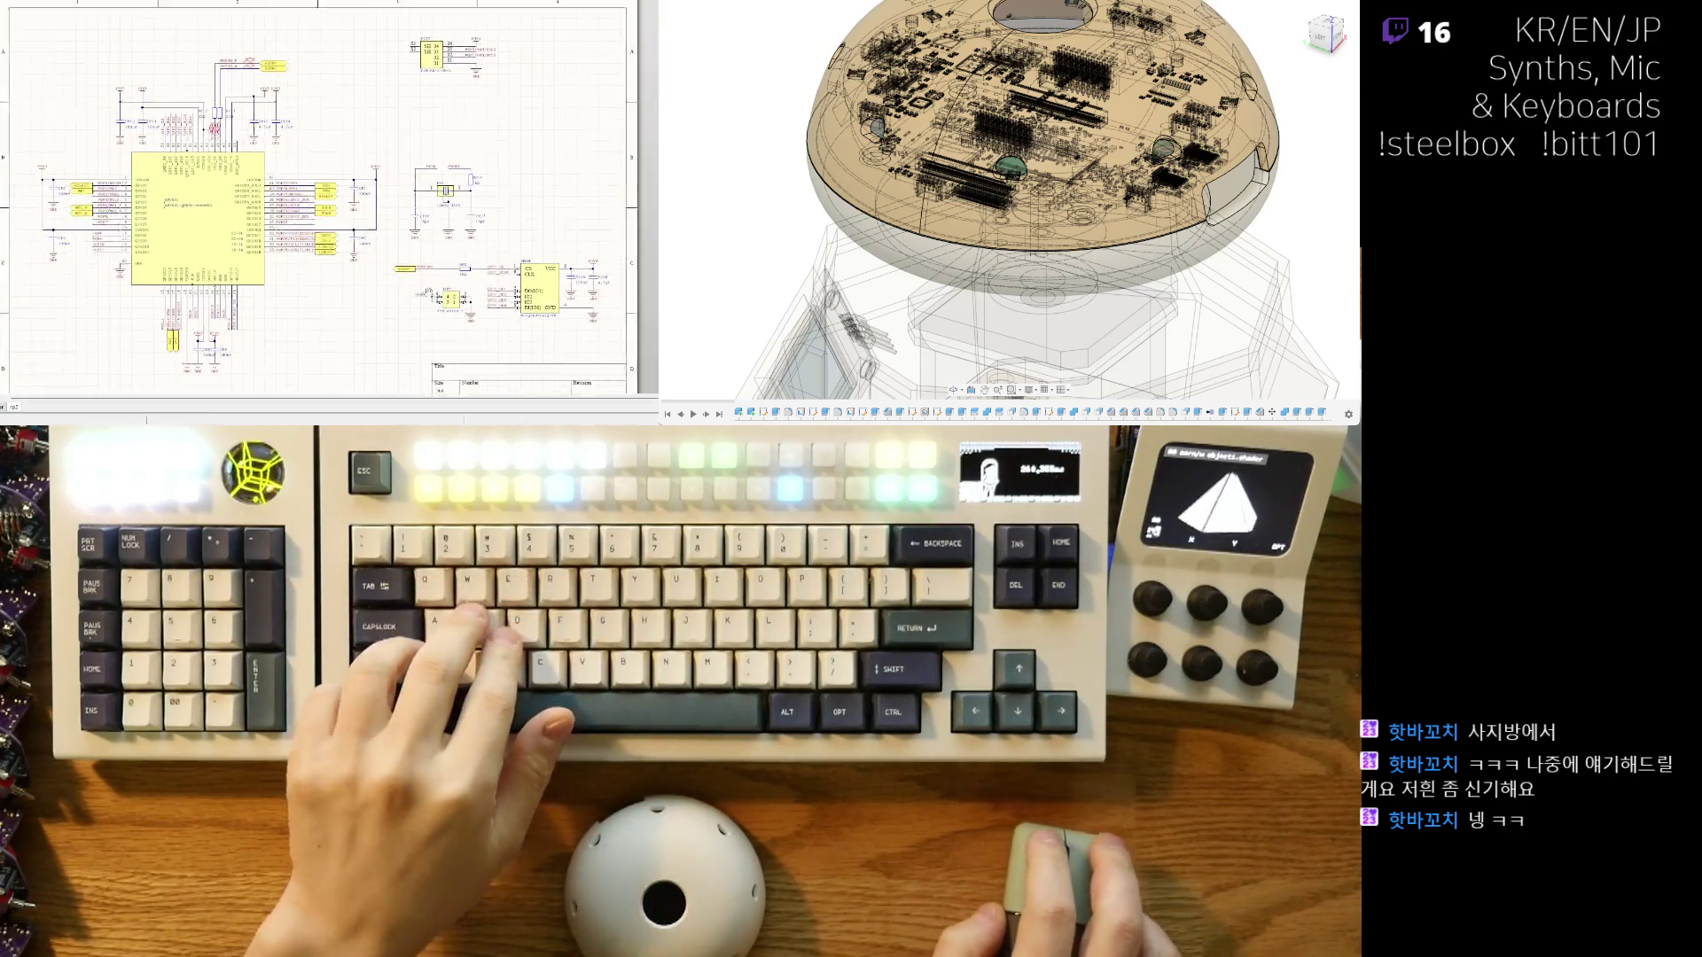
scroll(398, 214, "up", 2, "ctrl")
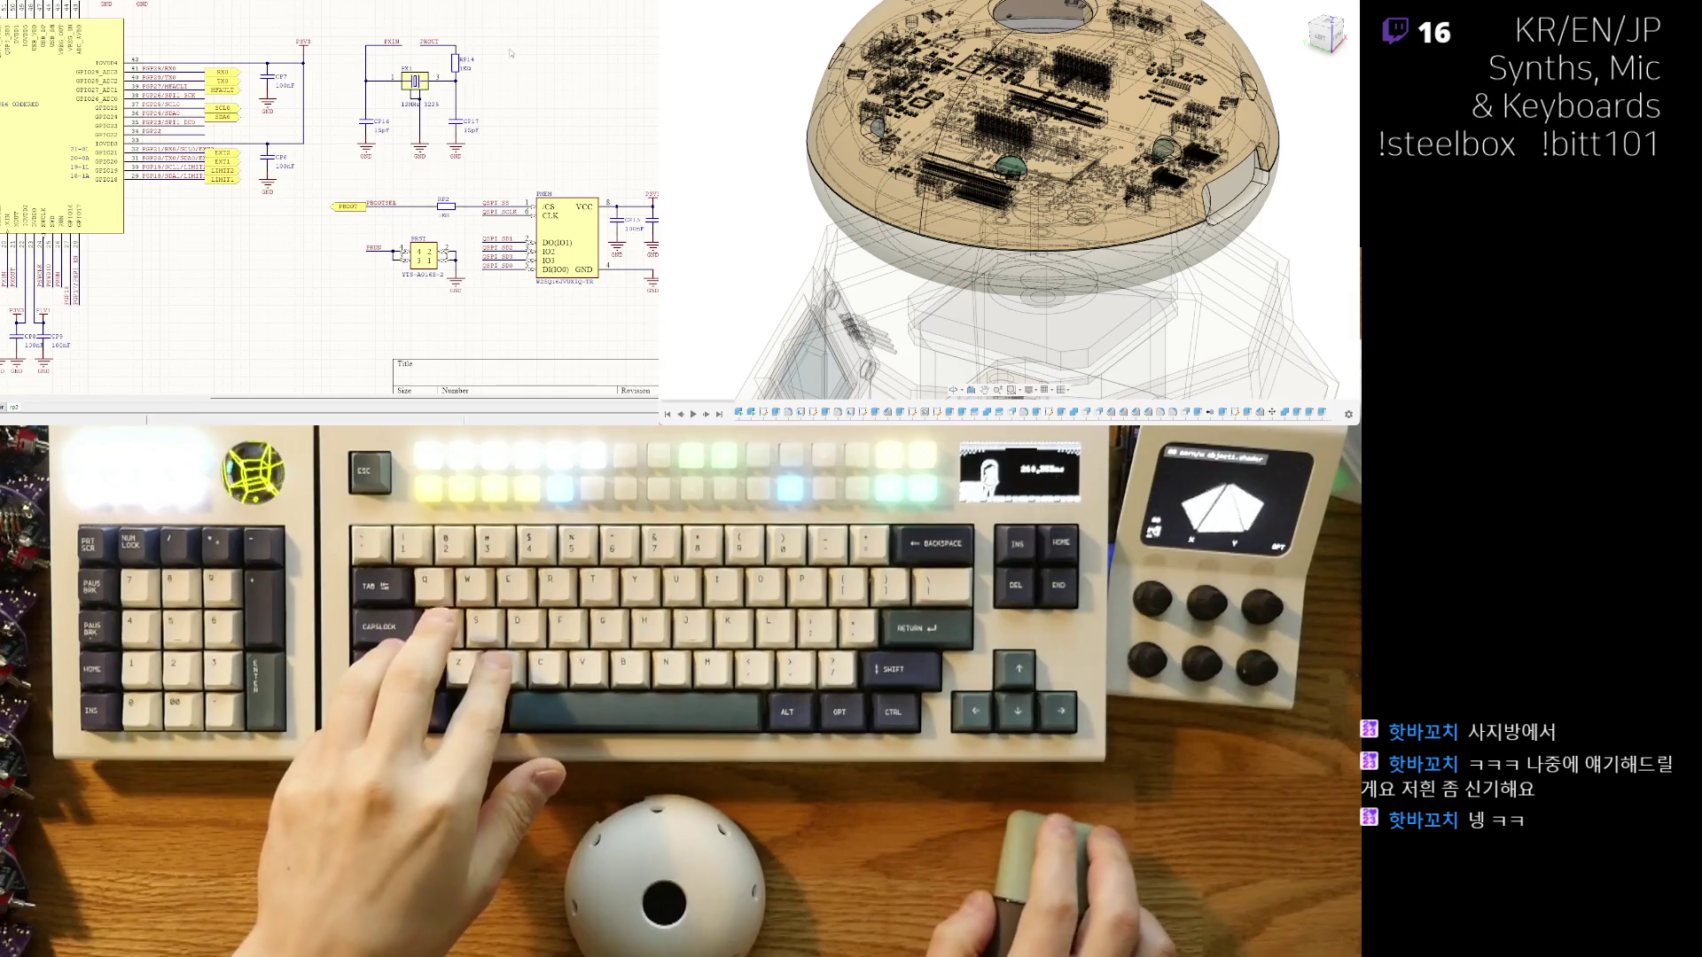
right_click_drag(511, 53, 750, 128)
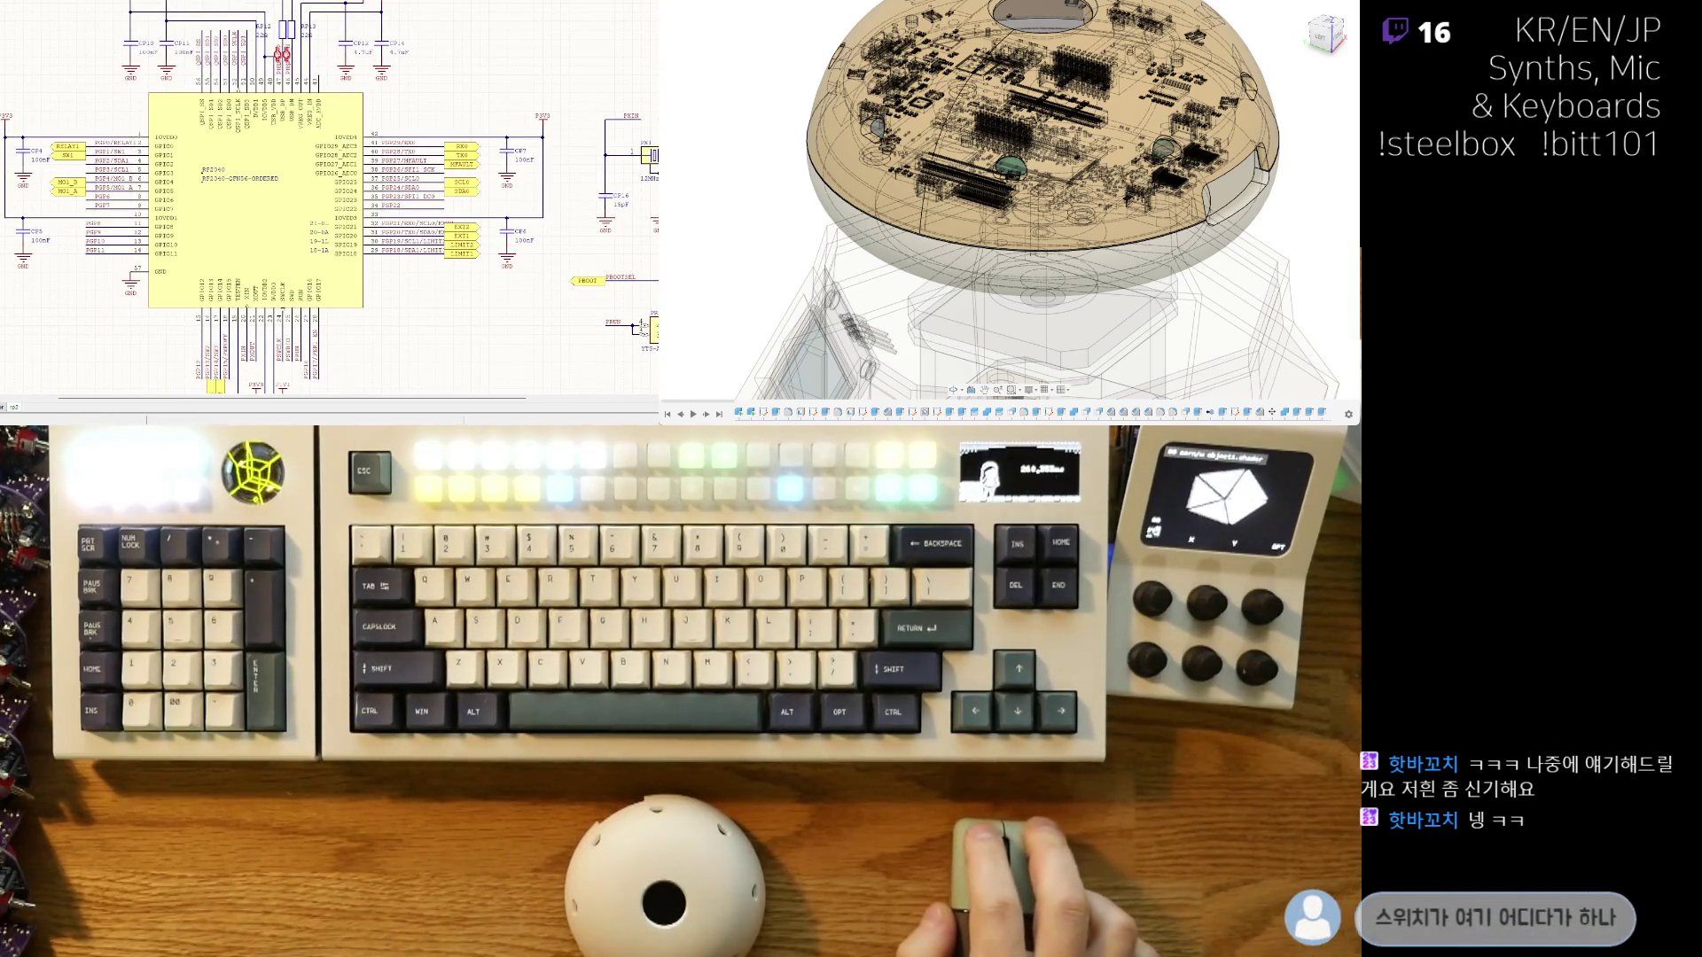
- Open the peripheral relay sheet and select, then deselect, the SW1 switch
left_click(13, 406)
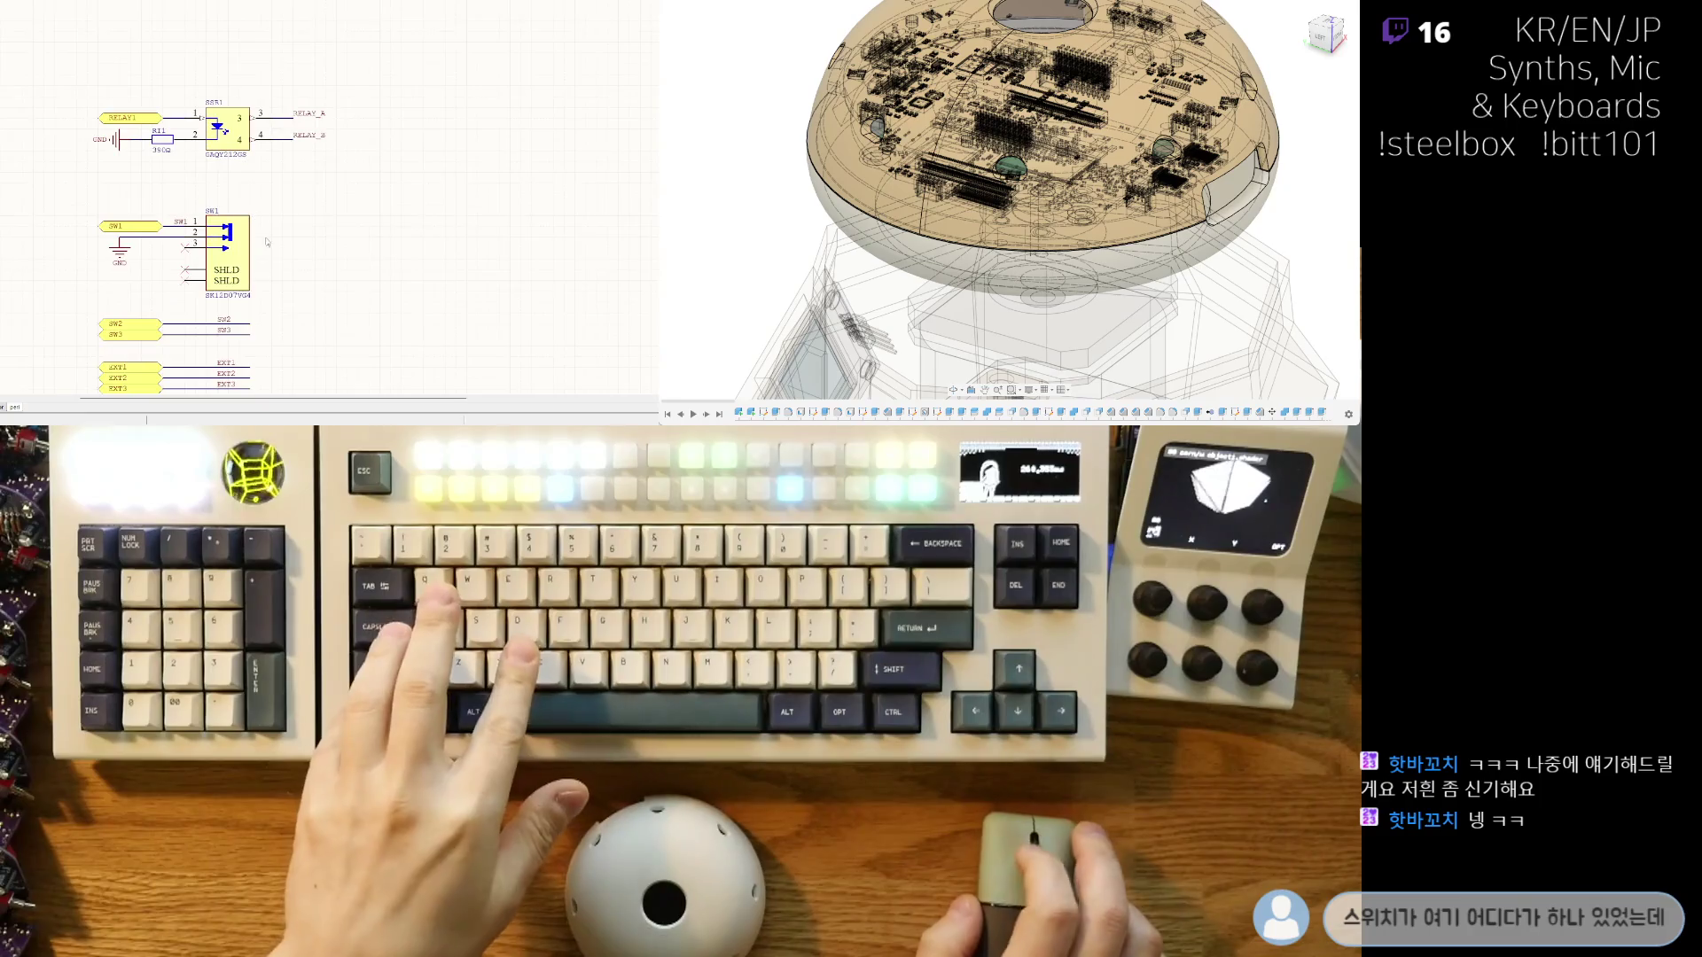
left_click(252, 265)
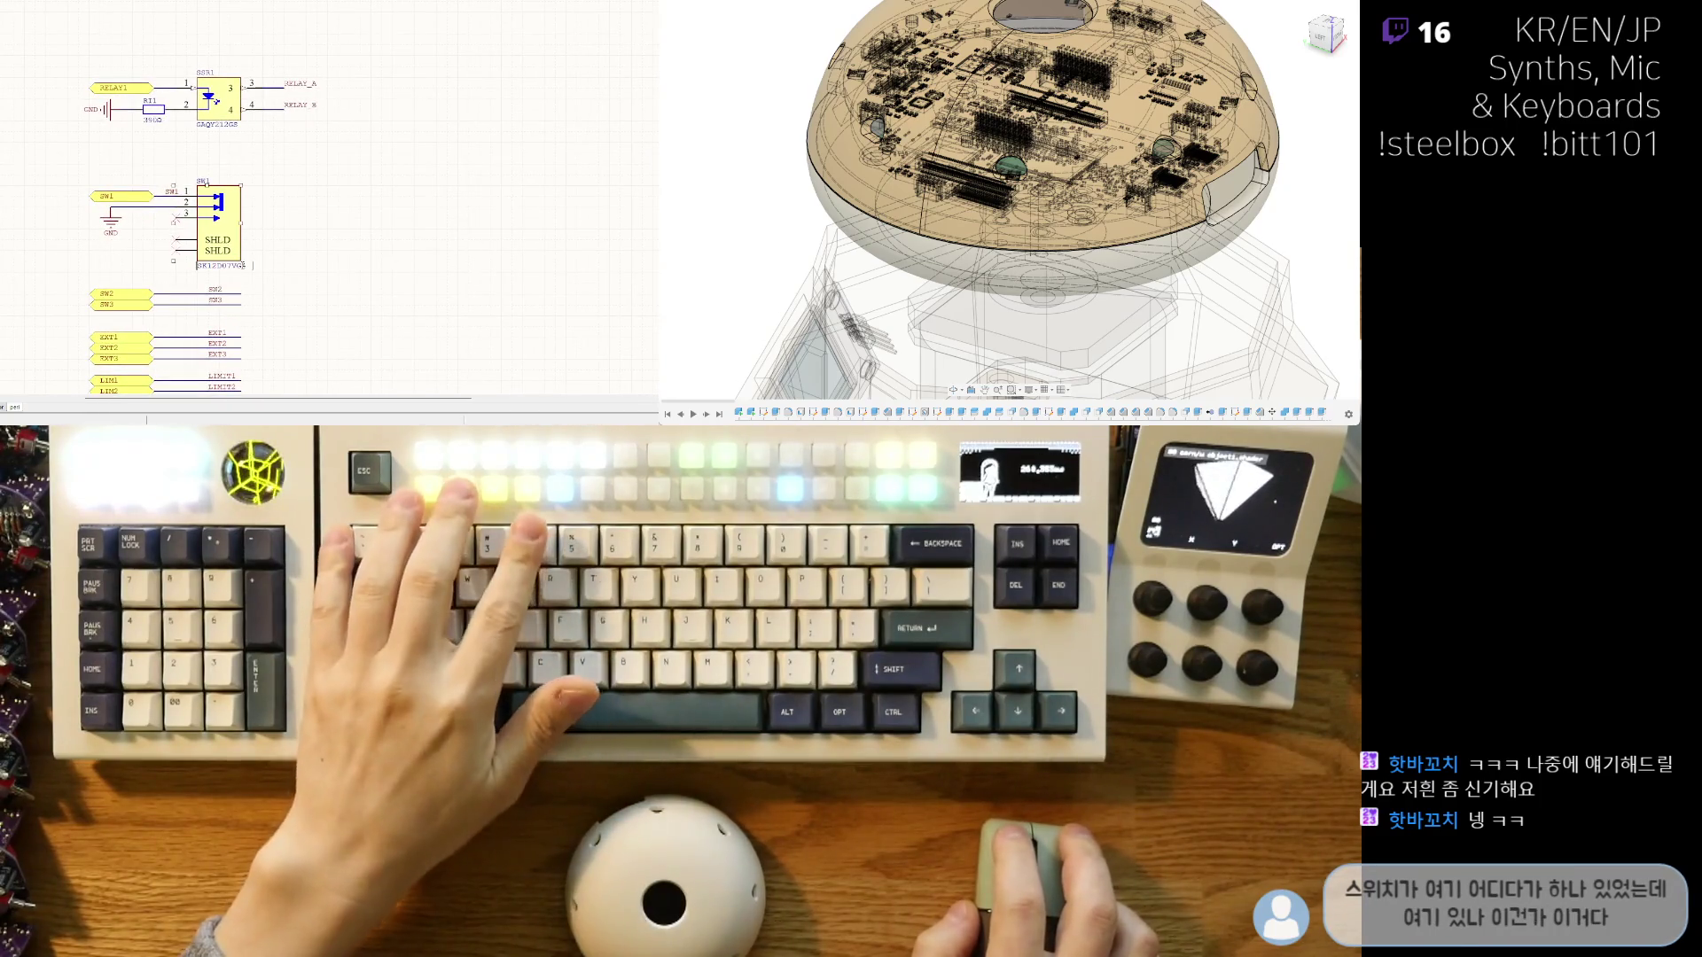
left_click(355, 276)
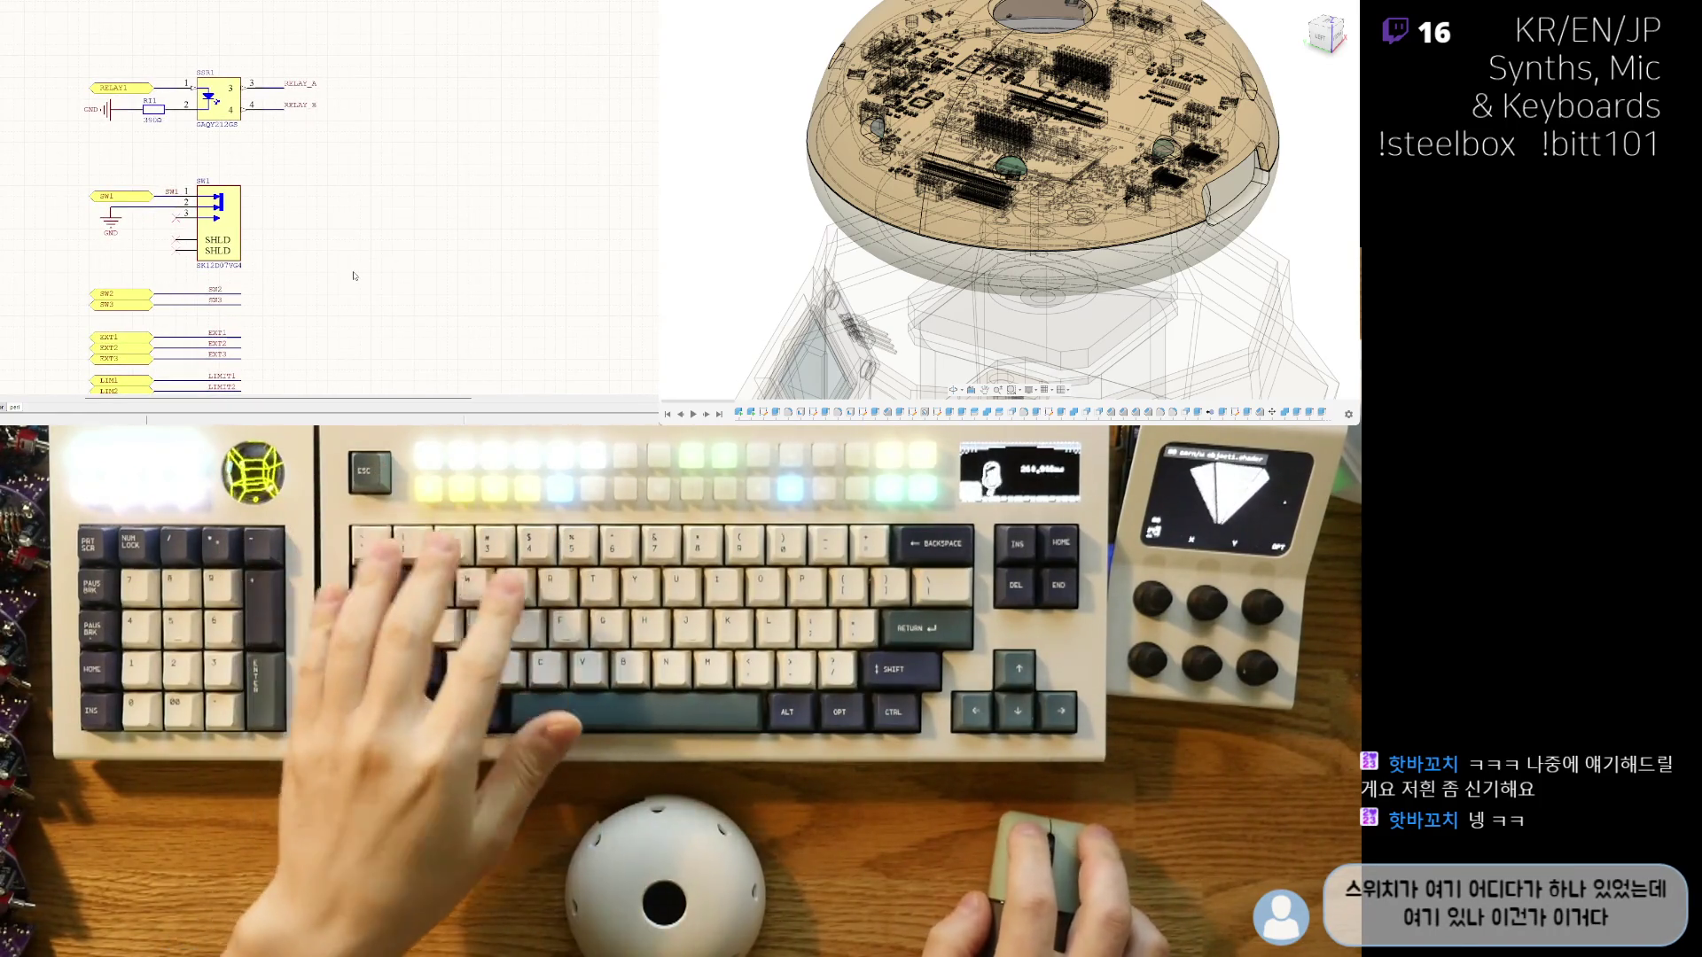